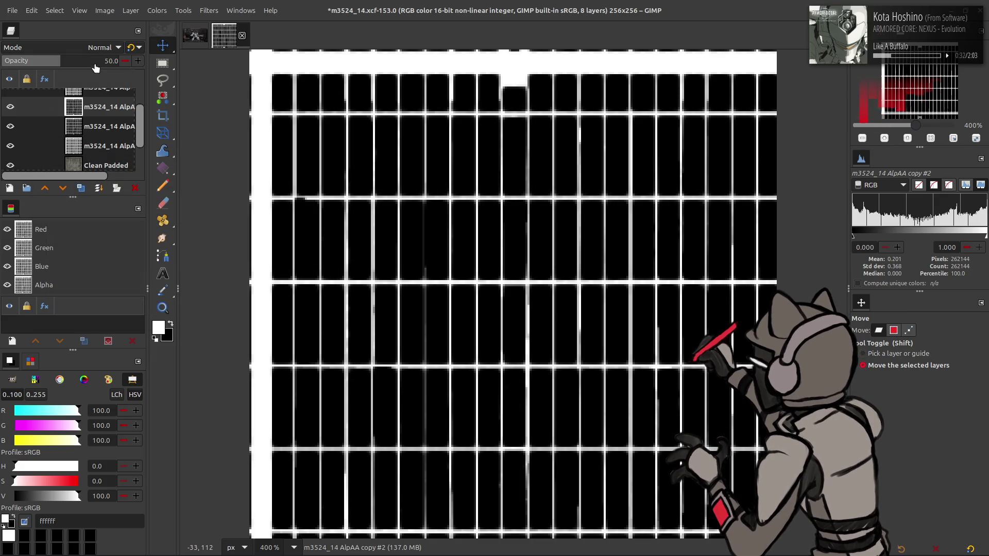
# Step: Merge the half-opacity copy down, blend the result as Subtract, and merge it down again
pyautogui.hotkey('ctrl', 'm')
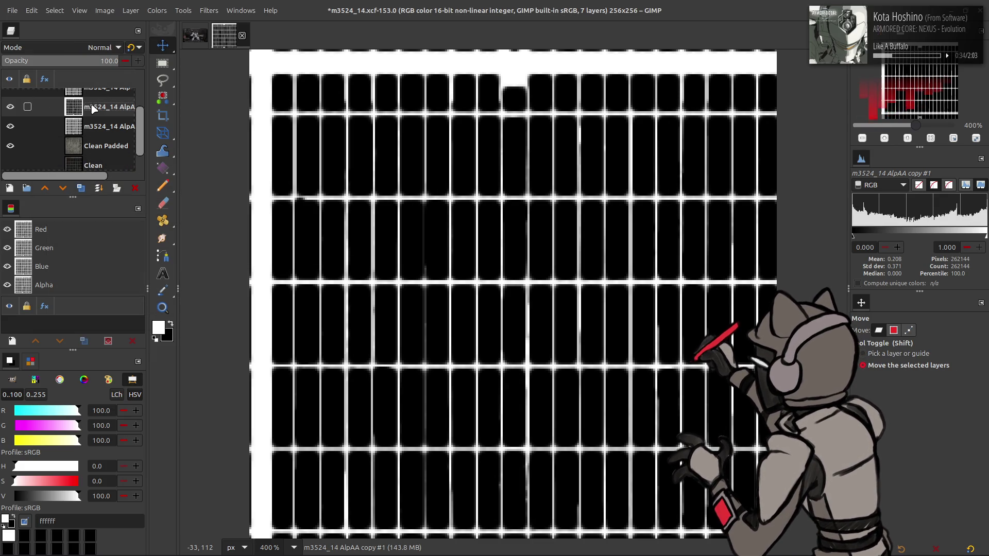
pyautogui.click(85, 48)
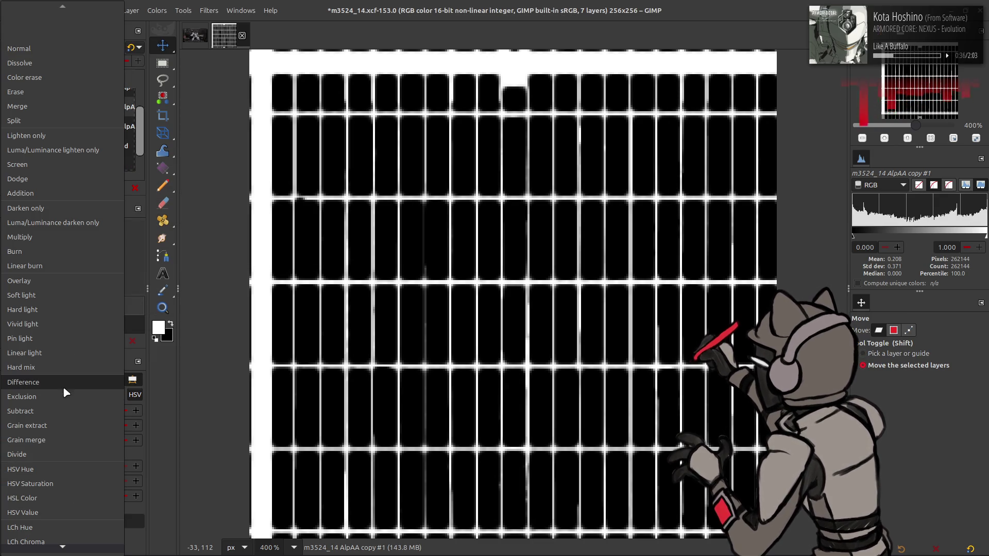
pyautogui.click(59, 407)
pyautogui.click(134, 47)
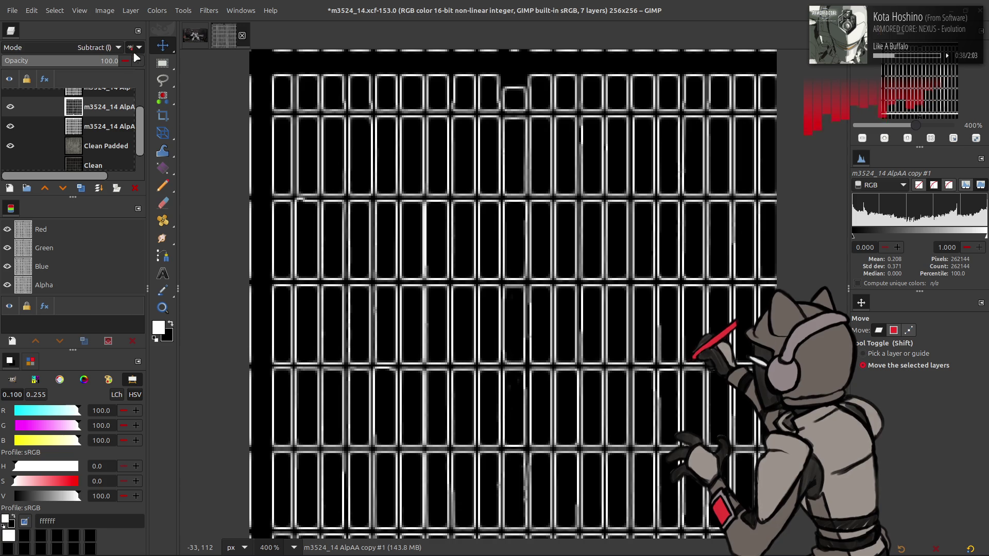
pyautogui.click(142, 48)
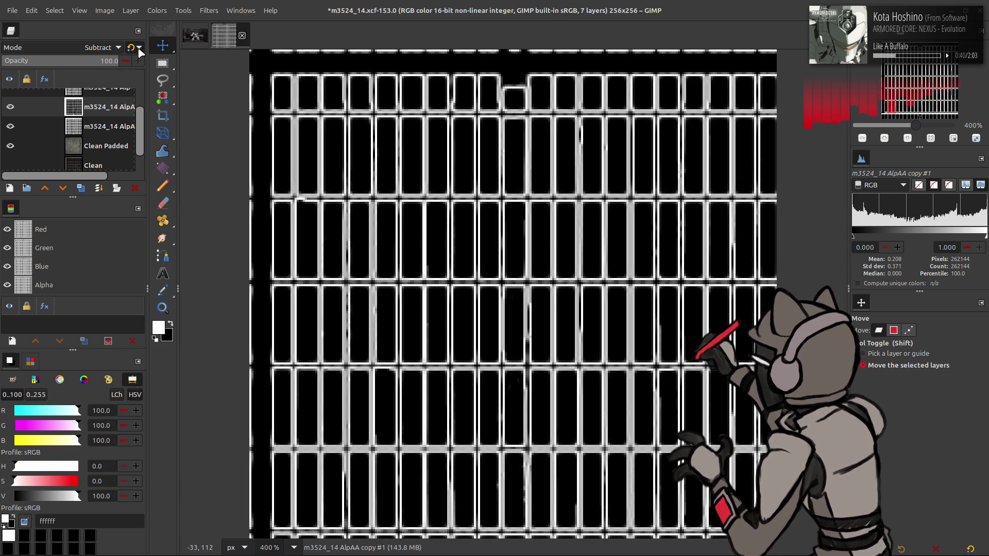
pyautogui.hotkey('ctrl', 'm')
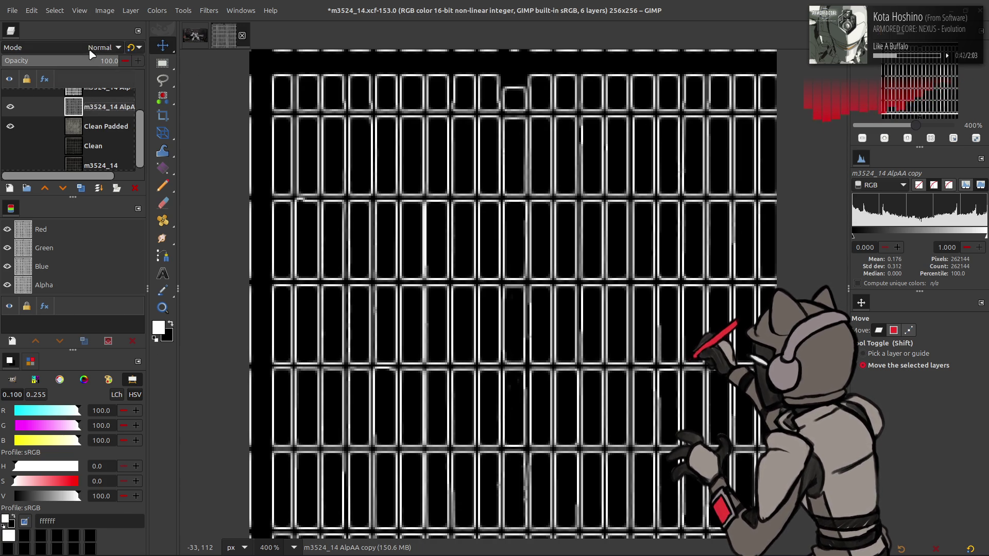
# Step: Blend the merged copy as Addition then Soft light, and bring up its Levels adjustment
pyautogui.click(91, 47)
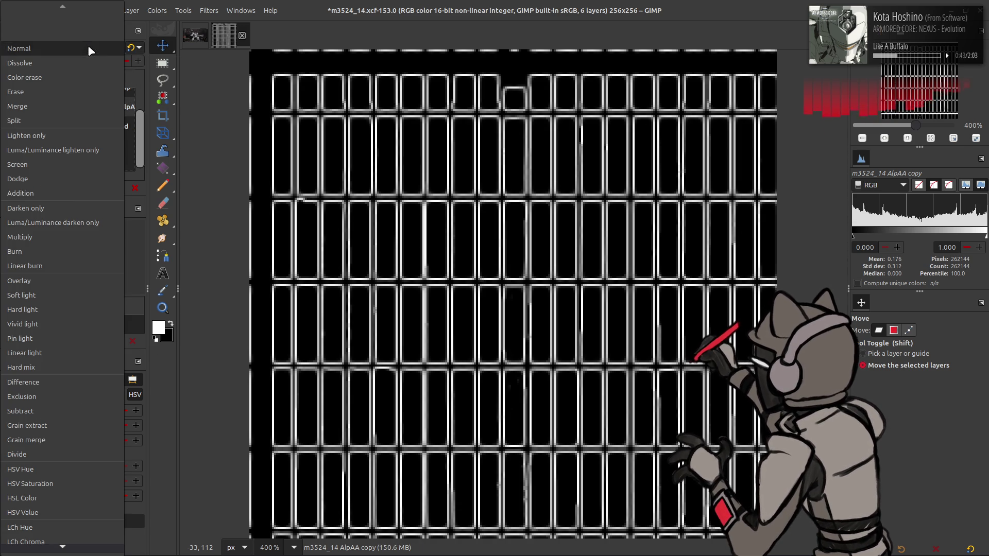
pyautogui.click(68, 193)
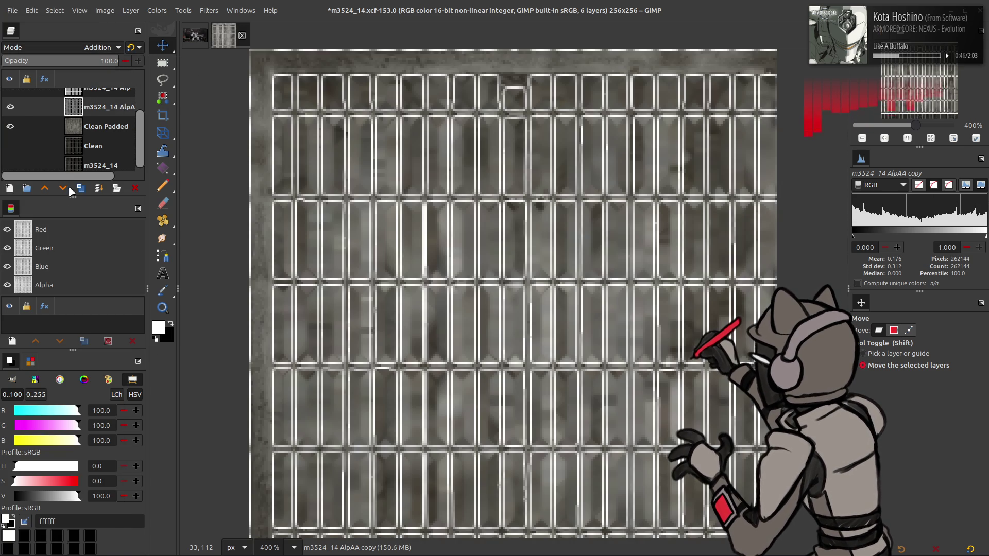
pyautogui.click(92, 49)
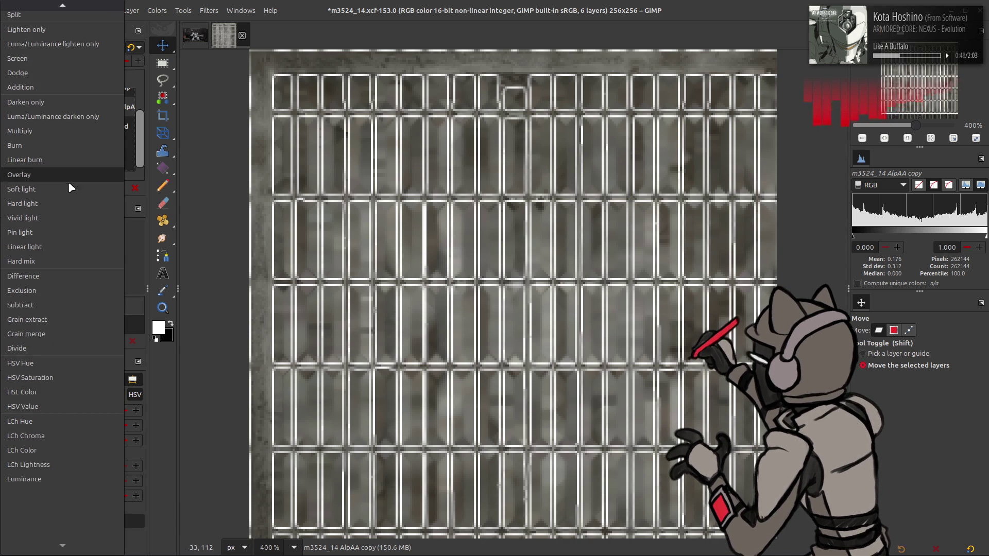
pyautogui.click(69, 181)
pyautogui.click(162, 10)
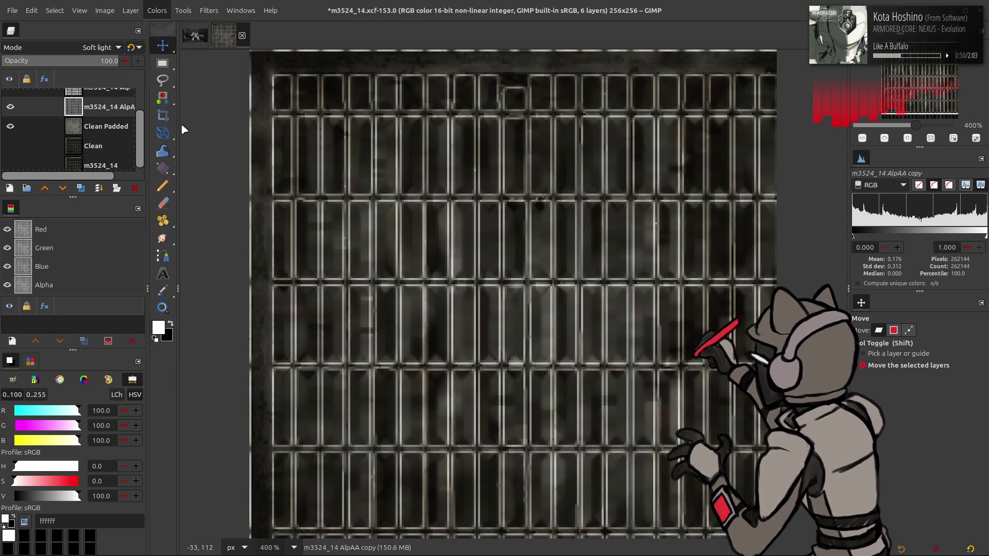
pyautogui.click(182, 121)
pyautogui.write('0')
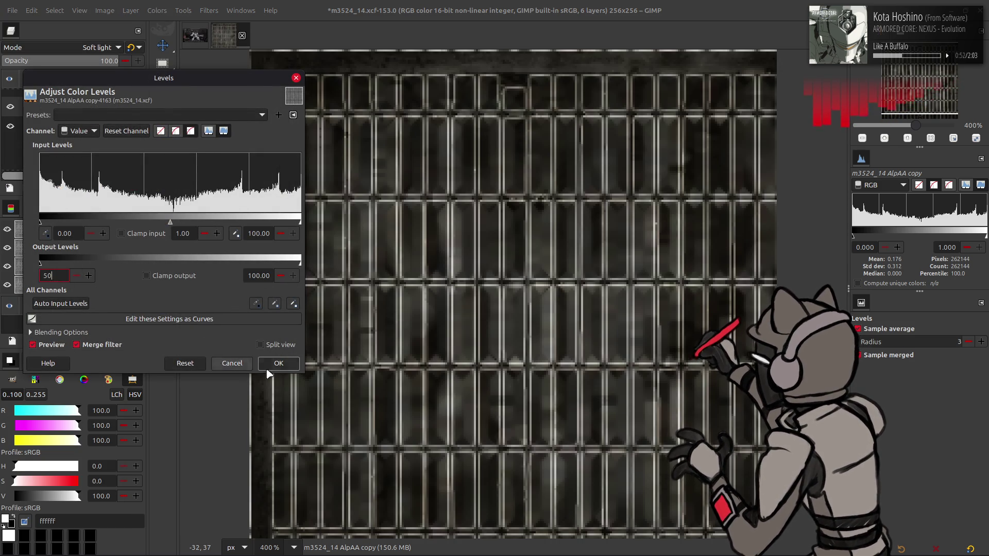
# Step: Apply the Levels lift, then a G'MIC Gaussian blur with XY-Amplitude 1 on the soft-light layer
pyautogui.click(278, 364)
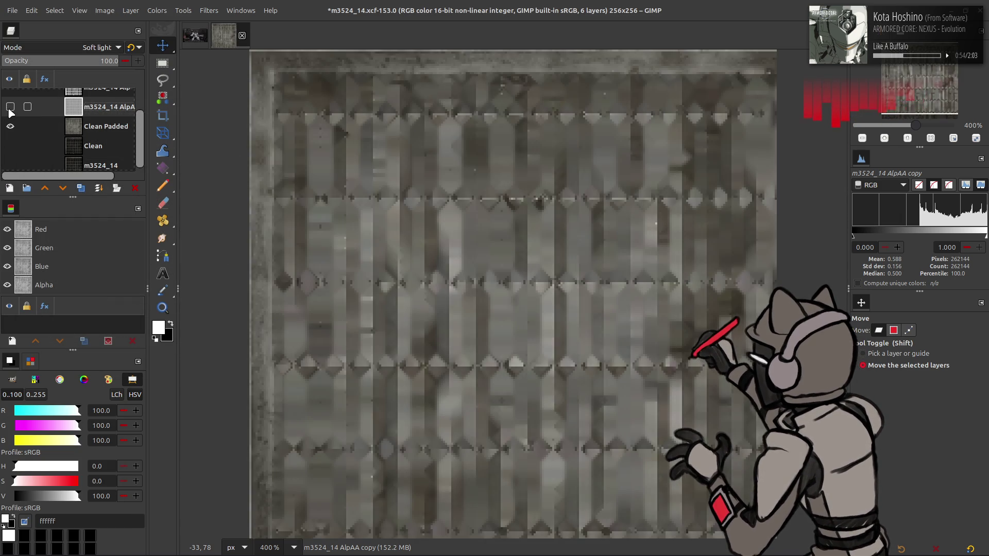
pyautogui.click(209, 9)
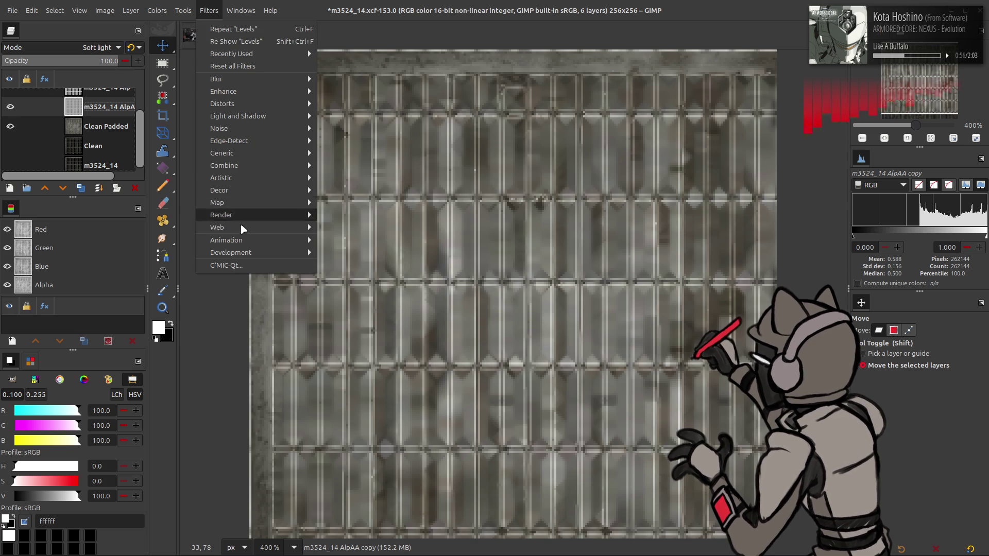
pyautogui.click(245, 265)
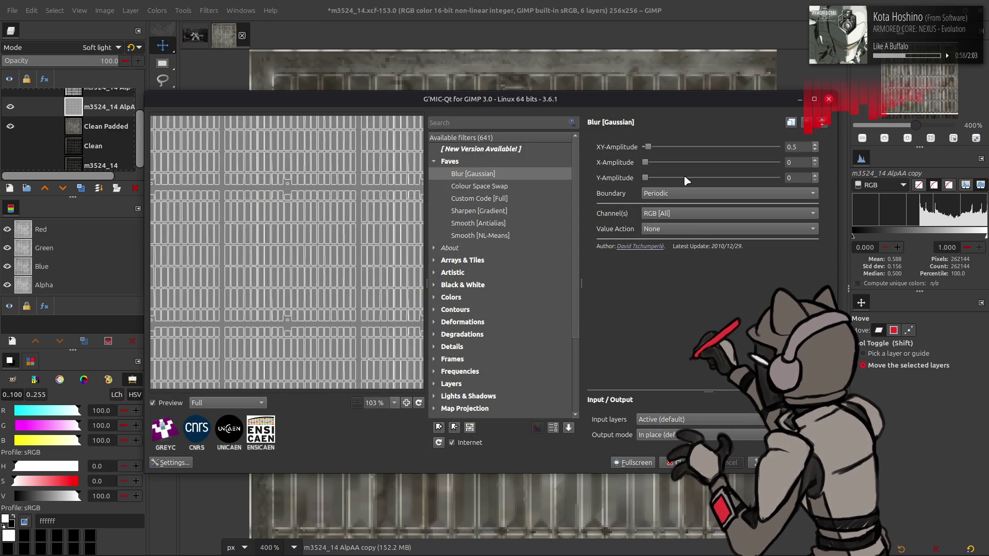
pyautogui.doubleClick(795, 146)
pyautogui.write('1')
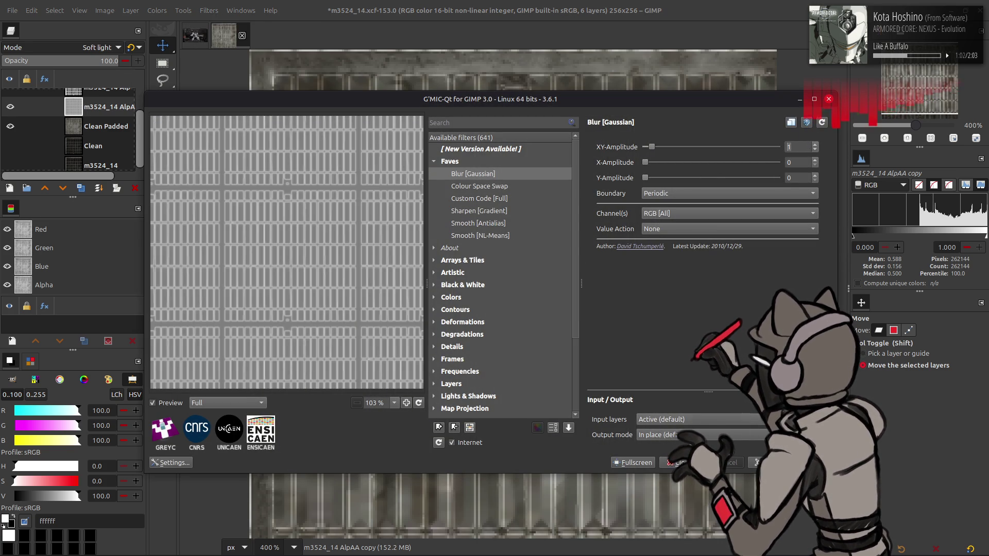
pyautogui.press('Return')
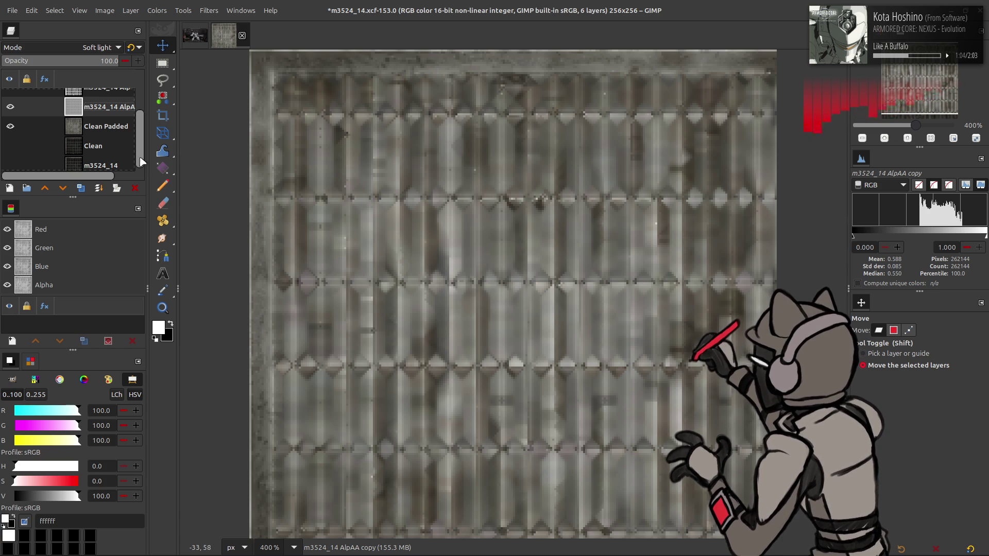
# Step: Toggle the blurred layer's visibility to compare it against the layer beneath
pyautogui.click(9, 107)
pyautogui.click(8, 108)
pyautogui.click(7, 107)
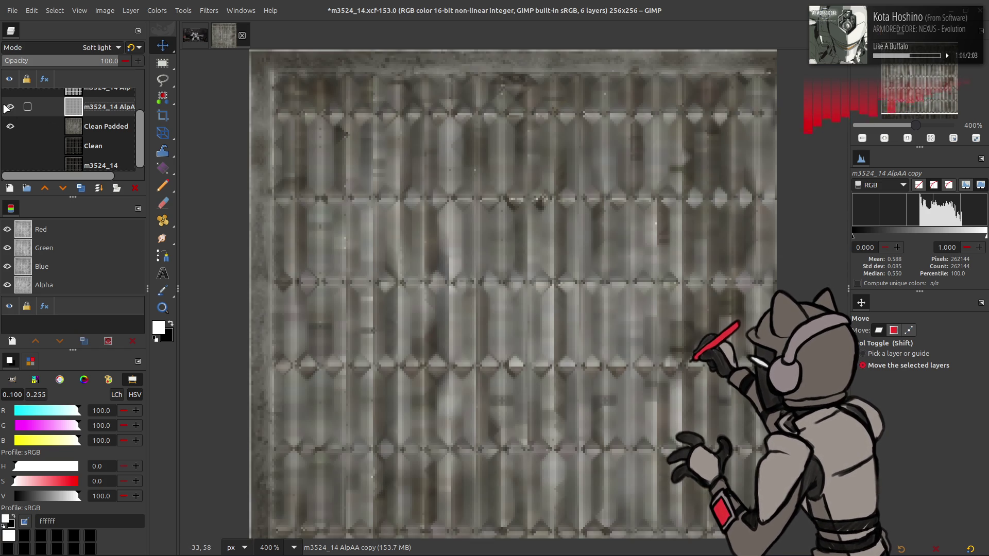
pyautogui.click(8, 108)
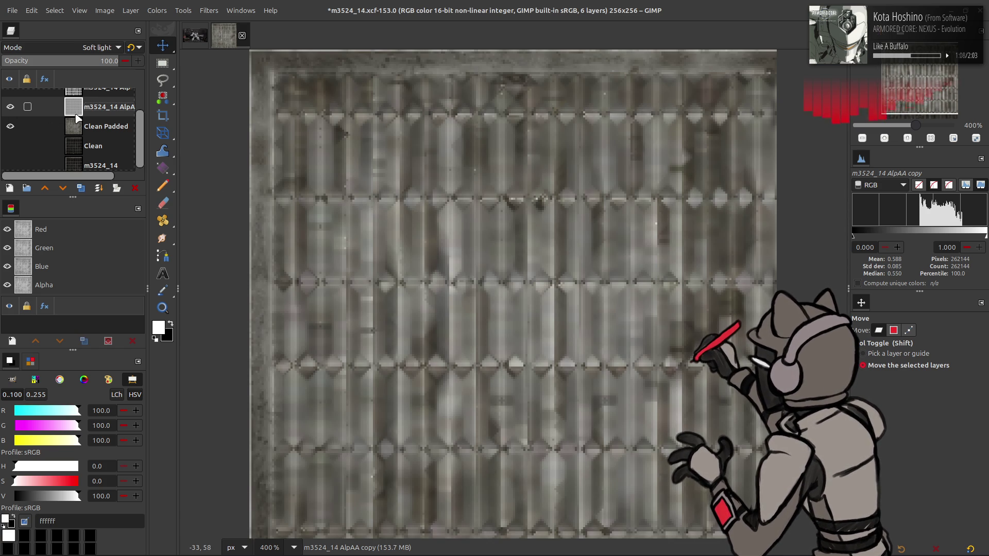
# Step: Rename the blurred copy layer to Highlight and export the image to its texture file
pyautogui.doubleClick(91, 110)
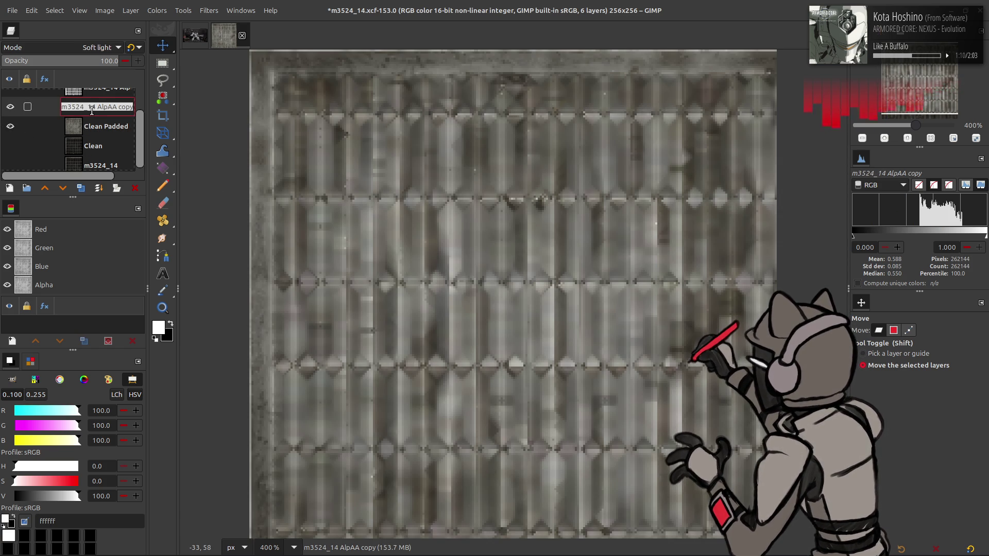
pyautogui.write('Highlig')
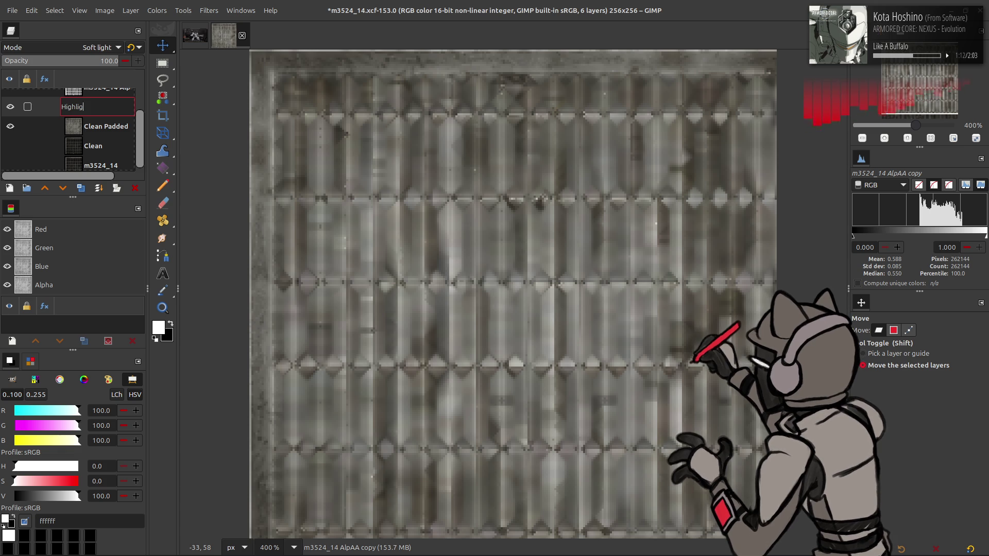
pyautogui.press('Return')
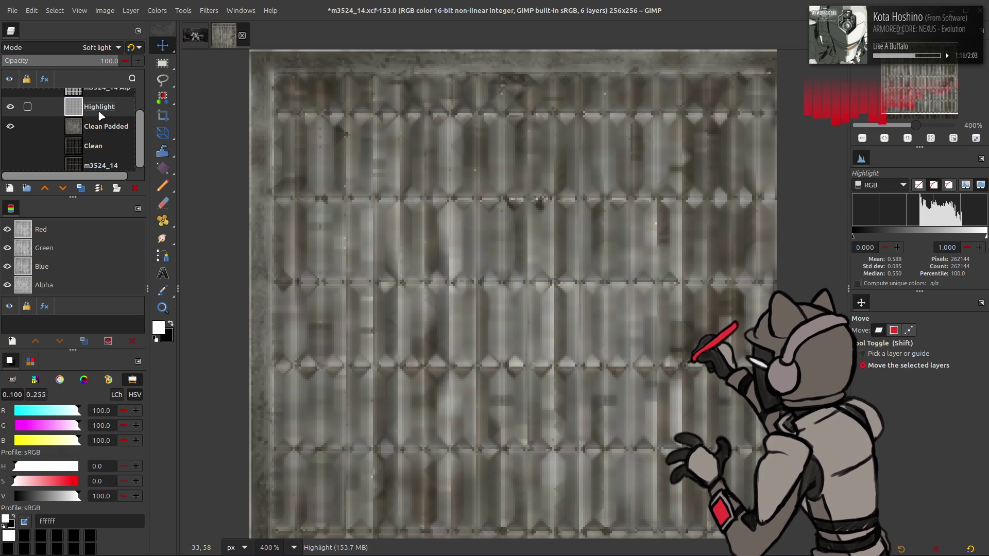
pyautogui.hotkey('ctrl', 'e')
# Step: Add a New from Visible layer combining the current result
pyautogui.rightClick(101, 115)
pyautogui.click(116, 200)
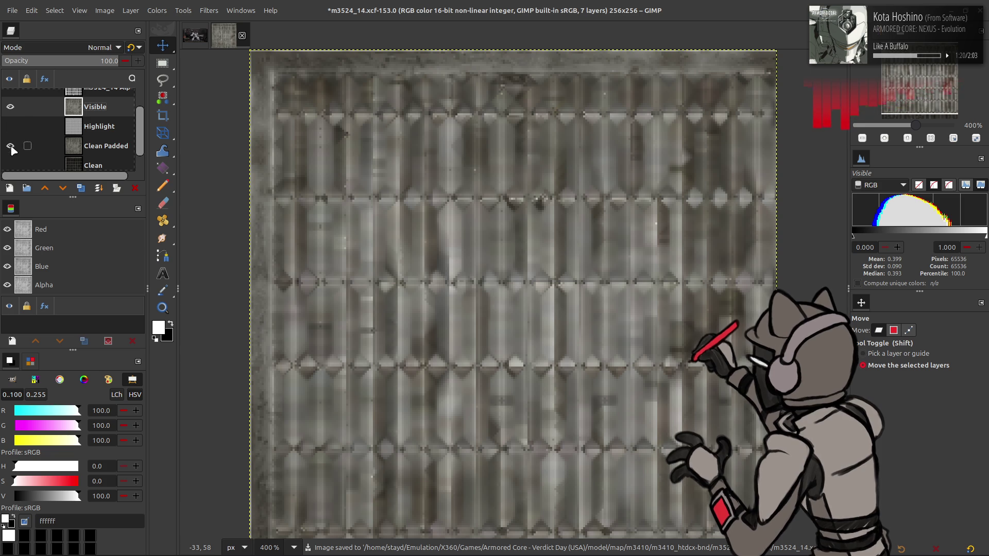
pyautogui.scroll(2, 28, 133)
# Step: Mask the Visible layer with the alpha layer's grate-shape selection, then clear the selection
pyautogui.click(11, 98)
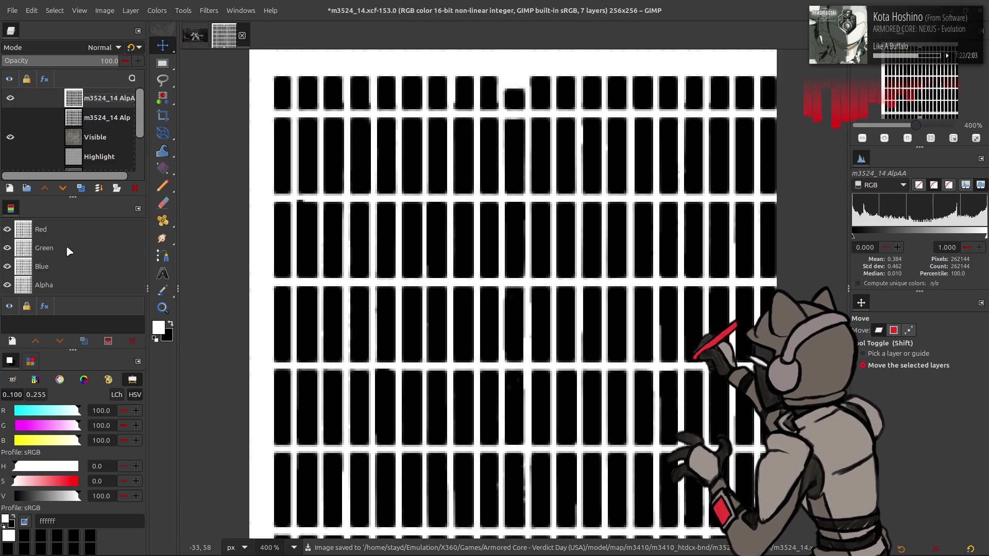
pyautogui.rightClick(106, 113)
pyautogui.click(155, 221)
pyautogui.rightClick(31, 253)
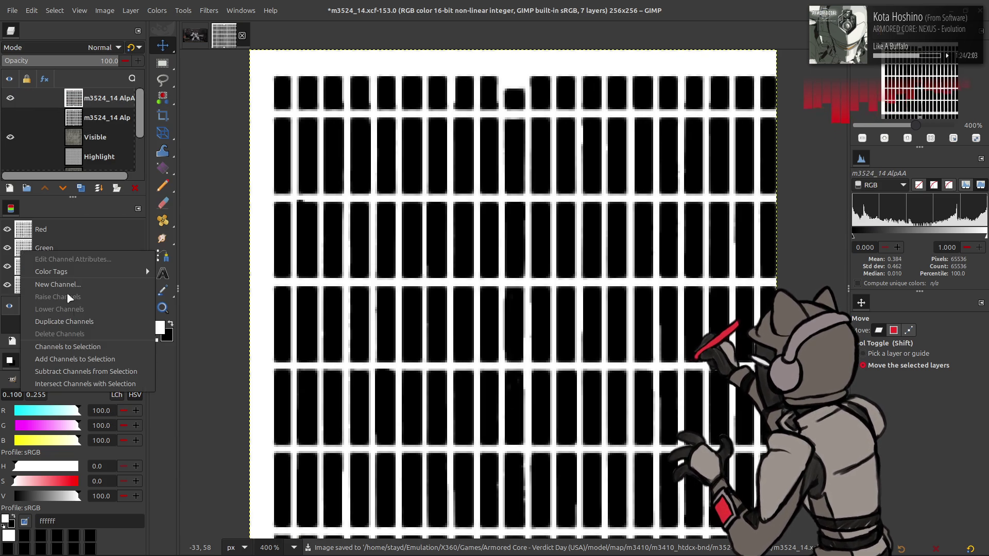
pyautogui.click(89, 349)
pyautogui.click(10, 98)
pyautogui.rightClick(88, 138)
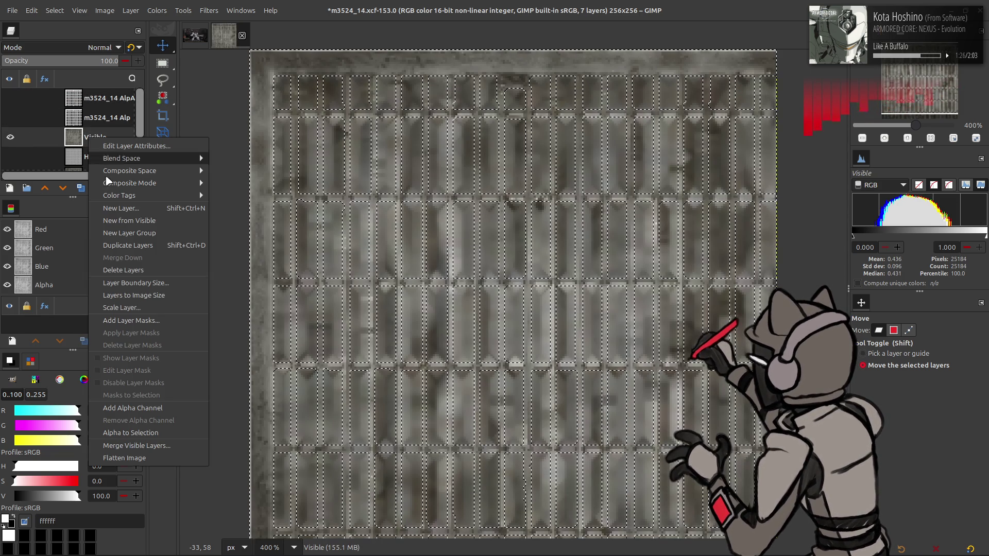
pyautogui.click(130, 320)
pyautogui.click(541, 370)
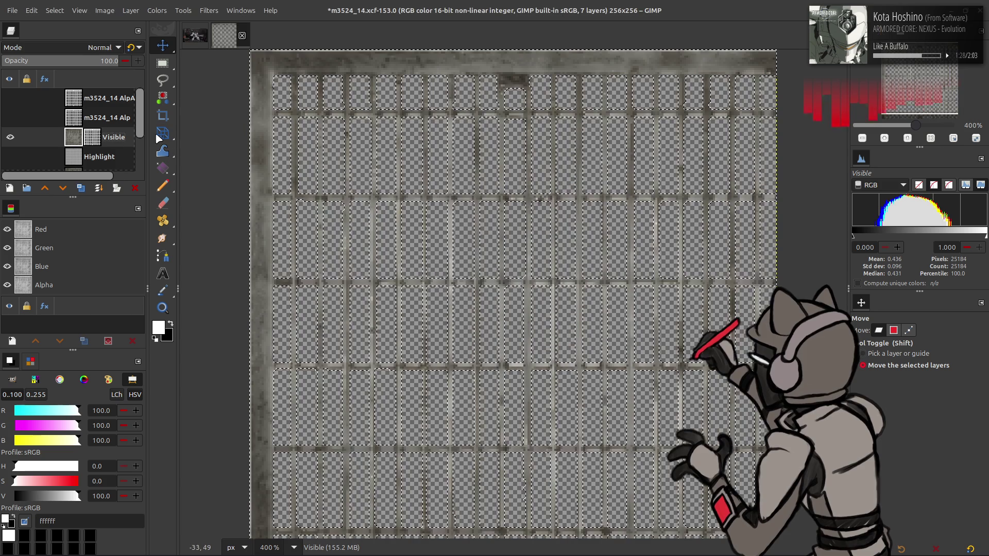
pyautogui.click(54, 11)
pyautogui.click(70, 44)
# Step: Undo the mask-to-selection, then delete the Visible and Highlight layers
pyautogui.rightClick(100, 139)
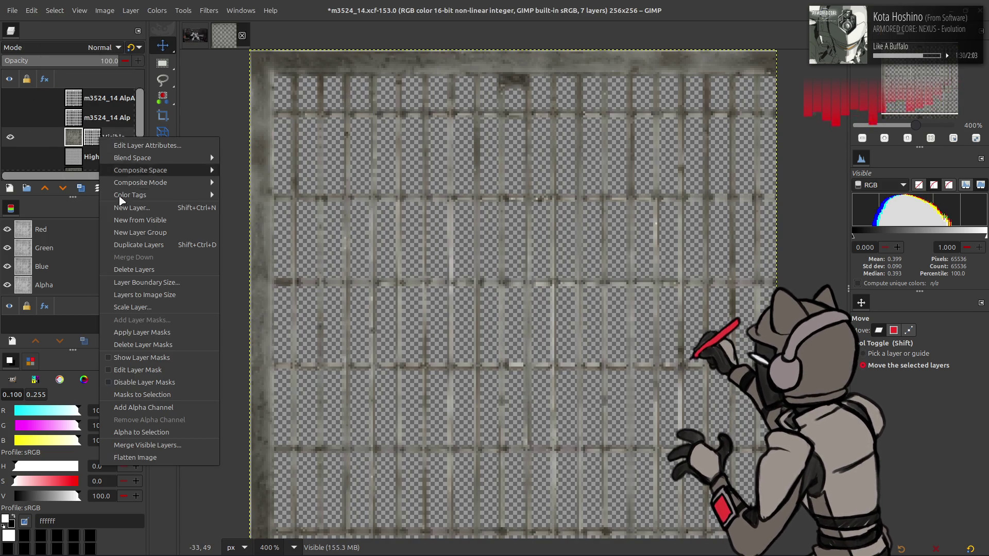
pyautogui.click(152, 332)
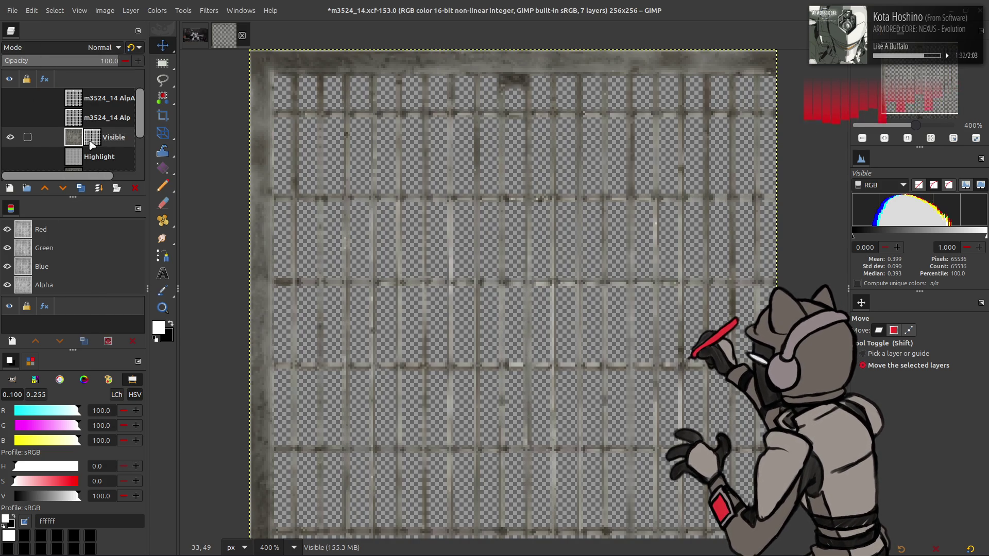
pyautogui.hotkey('ctrl', 'z')
pyautogui.hotkey('ctrl', 'z')
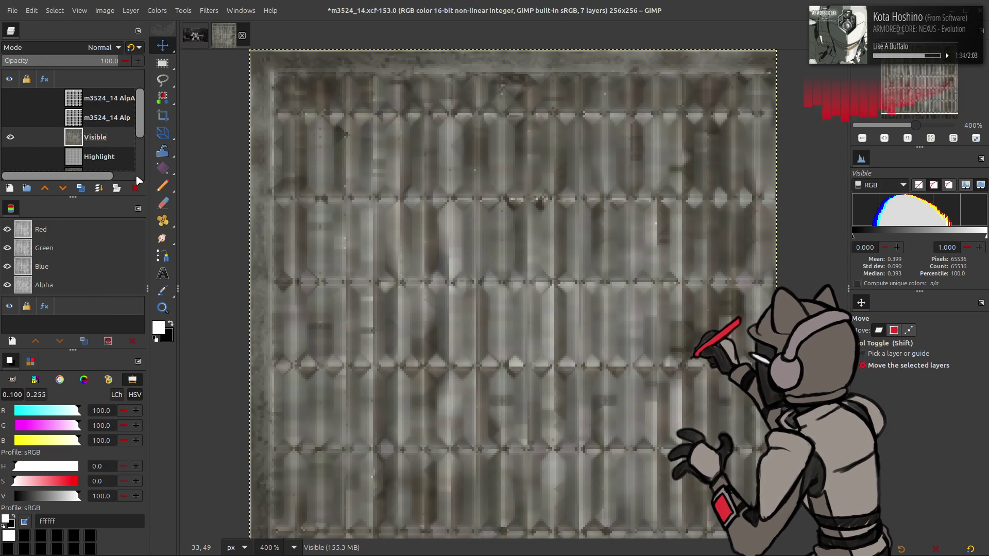
pyautogui.click(135, 188)
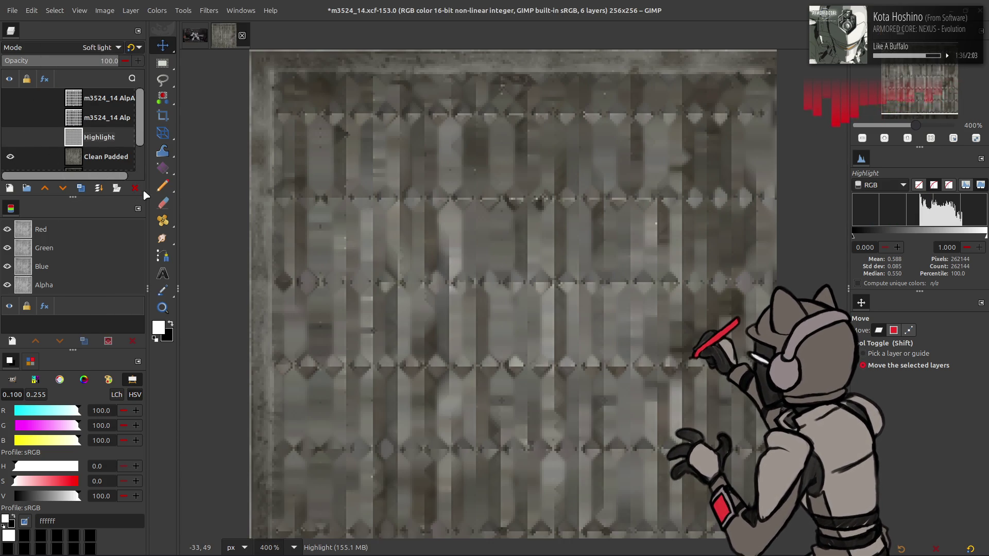
pyautogui.click(135, 188)
# Step: Mask Clean Padded from the alpha layer's grate selection and apply the mask permanently
pyautogui.click(10, 98)
pyautogui.click(100, 99)
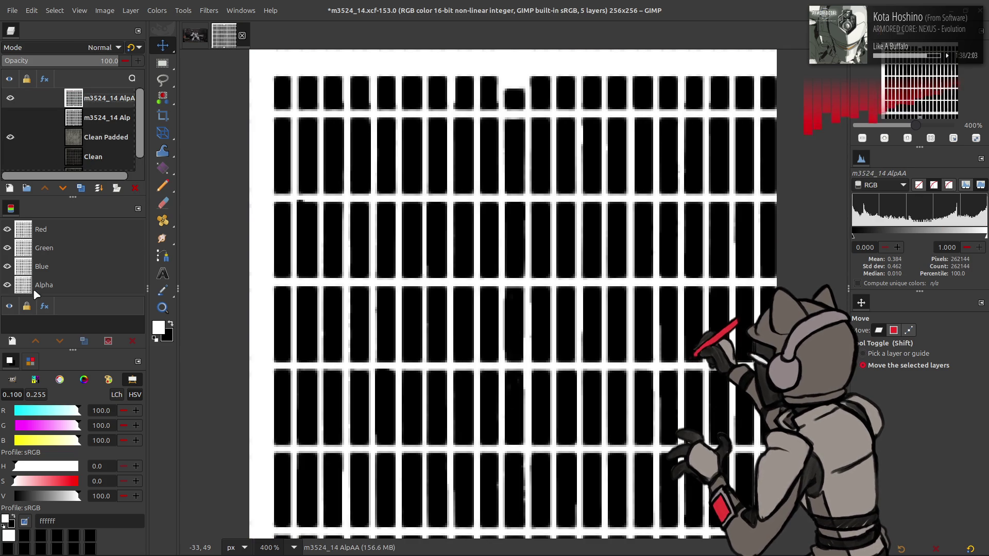
pyautogui.rightClick(31, 252)
pyautogui.click(78, 346)
pyautogui.click(10, 98)
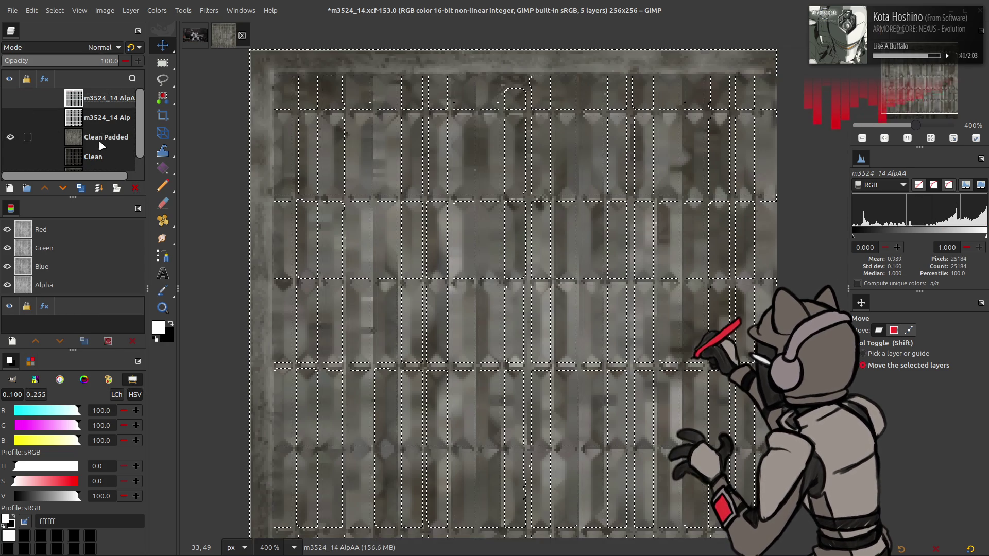
pyautogui.rightClick(98, 140)
pyautogui.click(139, 317)
pyautogui.click(541, 371)
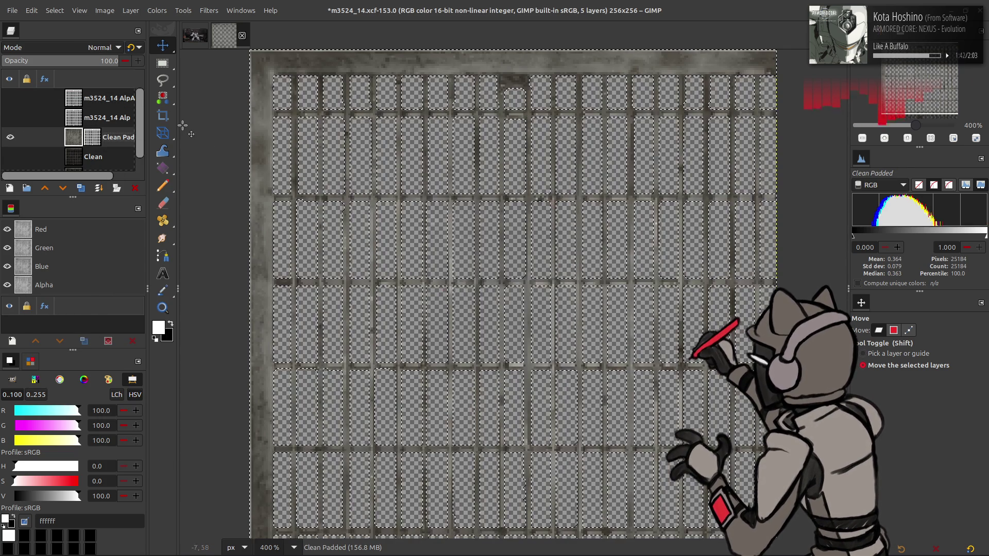
pyautogui.click(54, 10)
pyautogui.click(70, 42)
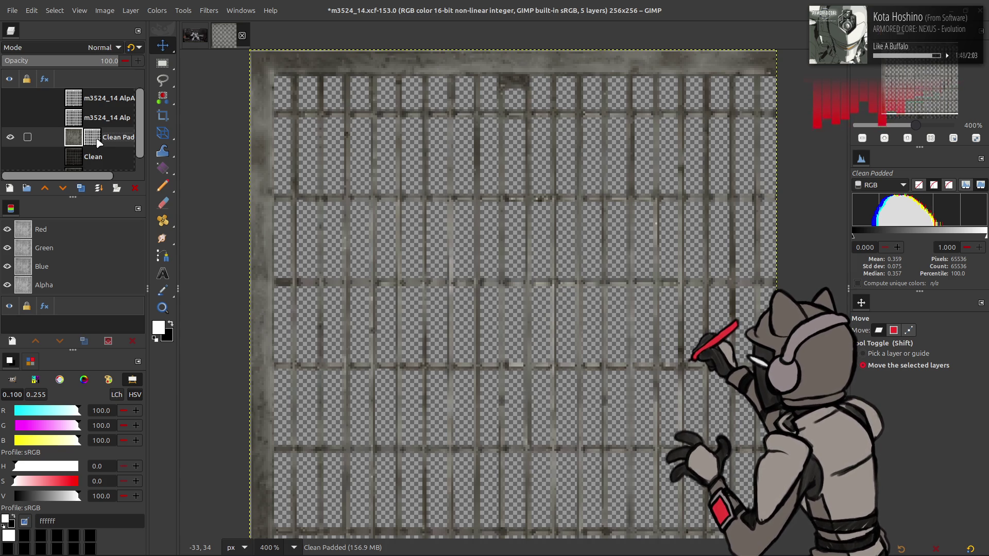
pyautogui.rightClick(99, 143)
pyautogui.click(155, 338)
# Step: Export As m3524_14.dds, replacing the existing file, as BC2/DXT3 with mipmaps
pyautogui.click(16, 13)
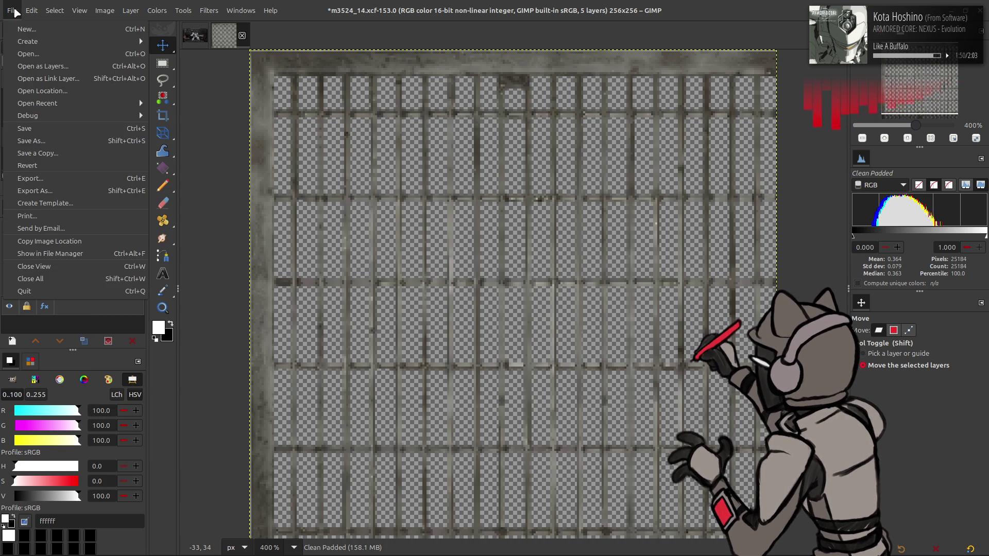
pyautogui.click(61, 193)
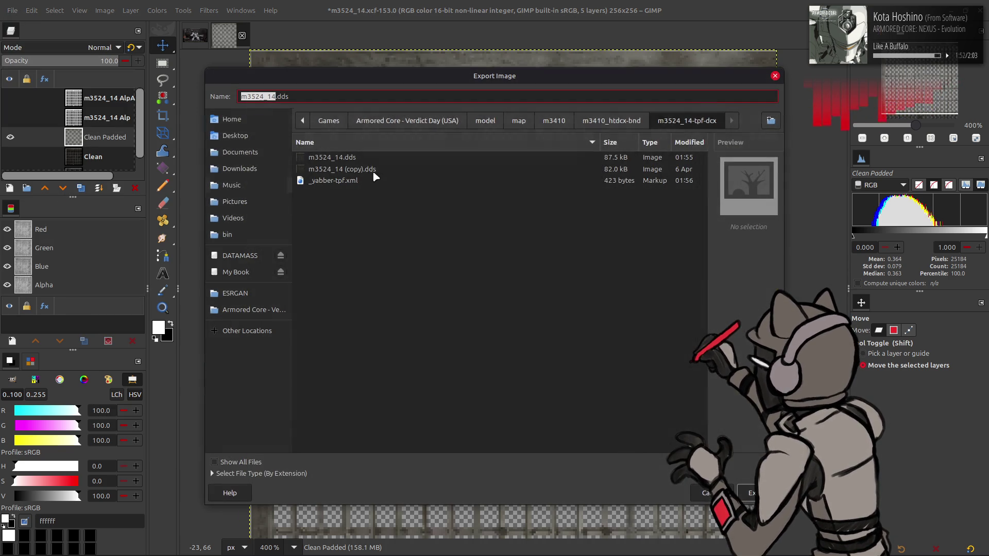
pyautogui.click(753, 493)
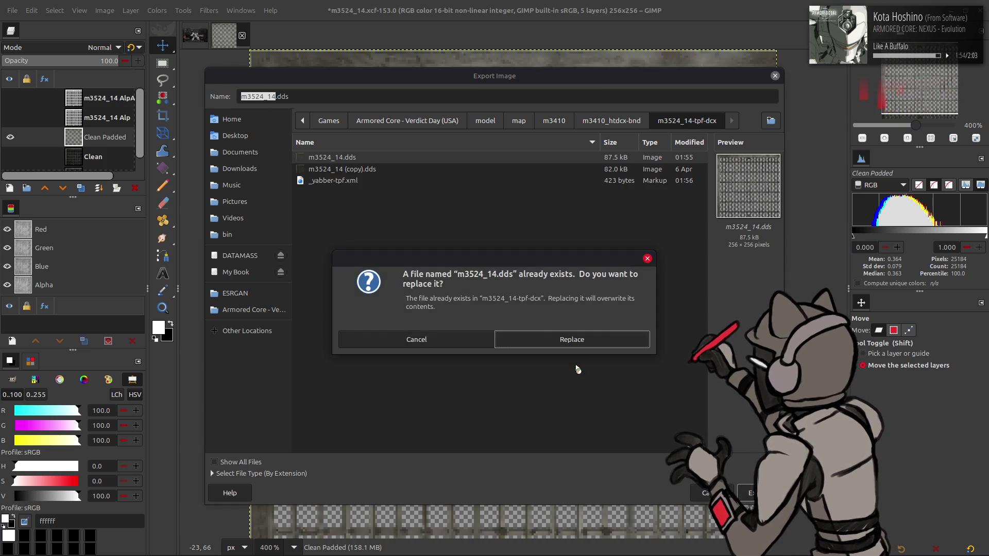
pyautogui.click(568, 338)
pyautogui.scroll(-1, 520, 137)
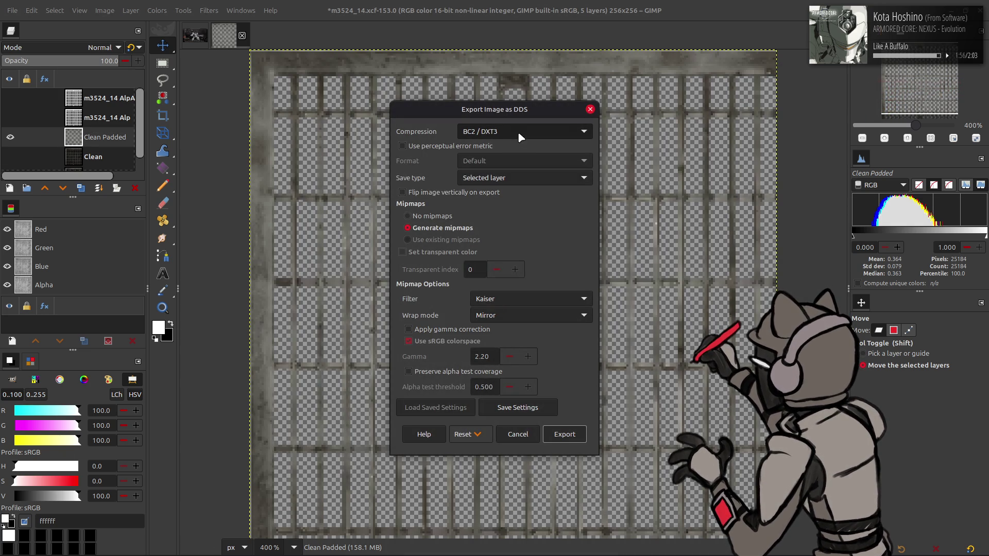
pyautogui.scroll(1, 517, 304)
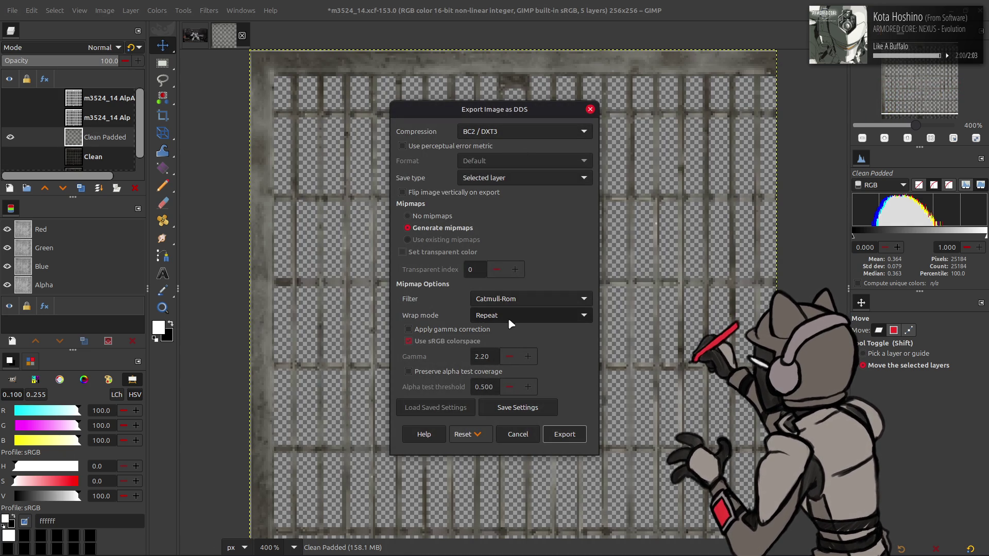
pyautogui.click(565, 433)
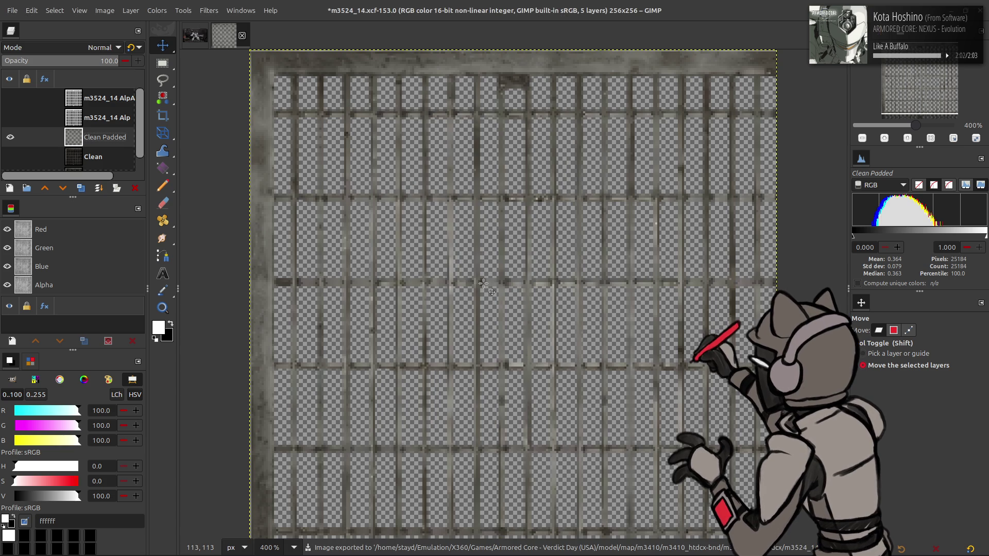
# Step: Close the m3524 texture image and launch Blender from the application launcher
pyautogui.click(10, 98)
pyautogui.hotkey('ctrl', 'z')
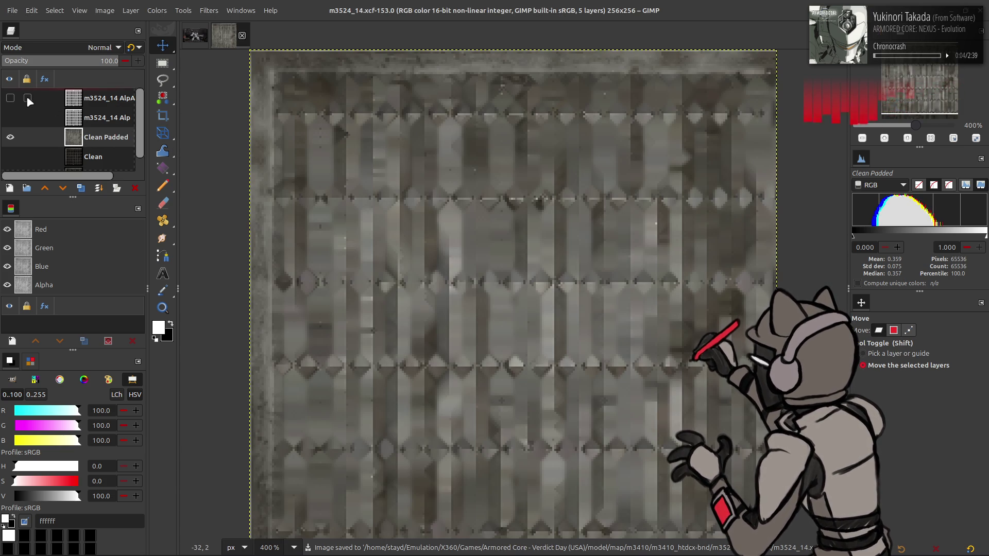
pyautogui.click(10, 99)
pyautogui.click(242, 35)
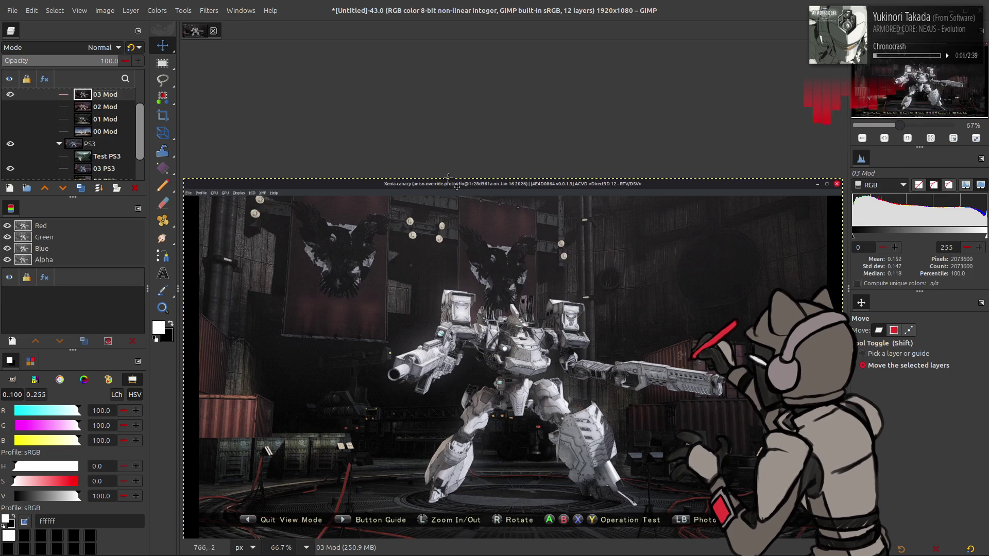
pyautogui.hotkey('alt', 'Tab')
pyautogui.hotkey('alt', 'Tab')
pyautogui.hotkey('alt', 'Tab')
pyautogui.hotkey('alt', 'Tab')
pyautogui.press('super')
pyautogui.write('bl')
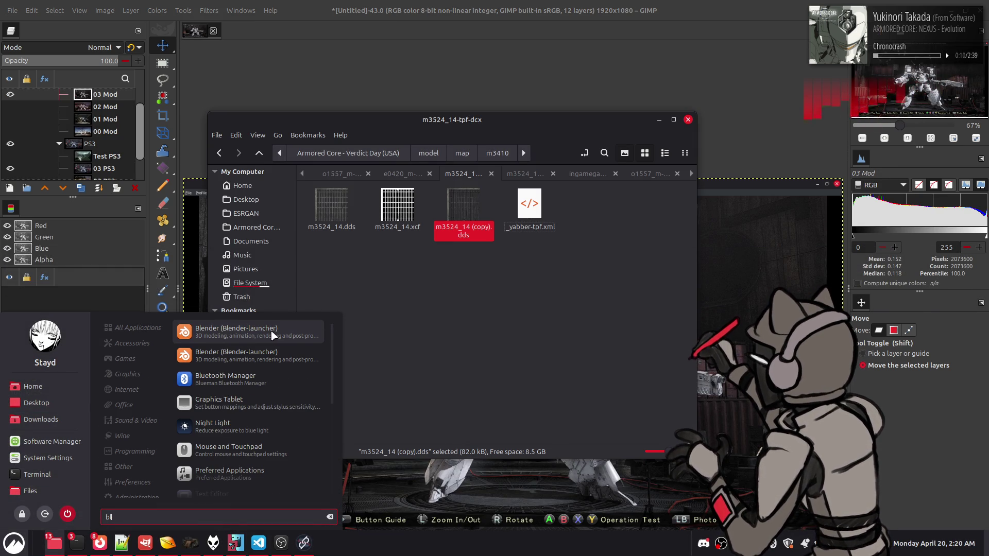
pyautogui.click(272, 336)
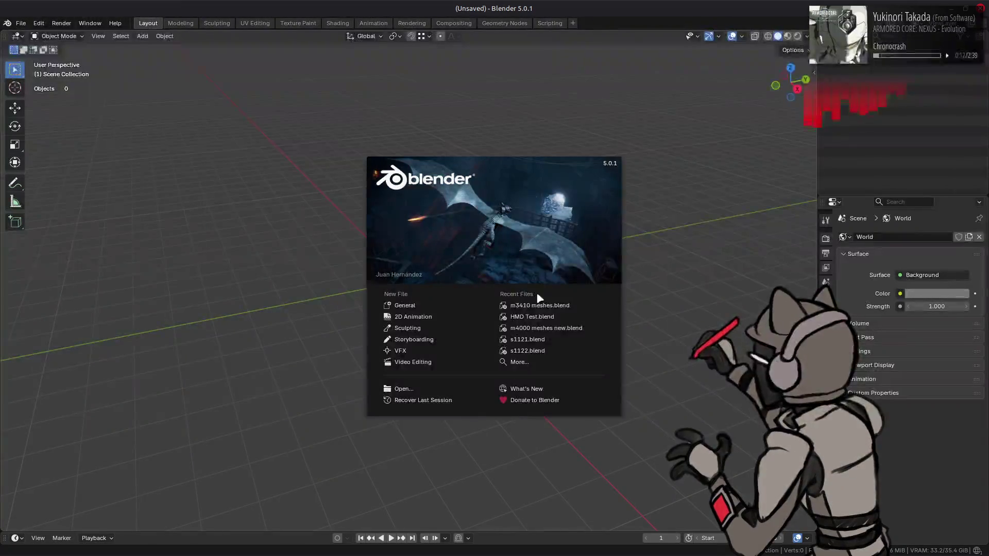
# Step: Open m3410 meshes.blend from Recent Files and reach the fence texture's interpolation setting
pyautogui.click(540, 306)
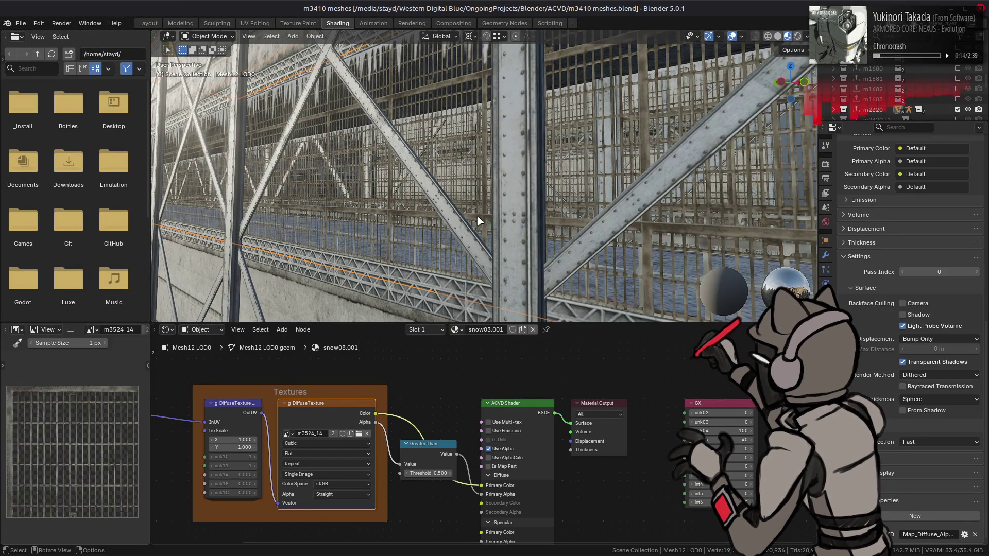
pyautogui.scroll(5, 479, 222)
pyautogui.scroll(5, 482, 219)
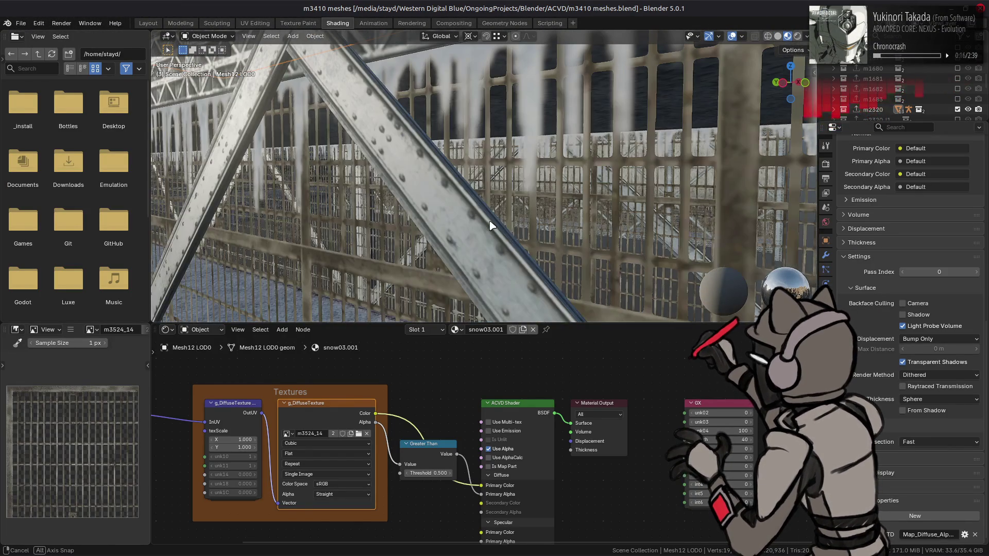
pyautogui.scroll(5, 490, 223)
pyautogui.scroll(3, 488, 219)
pyautogui.scroll(-3, 489, 220)
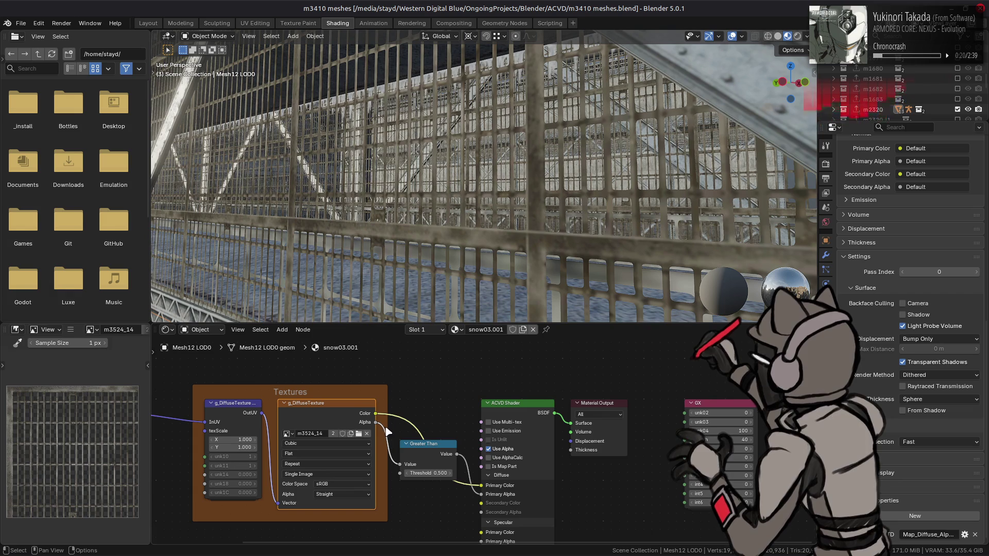
pyautogui.click(322, 444)
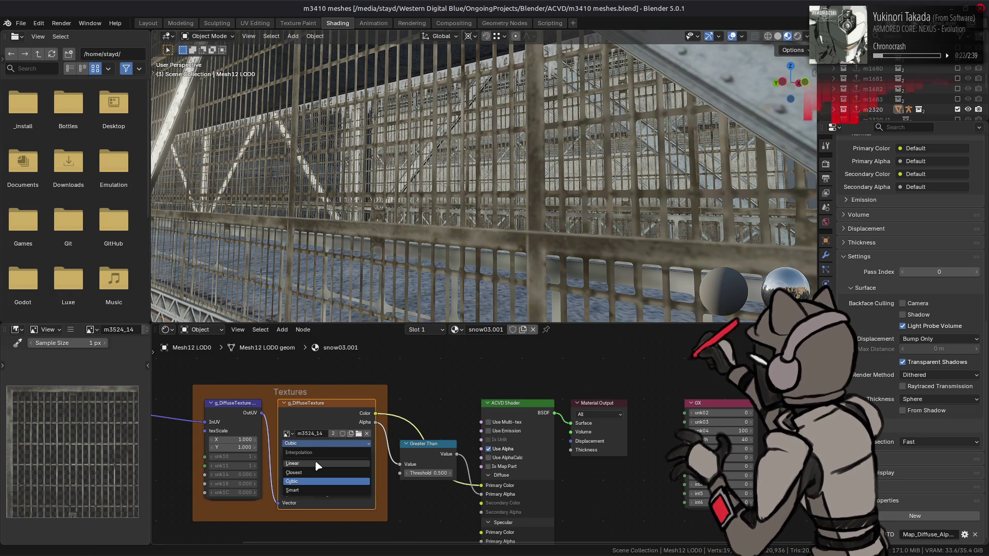
# Step: Try Linear interpolation on the m3524_14 texture, set it back to Cubic, and save the project
pyautogui.click(316, 464)
pyautogui.scroll(3, 407, 256)
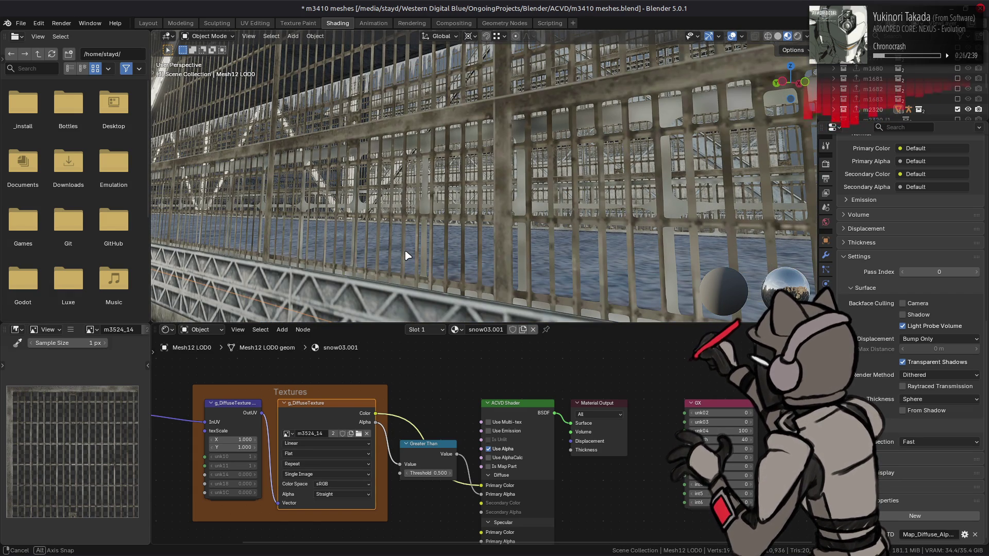
pyautogui.scroll(2, 408, 256)
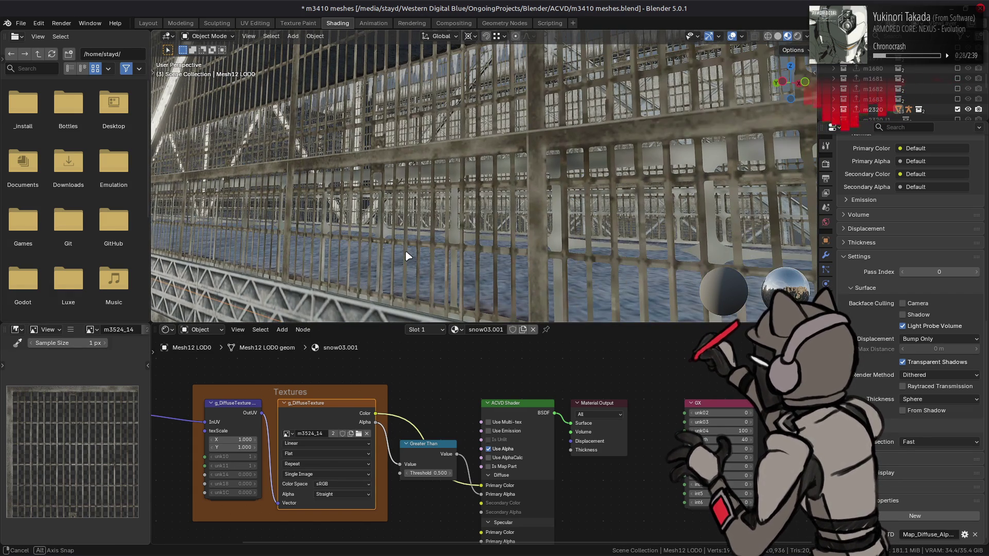
pyautogui.scroll(1, 407, 257)
pyautogui.scroll(1, 408, 256)
pyautogui.scroll(2, 406, 256)
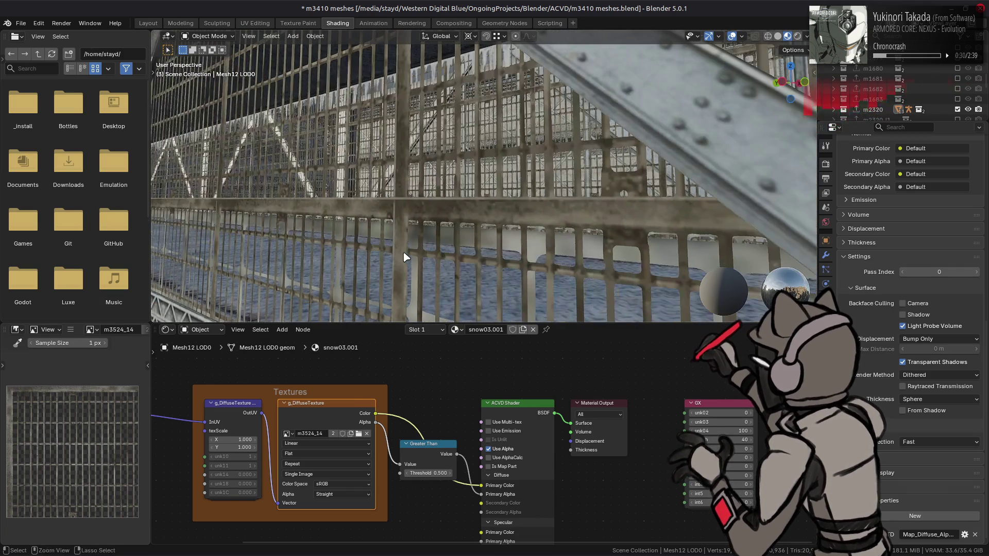
pyautogui.scroll(2, 405, 255)
pyautogui.scroll(1, 403, 255)
pyautogui.scroll(1, 404, 254)
pyautogui.scroll(1, 403, 252)
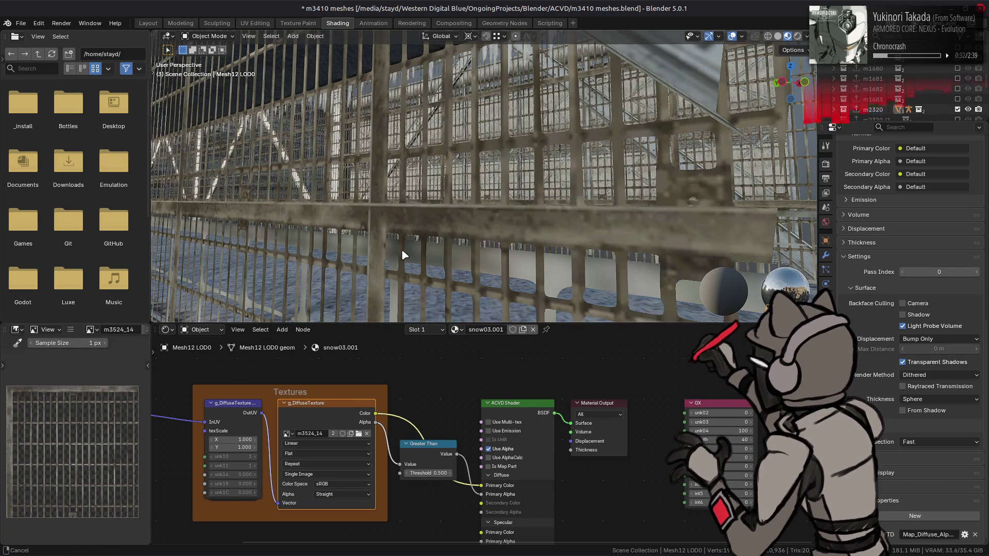
pyautogui.click(298, 446)
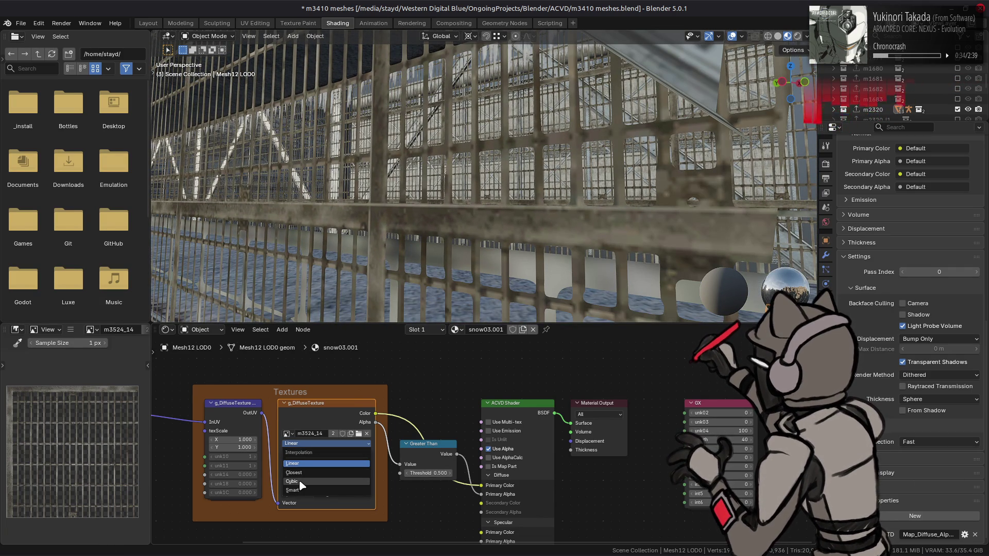
pyautogui.click(300, 482)
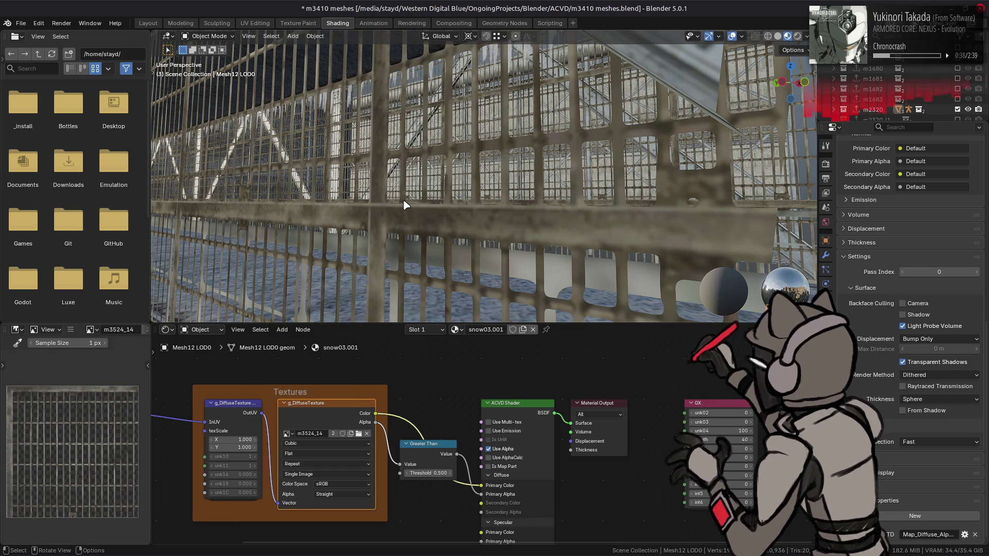
pyautogui.scroll(-2, 403, 205)
pyautogui.scroll(-2, 414, 205)
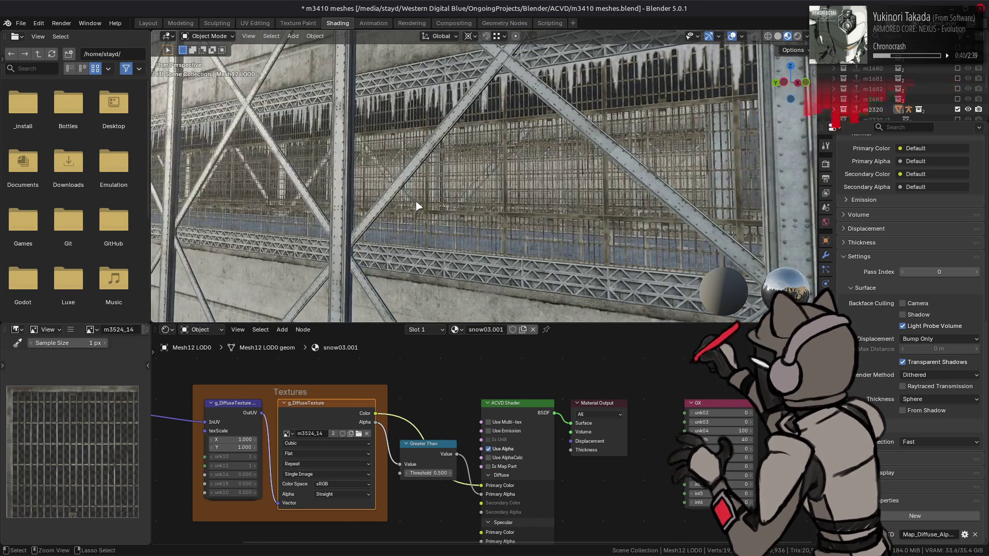
pyautogui.hotkey('ctrl', 's')
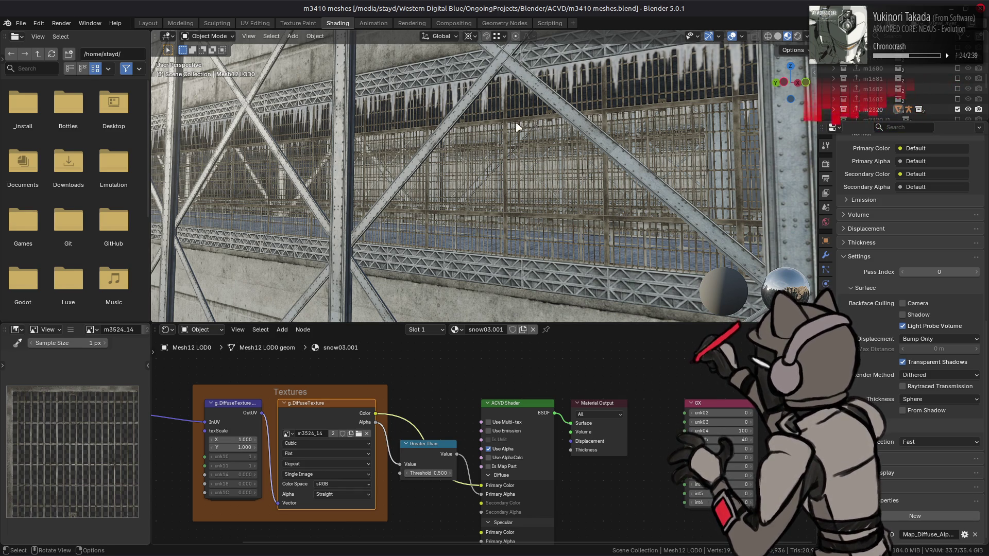
pyautogui.scroll(10, 527, 124)
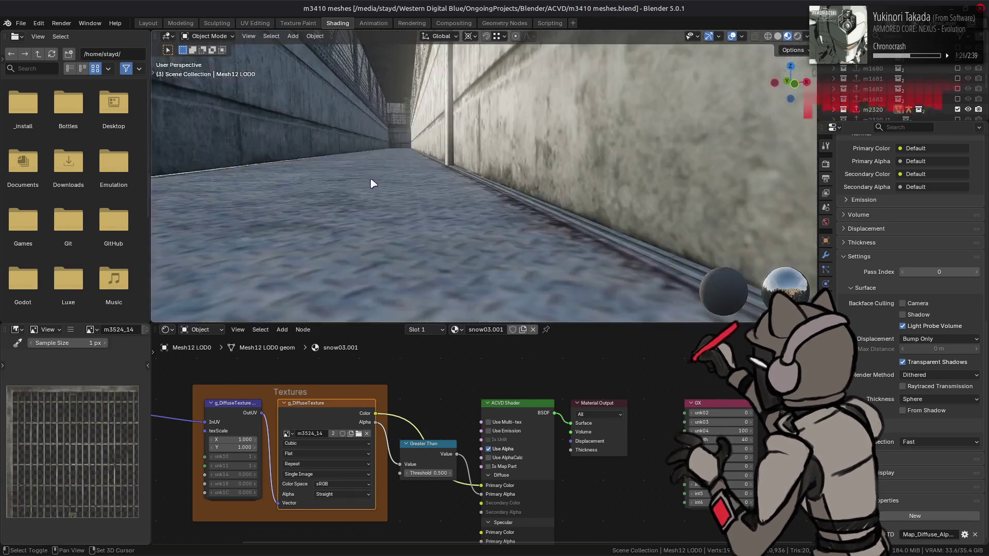
pyautogui.scroll(10, 371, 184)
# Step: Select the walkway floor slab, activate its g_SpecularTexture node and start Replace Image
pyautogui.click(455, 141)
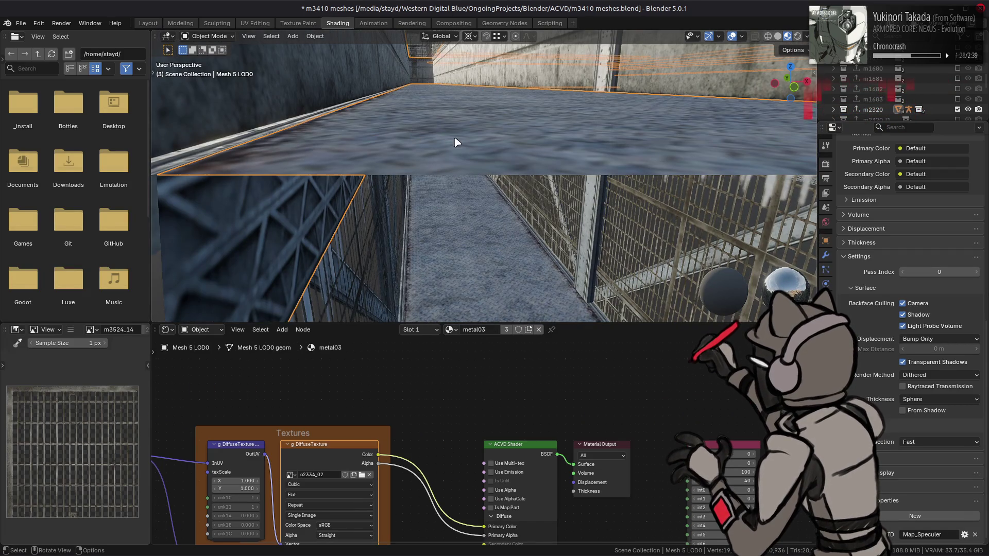
pyautogui.click(332, 460)
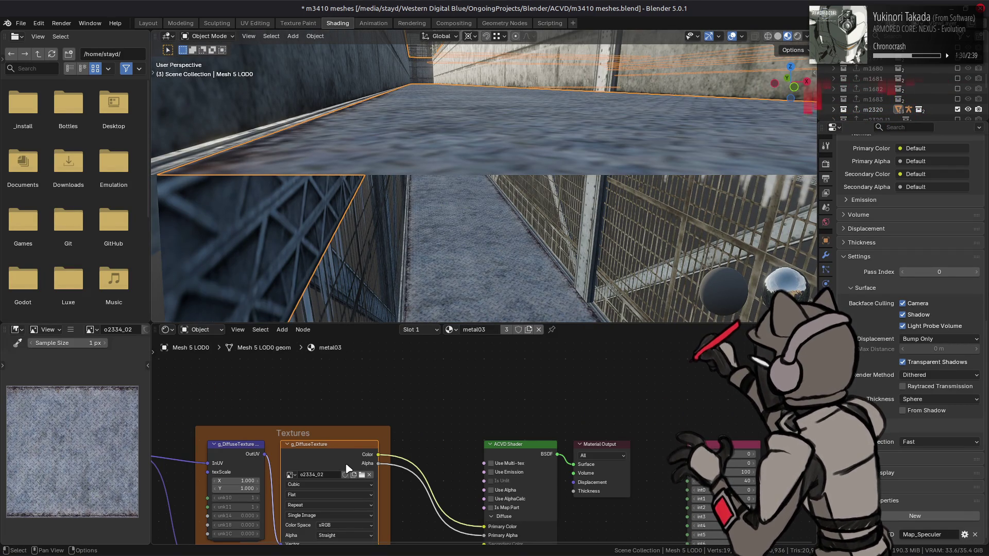
pyautogui.scroll(10, 387, 181)
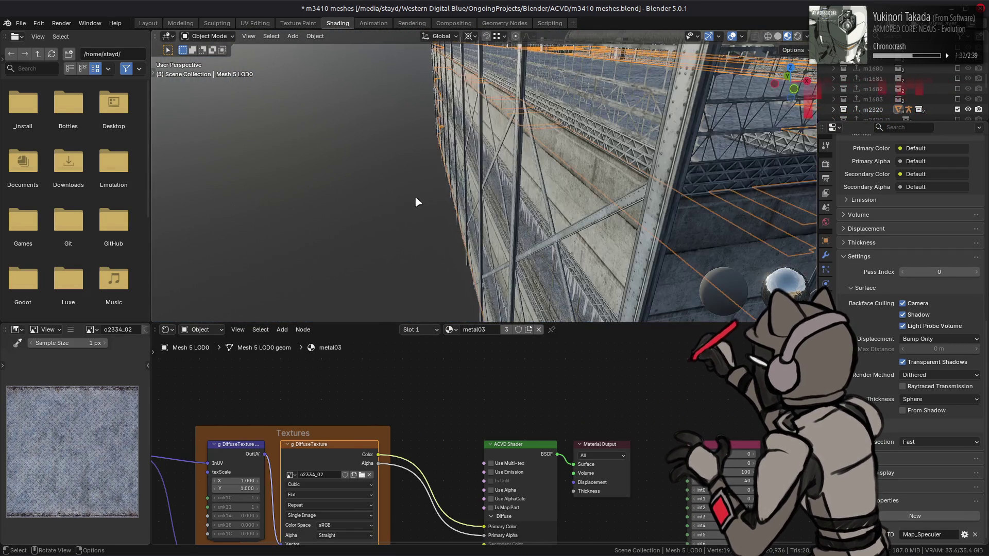
pyautogui.scroll(10, 416, 208)
pyautogui.moveTo(415, 506); pyautogui.dragTo(415, 420)
pyautogui.click(326, 502)
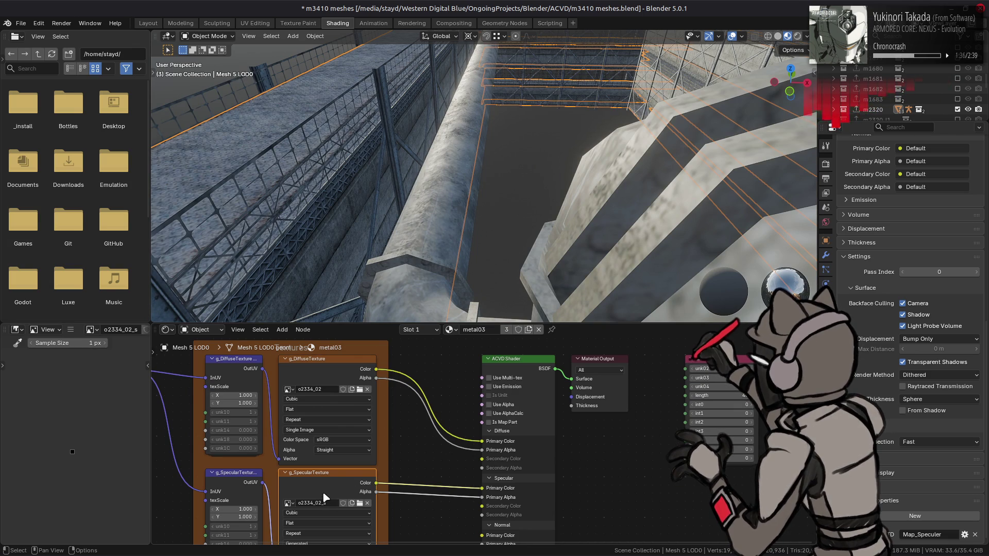
pyautogui.click(70, 329)
pyautogui.moveTo(90, 352)
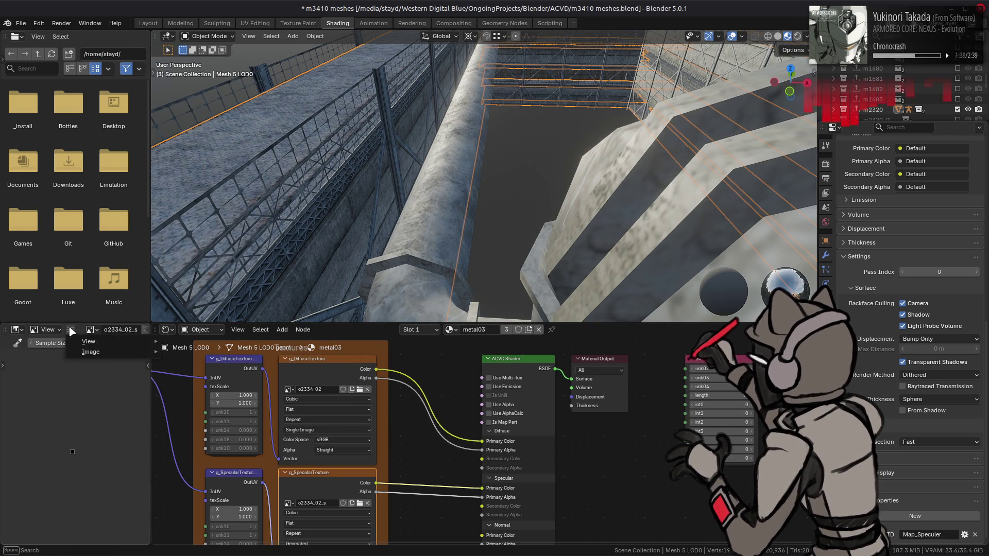
pyautogui.click(189, 168)
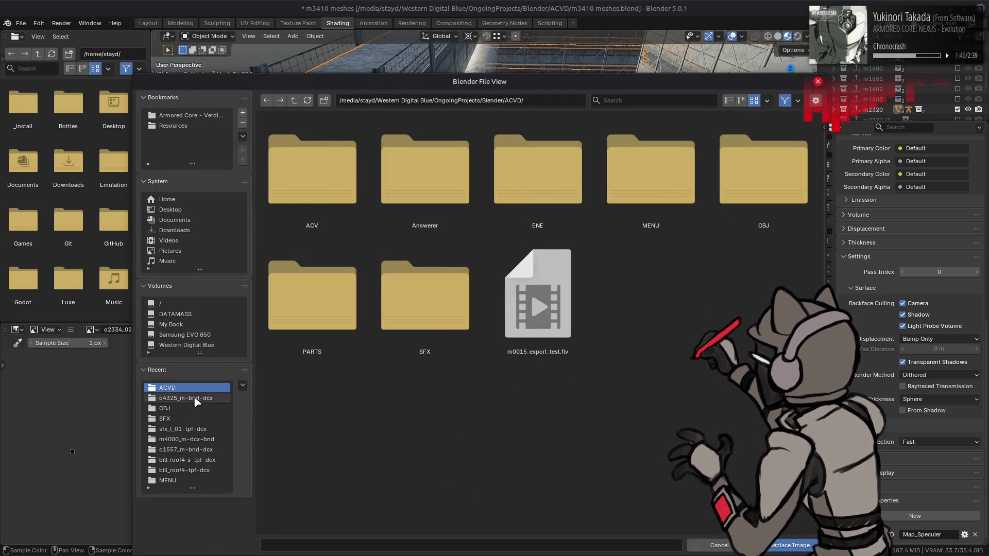
# Step: Browse in list view to model/map/m3410/m3410_htdcx-bnd
pyautogui.click(193, 398)
pyautogui.click(293, 100)
pyautogui.click(293, 100)
pyautogui.click(728, 100)
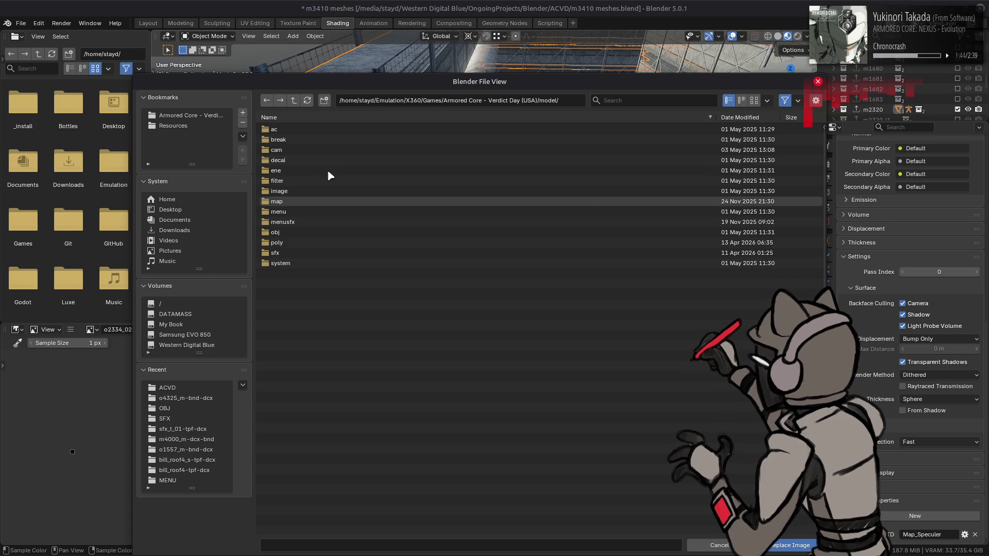
pyautogui.click(315, 201)
pyautogui.scroll(-4, 349, 302)
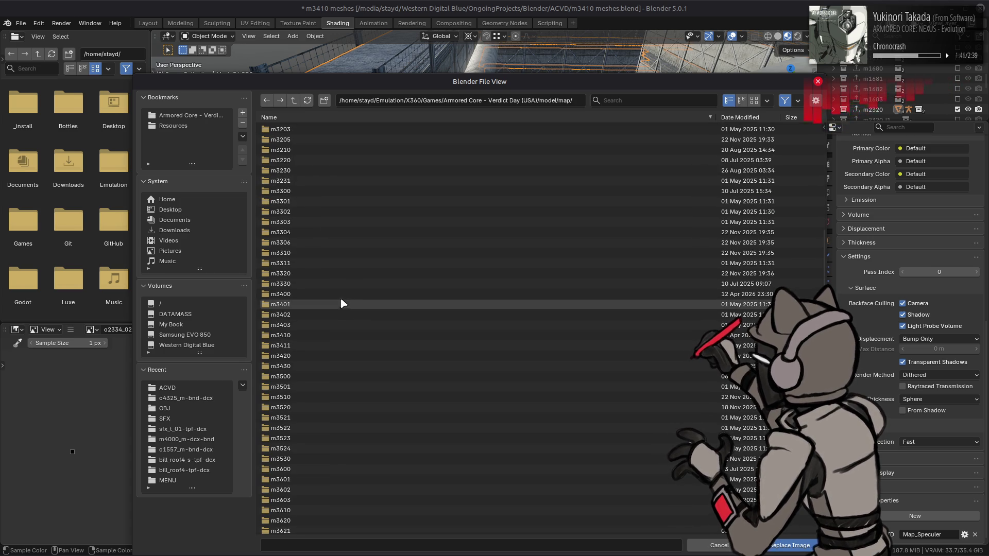
pyautogui.click(320, 335)
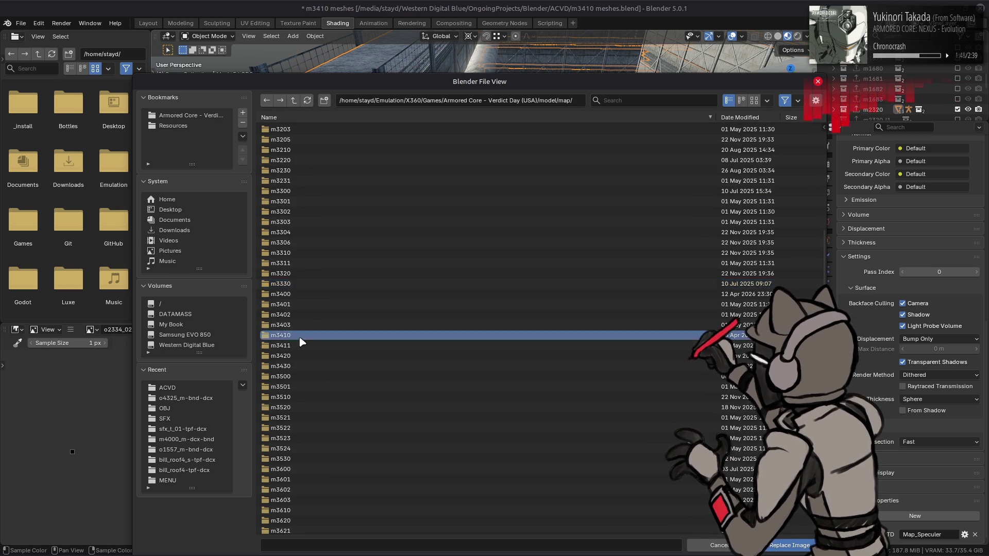
pyautogui.doubleClick(302, 338)
pyautogui.doubleClick(323, 132)
# Step: Load o2334_02_s.dds from the o2334_02_s-tpf-dcx folder as the replacement specular image
pyautogui.moveTo(368, 83)
pyautogui.mouseDown()
pyautogui.moveTo(709, 135)
pyautogui.moveTo(412, 58)
pyautogui.mouseUp()
pyautogui.scroll(-8, 387, 222)
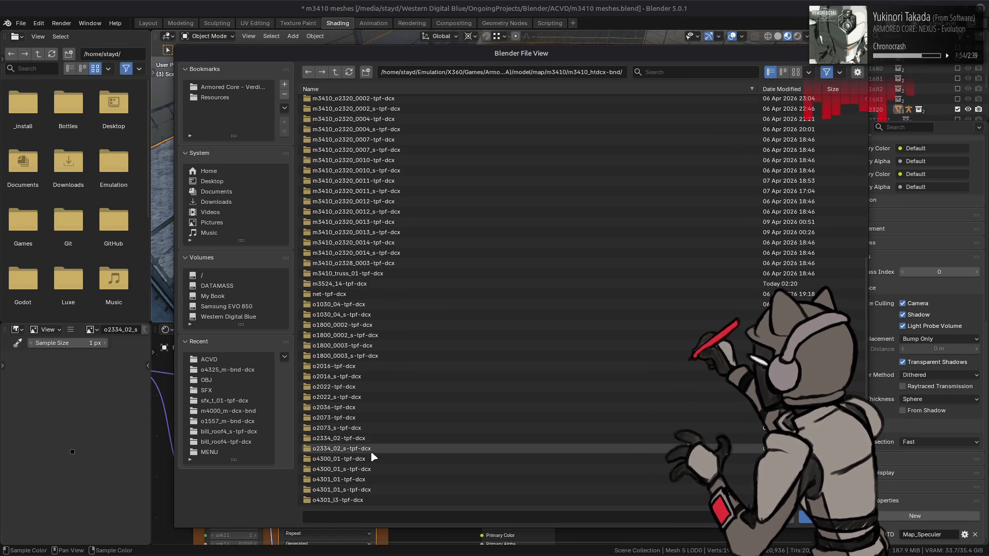
pyautogui.doubleClick(370, 449)
pyautogui.doubleClick(358, 105)
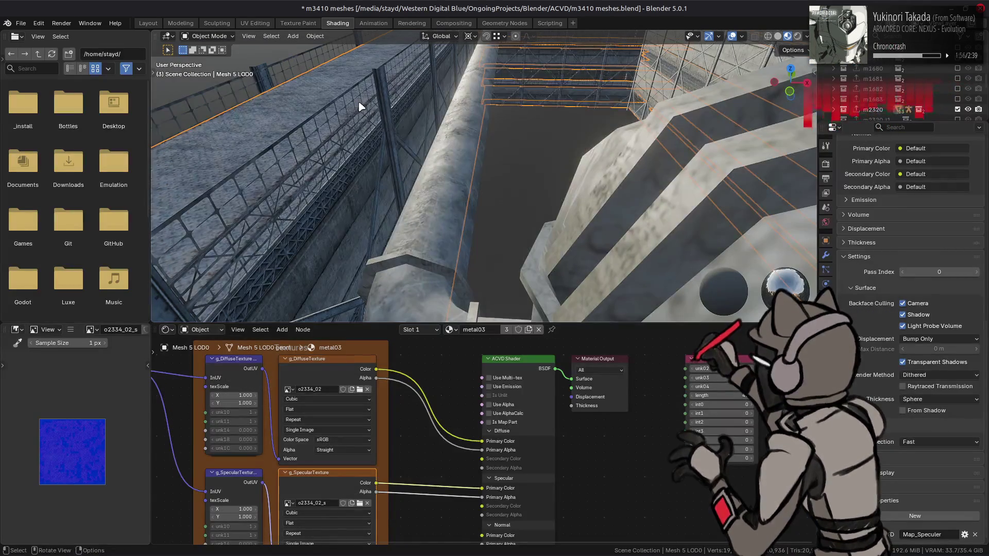
# Step: Save the blend file, switch to Solid shading with the diffuse texture shown, and save again
pyautogui.moveTo(420, 184); pyautogui.dragTo(493, 189)
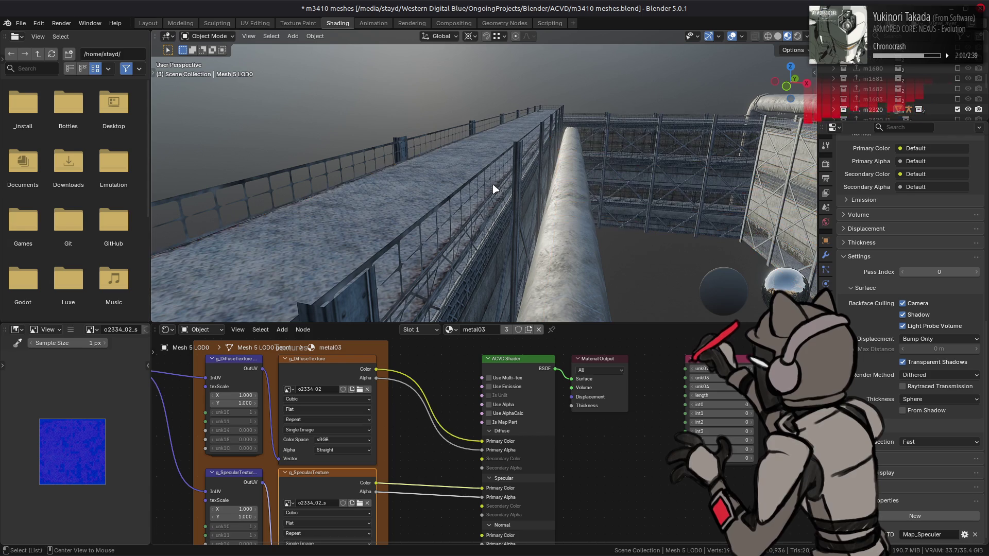
pyautogui.hotkey('ctrl', 's')
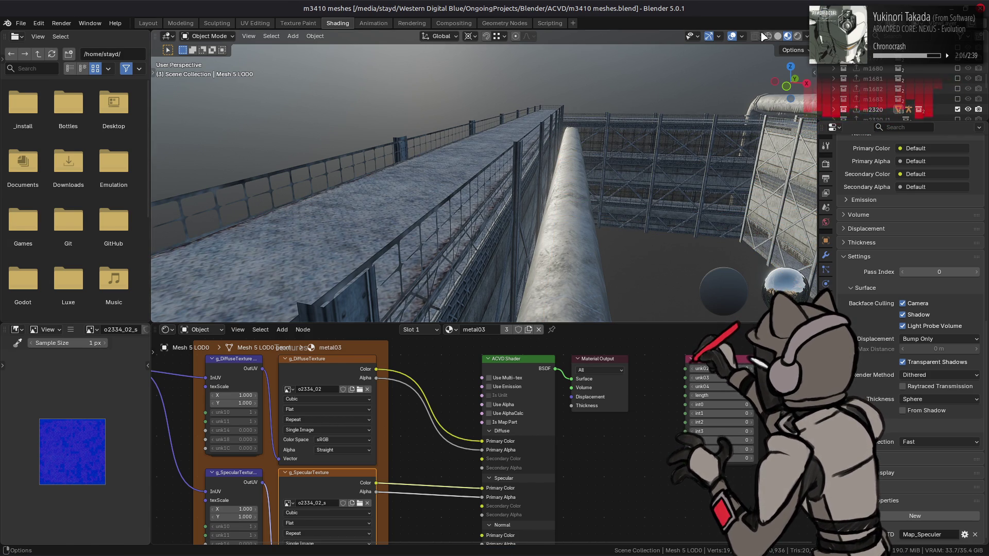
pyautogui.press('z')
pyautogui.click(323, 377)
pyautogui.hotkey('ctrl', 's')
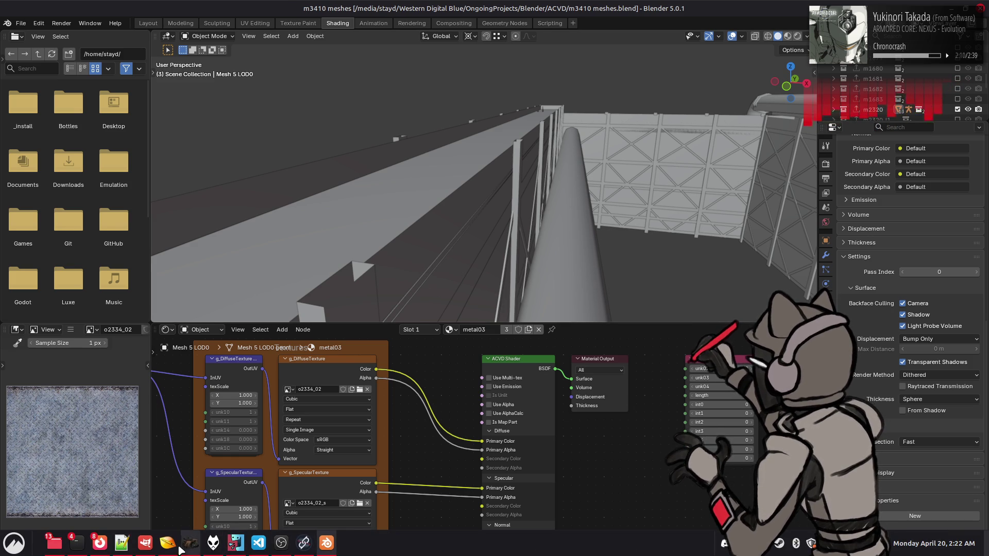
pyautogui.moveTo(191, 543)
pyautogui.click(145, 543)
# Step: Go back up to m3410_htdcx-bnd and repack the m3524_14-tpf-dcx folder with Yabber via Open With
pyautogui.hotkey('alt', 'Tab')
pyautogui.hotkey('alt', 'Tab')
pyautogui.hotkey('alt', 'Tab')
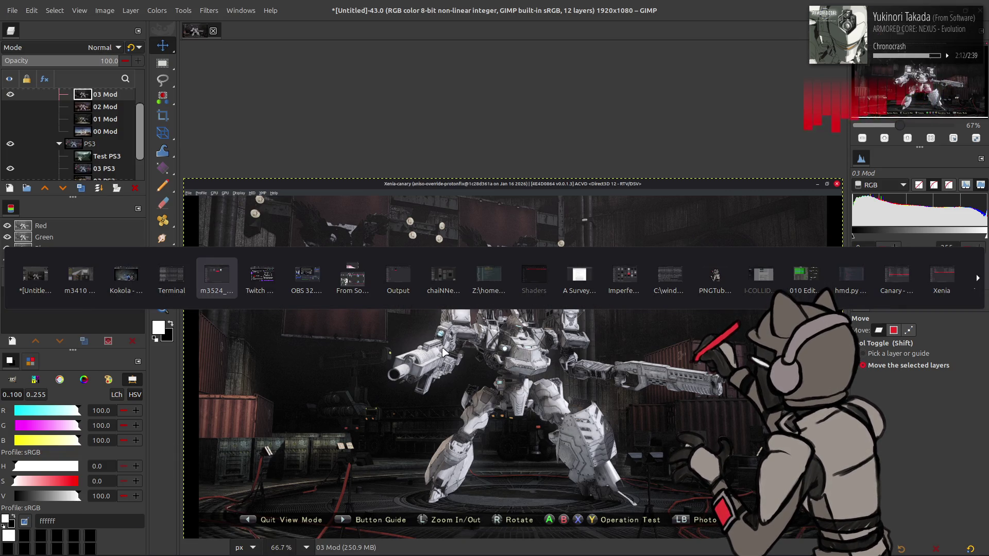
pyautogui.hotkey('alt', 'Left')
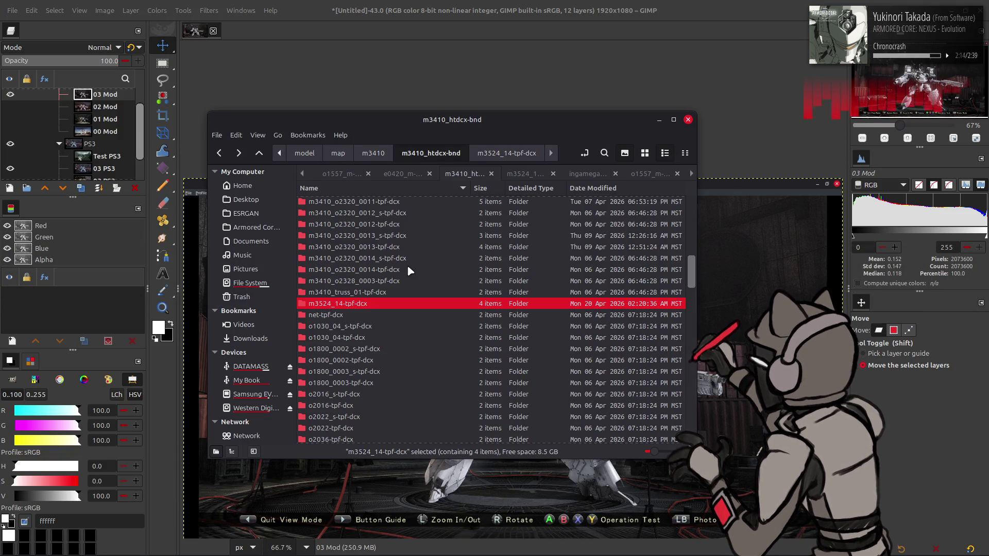
pyautogui.rightClick(369, 306)
pyautogui.moveTo(398, 74)
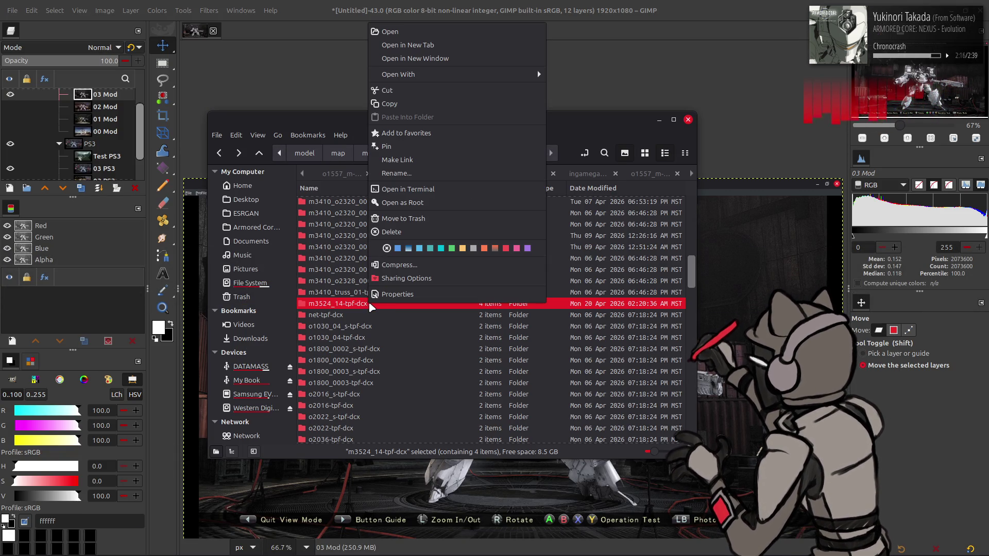
pyautogui.click(584, 141)
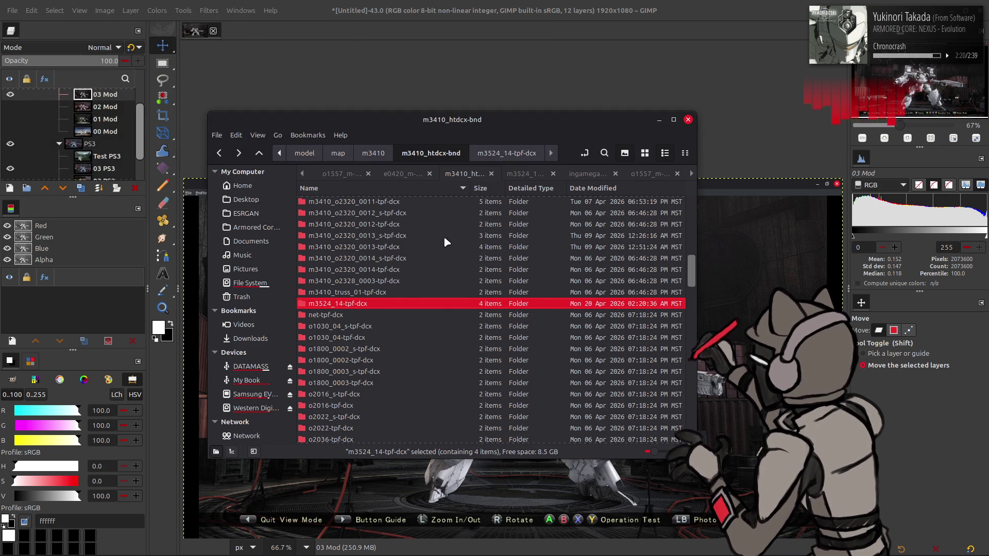
pyautogui.hotkey('alt', 'Tab')
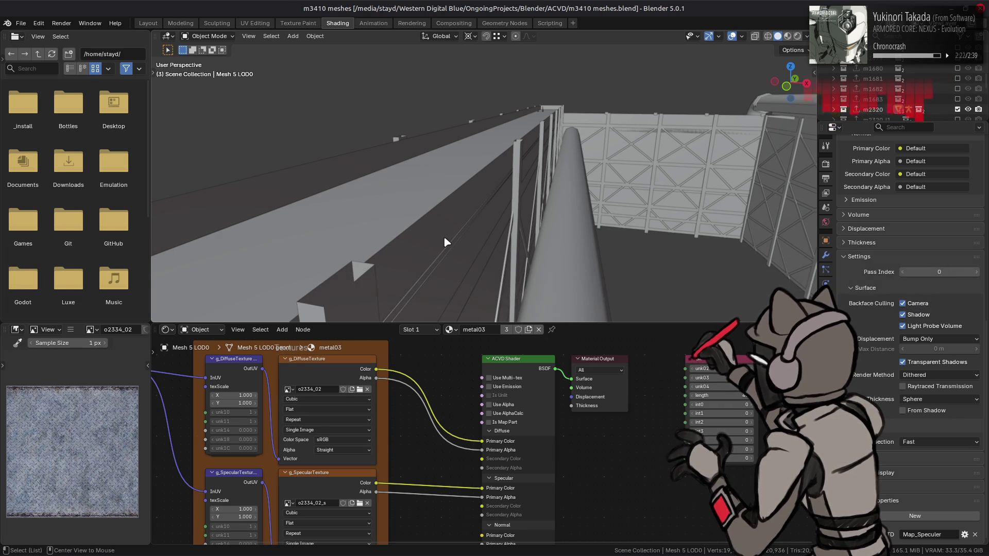
# Step: Duplicate o2334_02.dds inside the o2334_02-tpf-dcx folder and return to the parent
pyautogui.hotkey('alt', 'Tab')
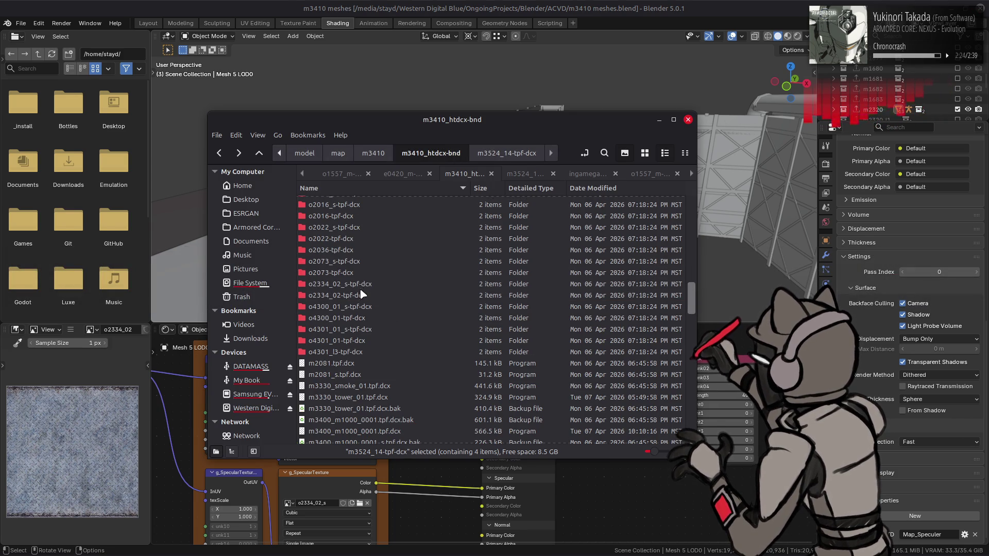
pyautogui.doubleClick(360, 300)
pyautogui.press('Right')
pyautogui.hotkey('ctrl', 'c')
pyautogui.hotkey('ctrl', 'v')
pyautogui.press('BackSpace')
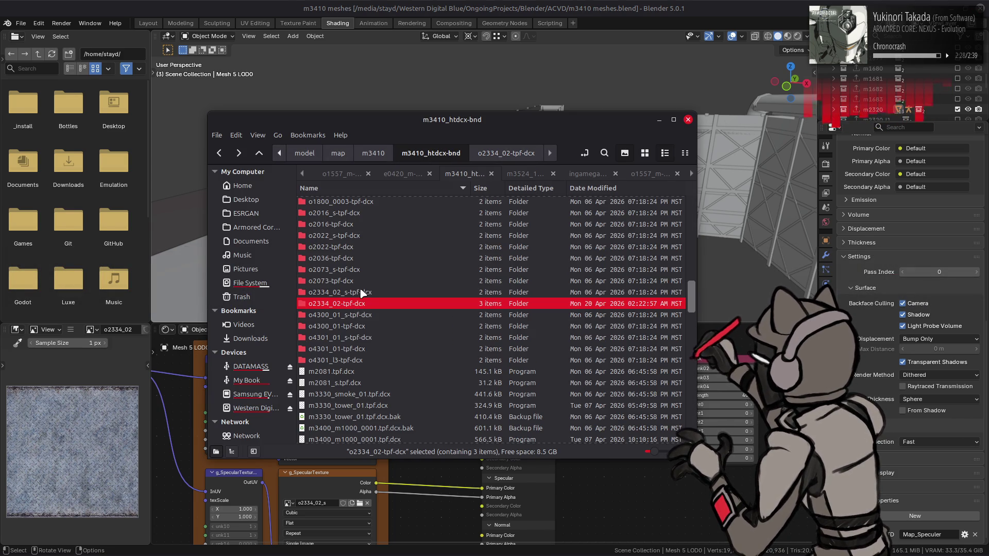
# Step: Duplicate o2334_02_s.dds inside o2334_02_s-tpf-dcx and bring up actions for its _yabber-tpf.xml
pyautogui.doubleClick(348, 247)
pyautogui.click(340, 202)
pyautogui.hotkey('ctrl', 'c')
pyautogui.hotkey('ctrl', 'v')
pyautogui.press('BackSpace')
pyautogui.rightClick(458, 210)
pyautogui.moveTo(485, 232)
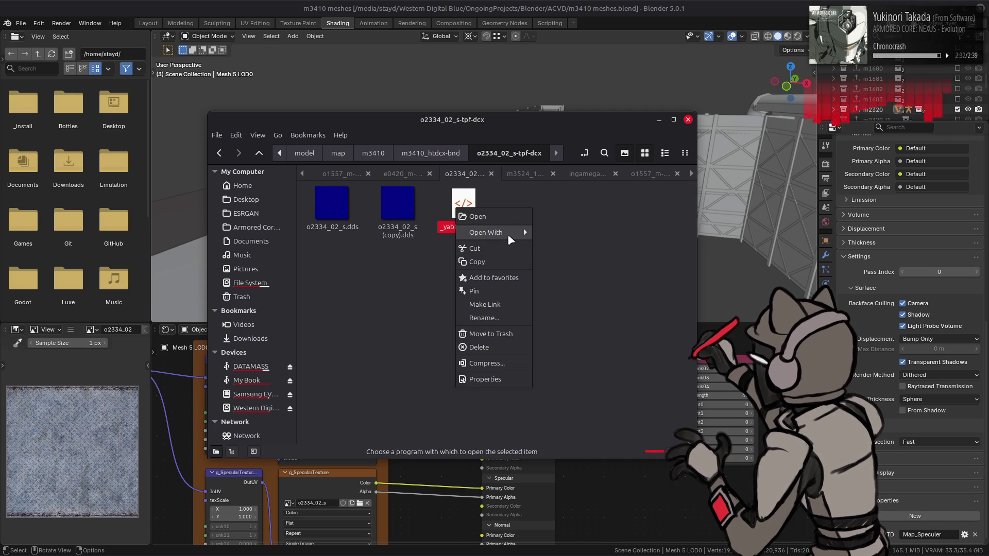
# Step: In Notepad++ delete the second texture block (lines 16–22) from _yabber-tpf.xml, save and close it
pyautogui.click(573, 341)
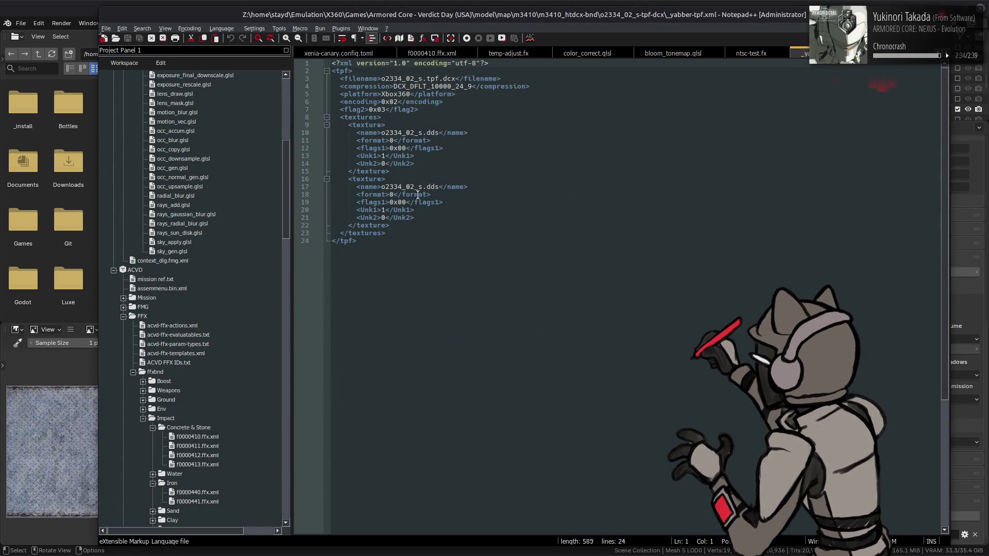
pyautogui.moveTo(402, 223); pyautogui.dragTo(390, 172)
pyautogui.press('Delete')
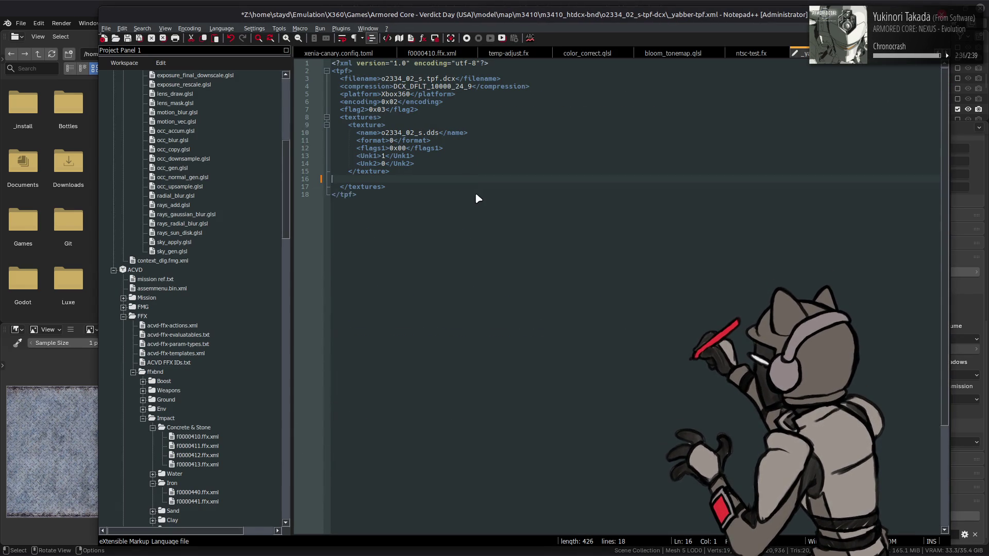
pyautogui.hotkey('ctrl', 's')
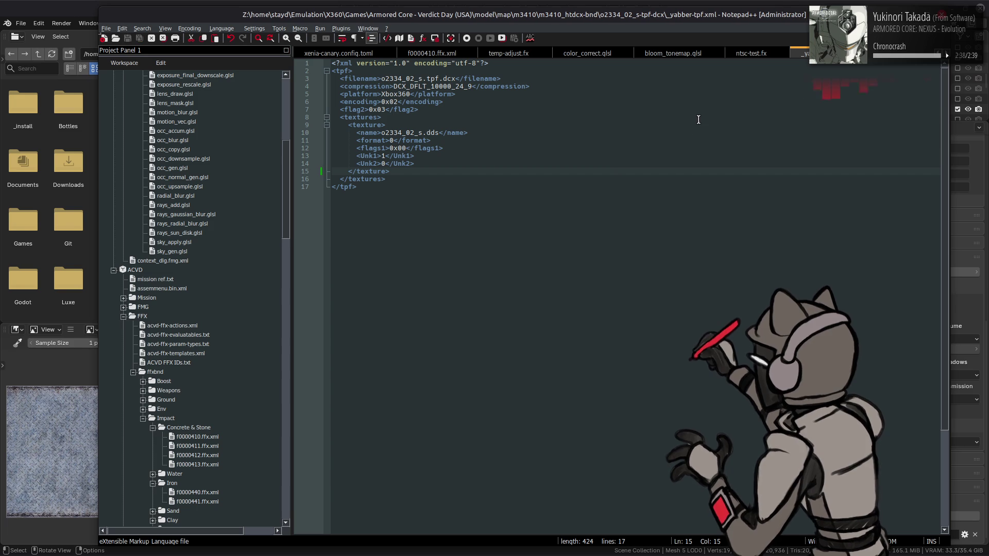
pyautogui.hotkey('ctrl', 'w')
pyautogui.hotkey('alt', 'Tab')
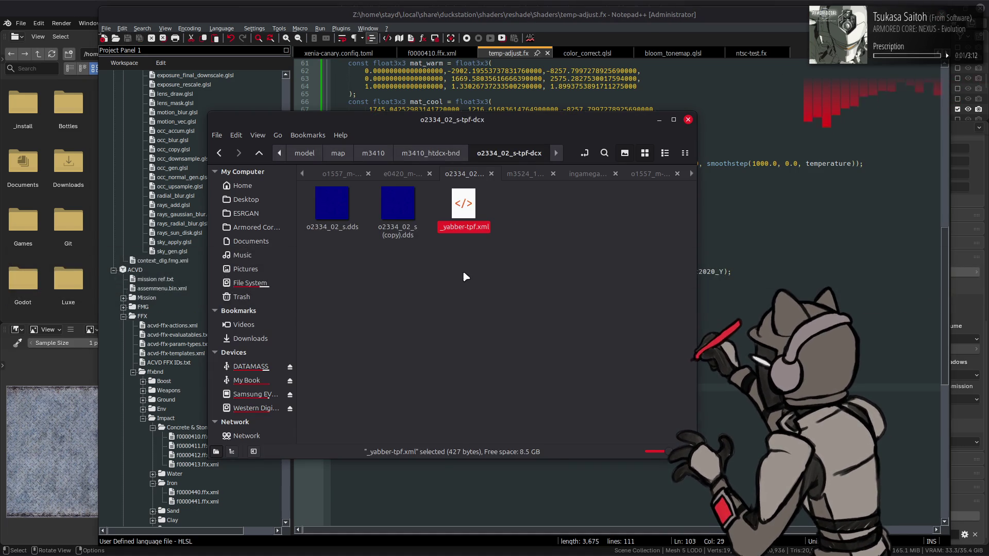
# Step: Reopen the o2334_02-tpf-dcx folders and copy the newer o2334_02.dds
pyautogui.press('BackSpace')
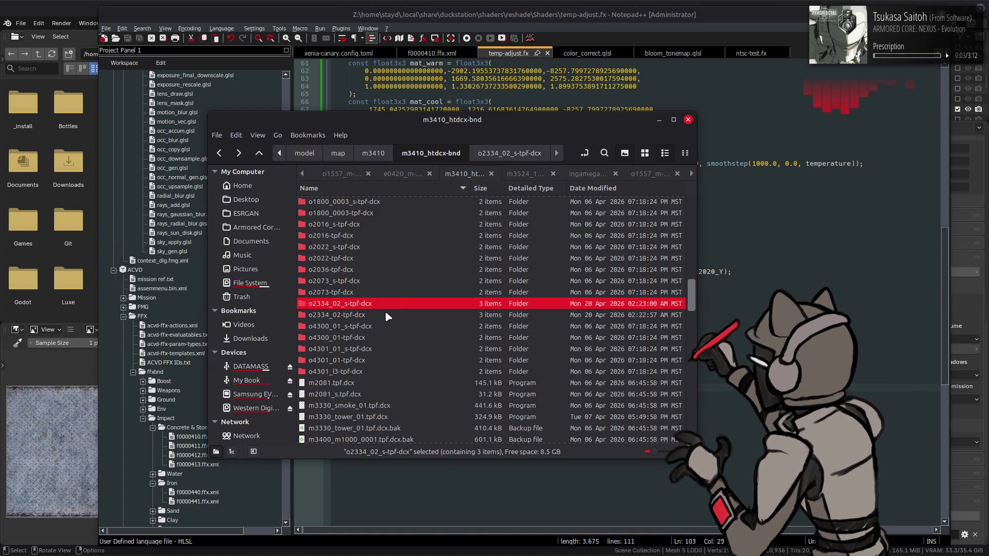
pyautogui.doubleClick(385, 310)
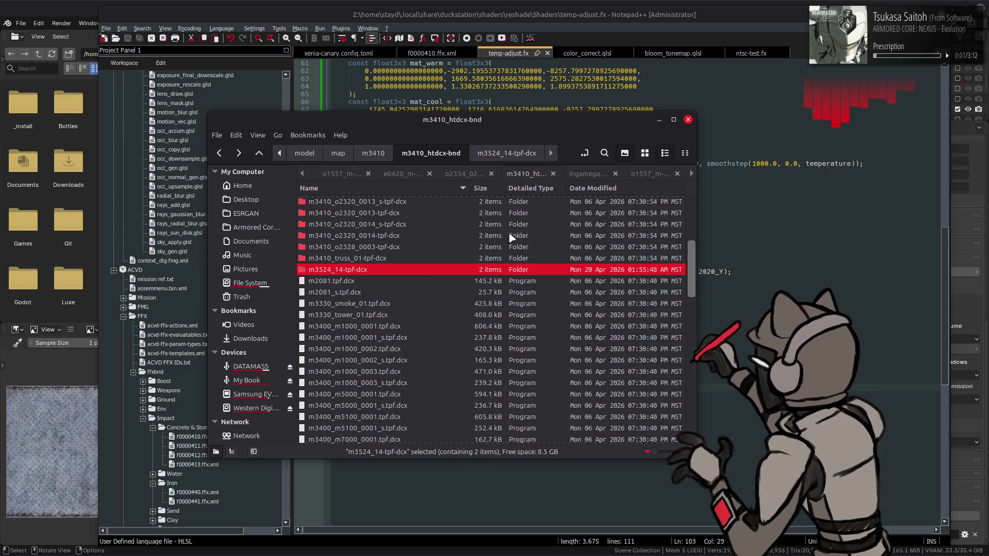
pyautogui.scroll(-3, 424, 286)
pyautogui.scroll(-3, 405, 319)
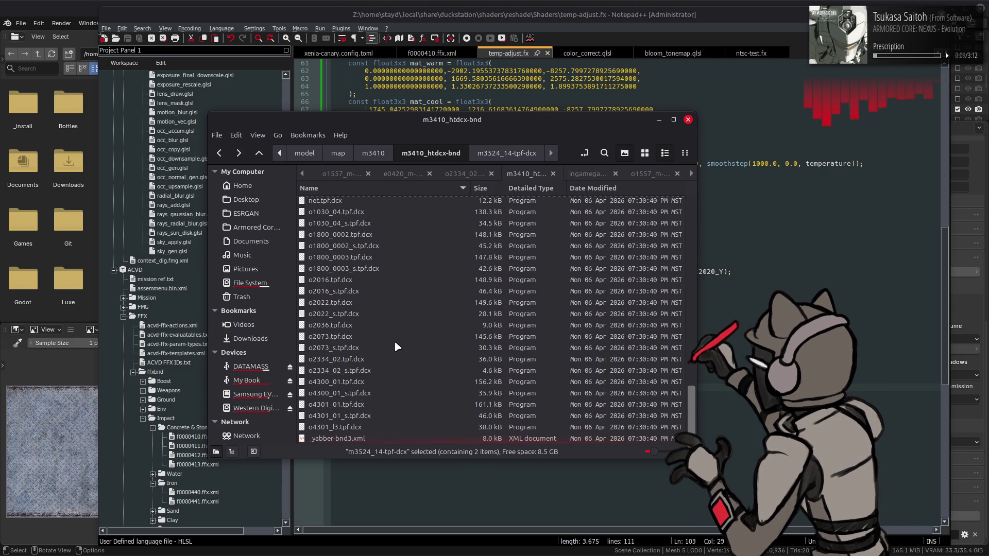
pyautogui.rightClick(357, 364)
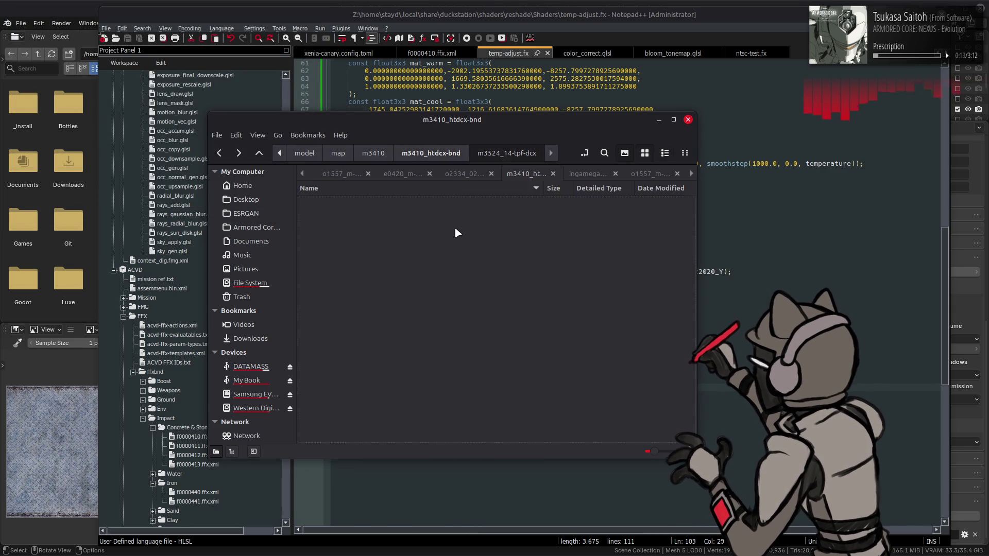
pyautogui.scroll(-3, 442, 243)
pyautogui.scroll(-3, 379, 283)
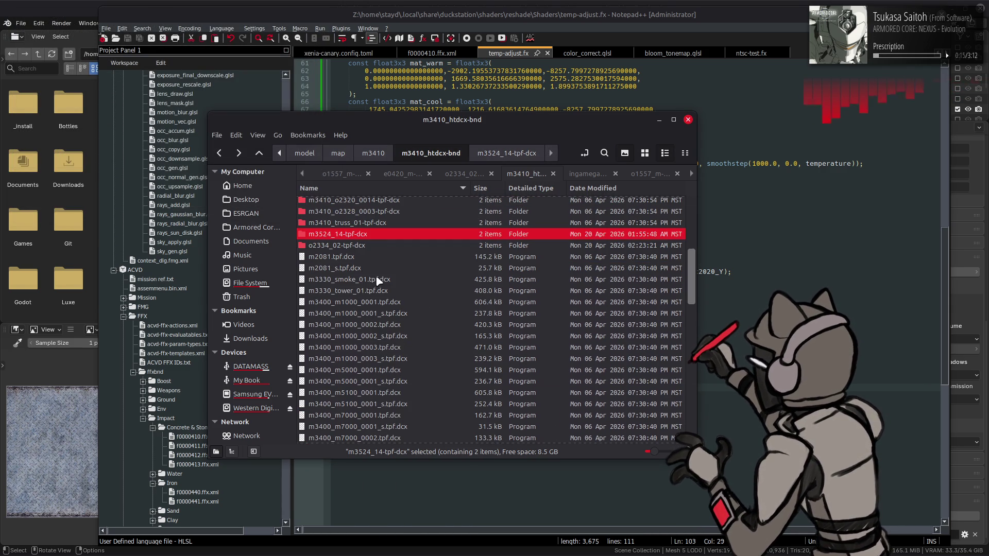
pyautogui.doubleClick(365, 247)
pyautogui.click(363, 202)
pyautogui.hotkey('ctrl', 'c')
# Step: Paste it over the old o2334_02.dds with Replace, then drag the 43.8 kB file into GIMP
pyautogui.click(453, 175)
pyautogui.hotkey('ctrl', 'v')
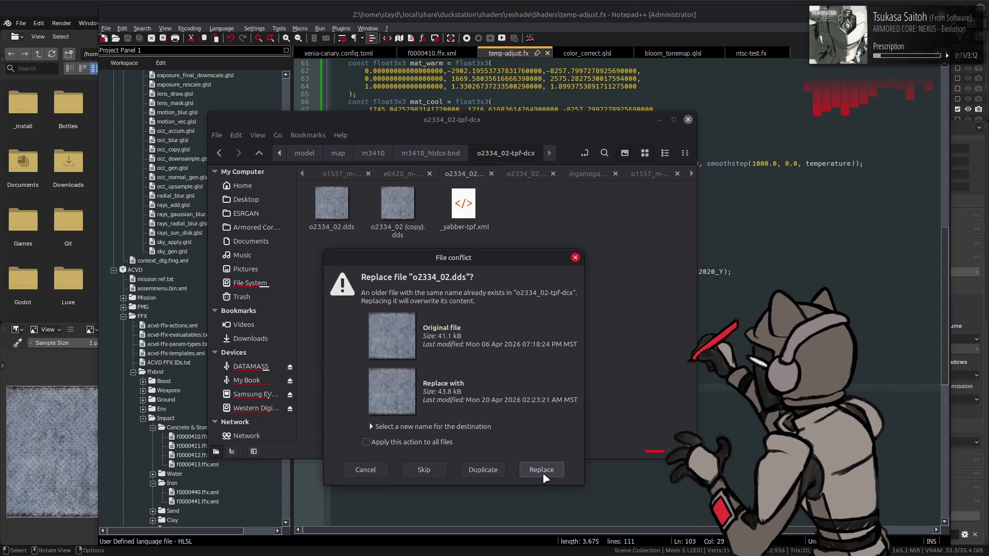
pyautogui.click(542, 472)
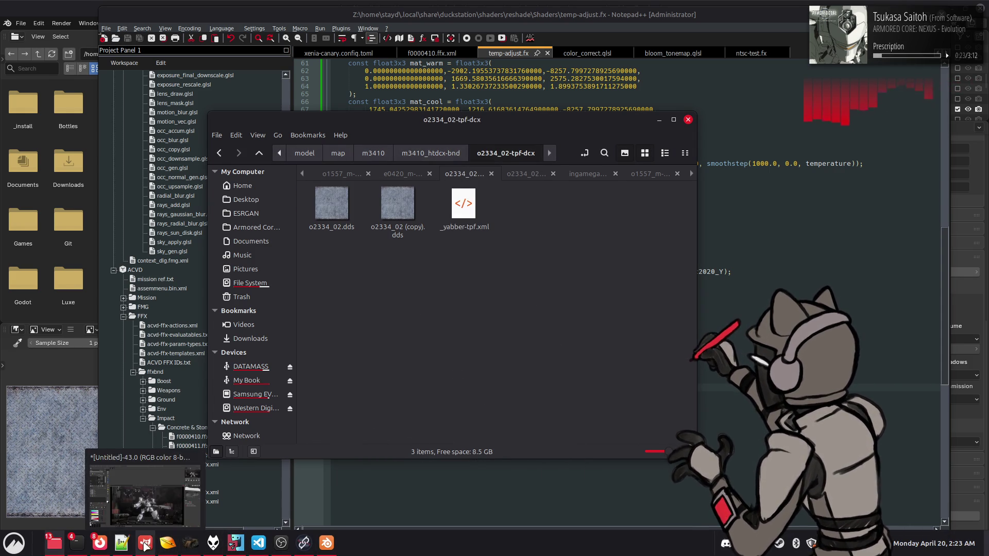
pyautogui.moveTo(145, 543)
pyautogui.click(167, 544)
pyautogui.hotkey('alt', 'Tab')
pyautogui.moveTo(331, 205); pyautogui.dragTo(172, 29)
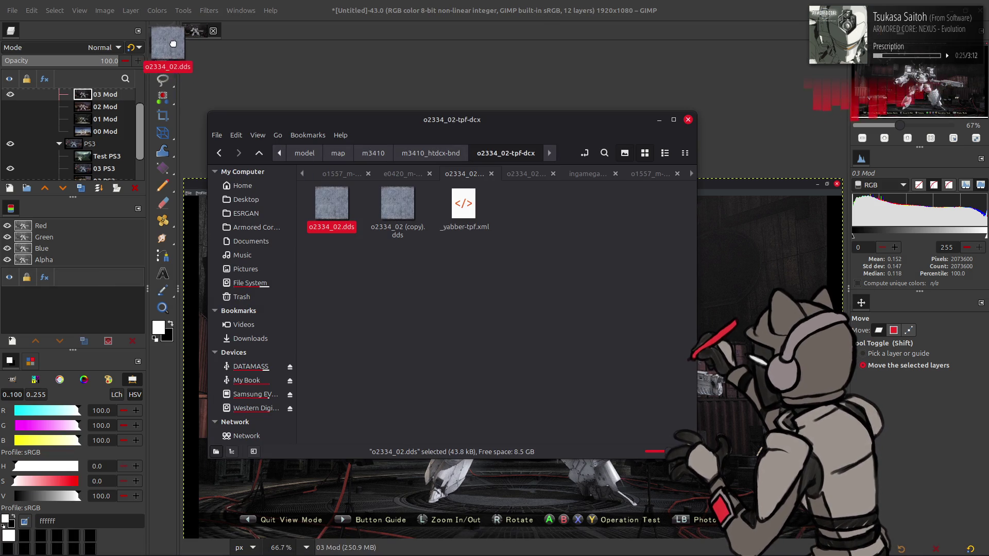
pyautogui.click(566, 316)
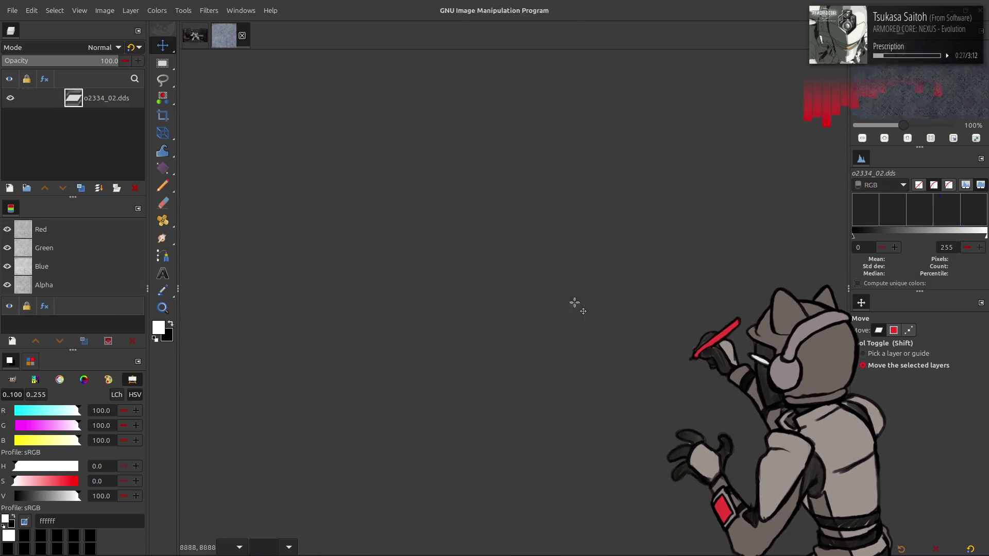
pyautogui.keyDown('ctrl'); pyautogui.scroll(4, 531, 296); pyautogui.keyUp('ctrl')
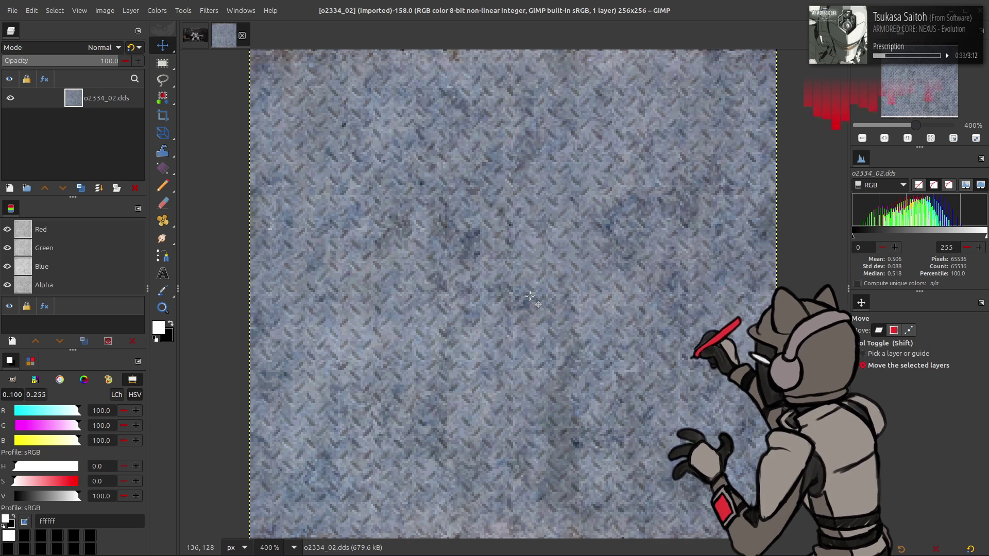
pyautogui.keyDown('ctrl'); pyautogui.scroll(1, 531, 296); pyautogui.keyUp('ctrl')
pyautogui.keyDown('ctrl'); pyautogui.scroll(1, 560, 334); pyautogui.keyUp('ctrl')
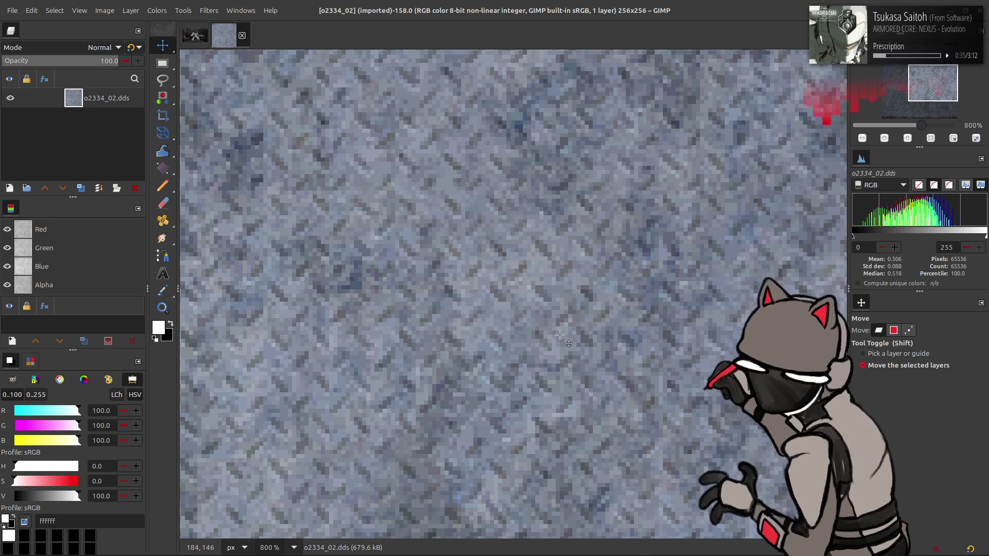
pyautogui.moveTo(560, 335); pyautogui.dragTo(655, 416)
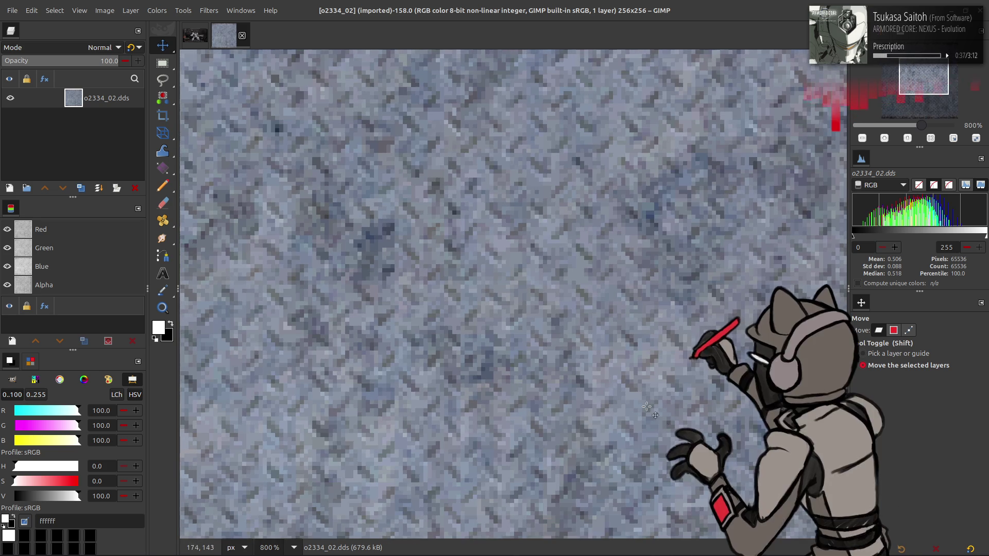
pyautogui.moveTo(560, 352); pyautogui.dragTo(581, 361)
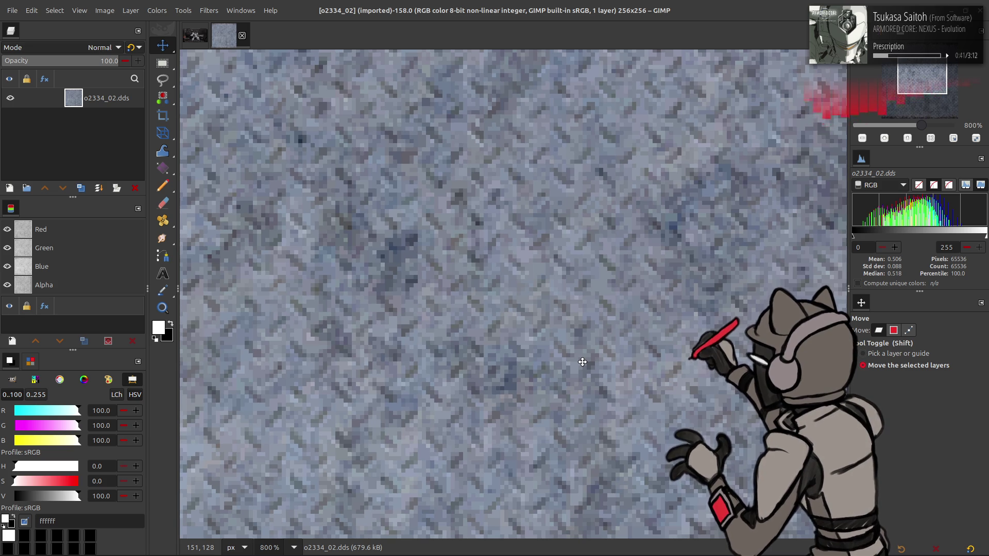
pyautogui.press('2')
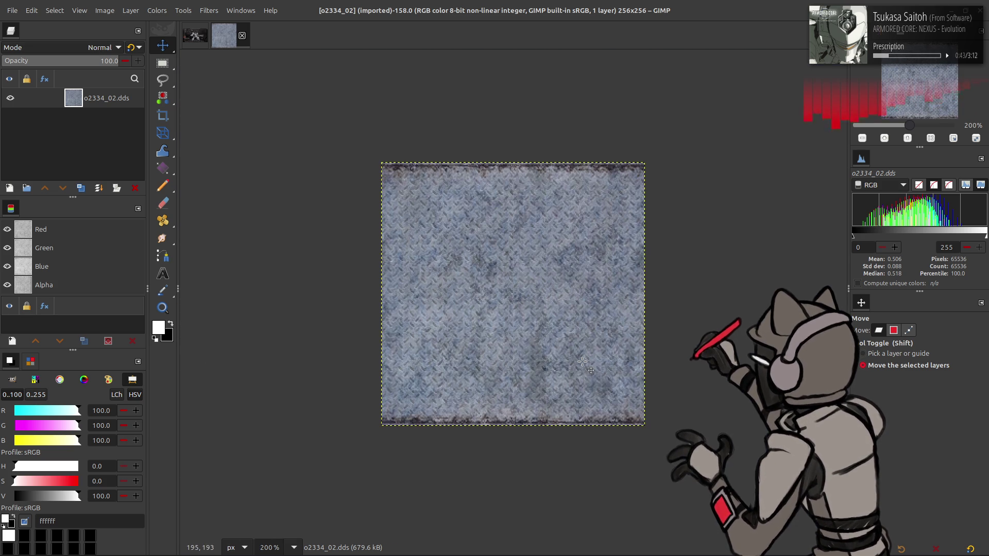
pyautogui.press('3')
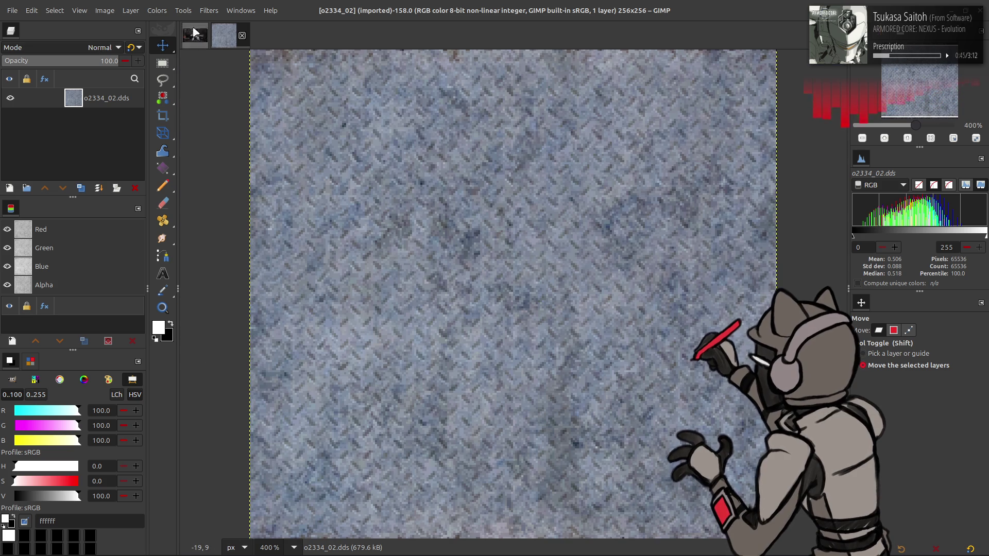
pyautogui.click(157, 10)
pyautogui.click(274, 215)
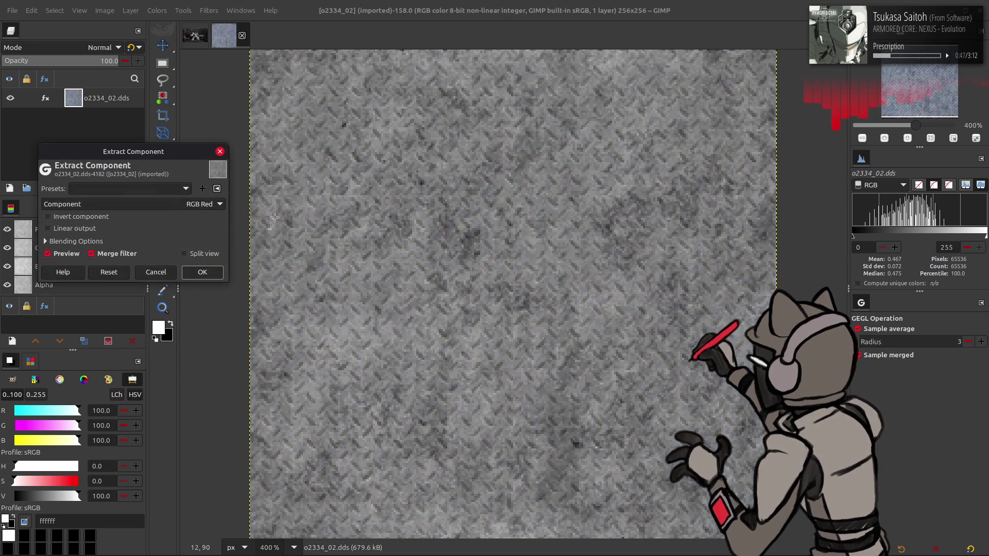
pyautogui.click(165, 202)
pyautogui.click(158, 218)
pyautogui.scroll(-2, 156, 207)
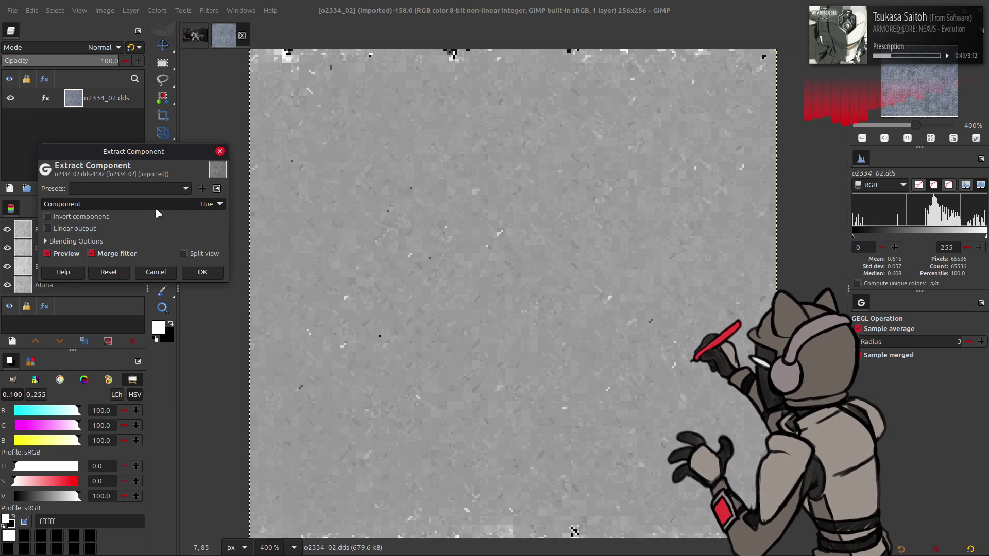
pyautogui.scroll(-1, 155, 207)
pyautogui.scroll(-1, 155, 207)
pyautogui.click(155, 207)
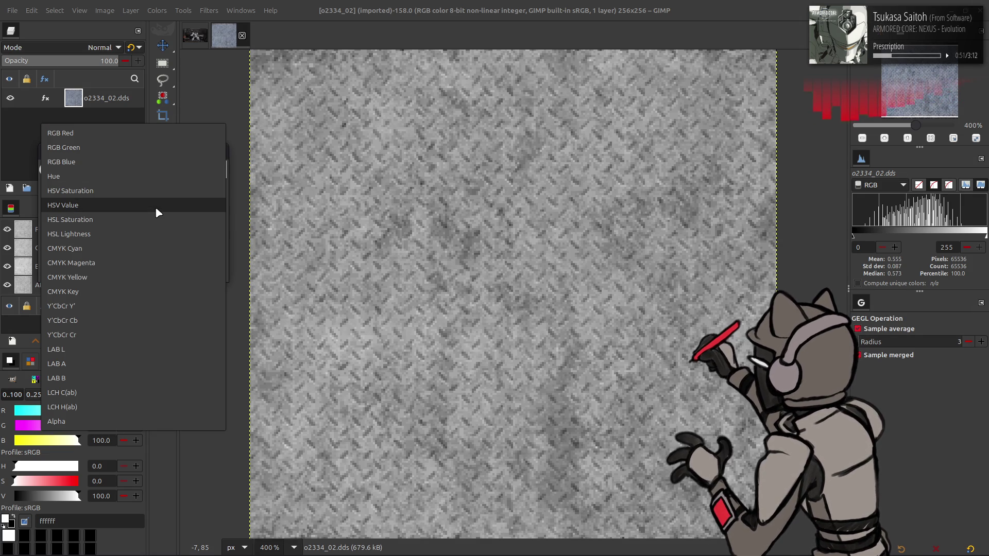
pyautogui.click(124, 279)
pyautogui.scroll(1, 145, 207)
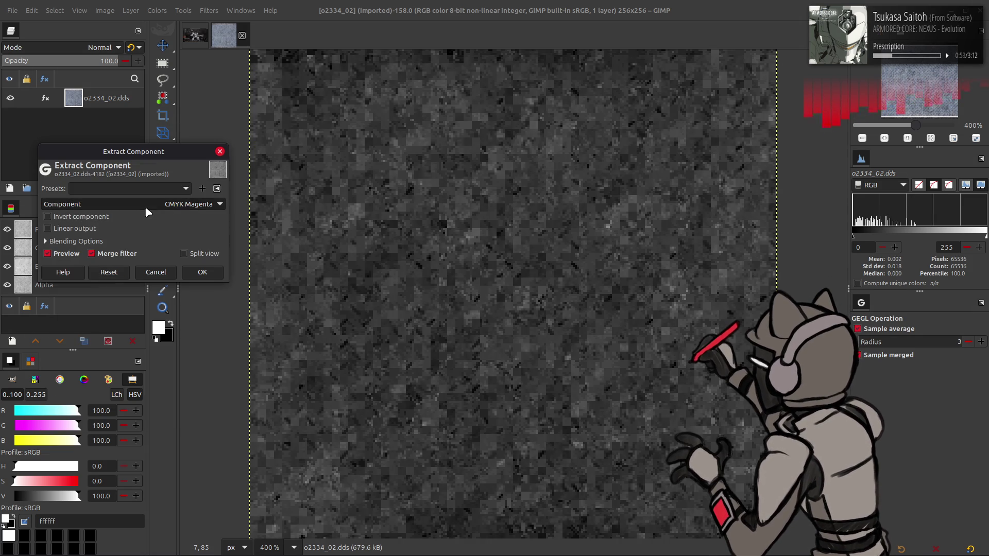
pyautogui.scroll(1, 145, 207)
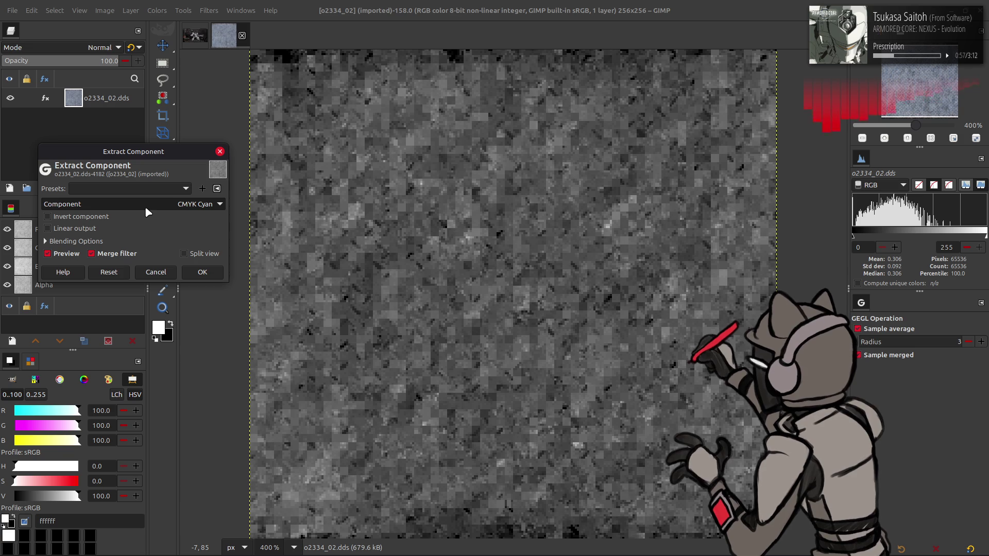
pyautogui.scroll(1, 145, 206)
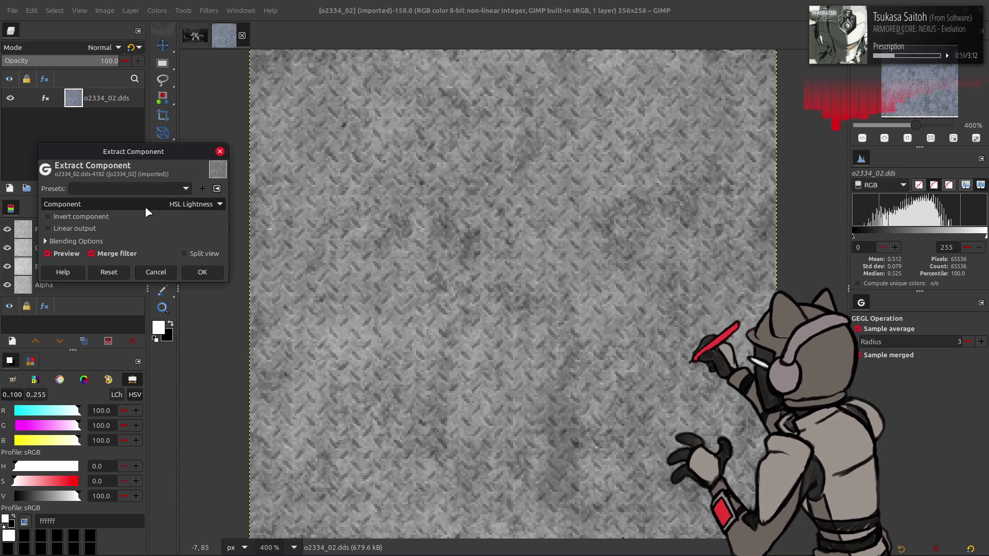
pyautogui.scroll(-2, 144, 207)
pyautogui.scroll(-1, 144, 207)
pyautogui.scroll(-1, 145, 207)
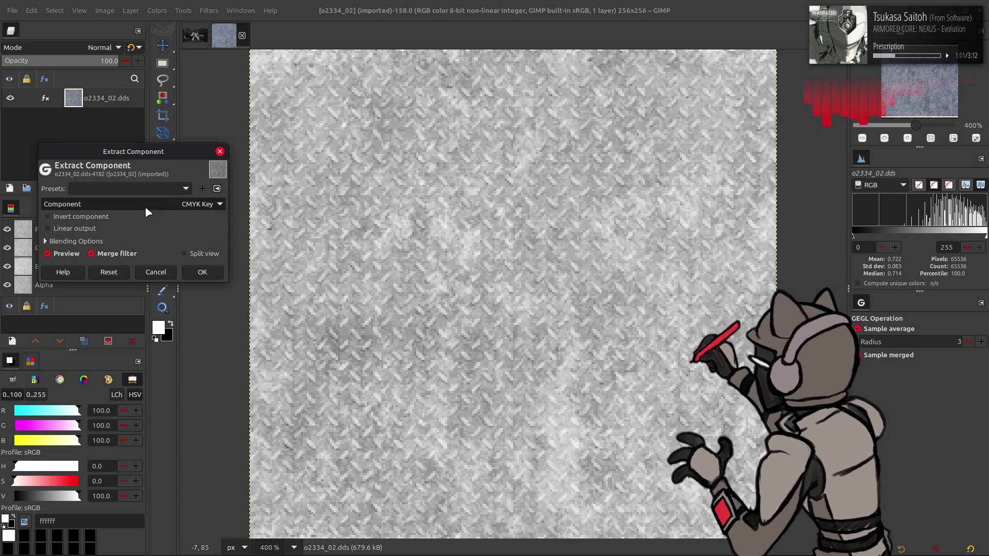
pyautogui.scroll(-1, 144, 207)
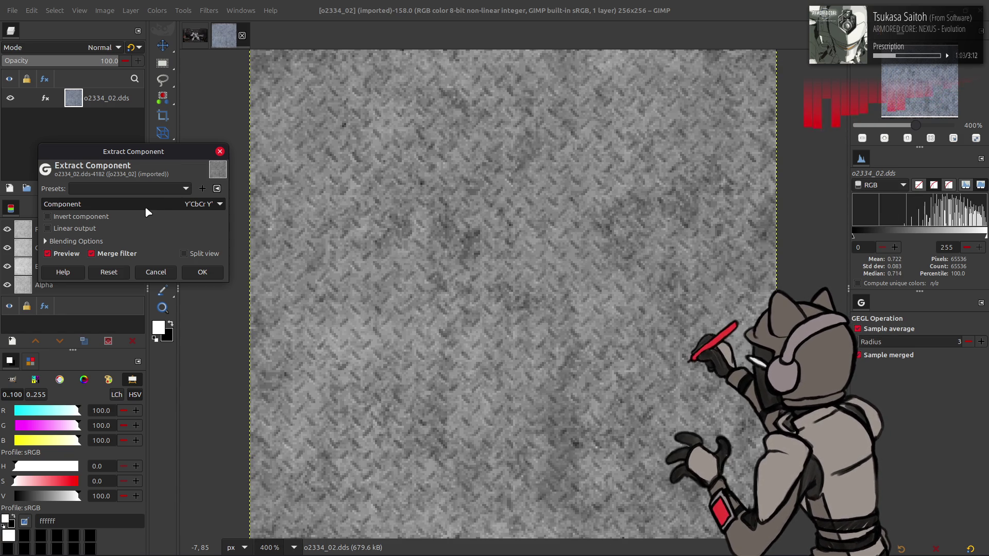
pyautogui.scroll(-1, 144, 206)
pyautogui.scroll(-2, 145, 206)
pyautogui.scroll(2, 144, 206)
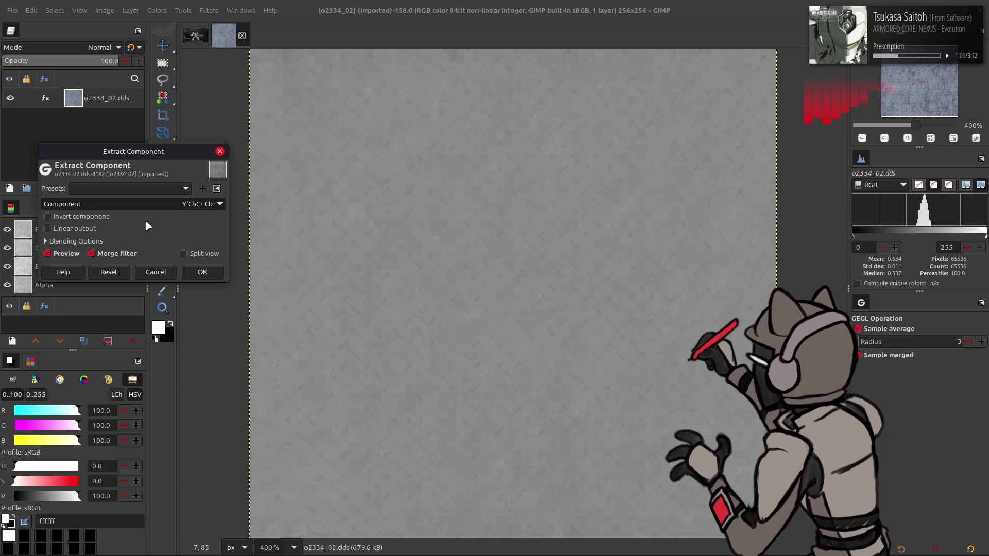
pyautogui.click(156, 273)
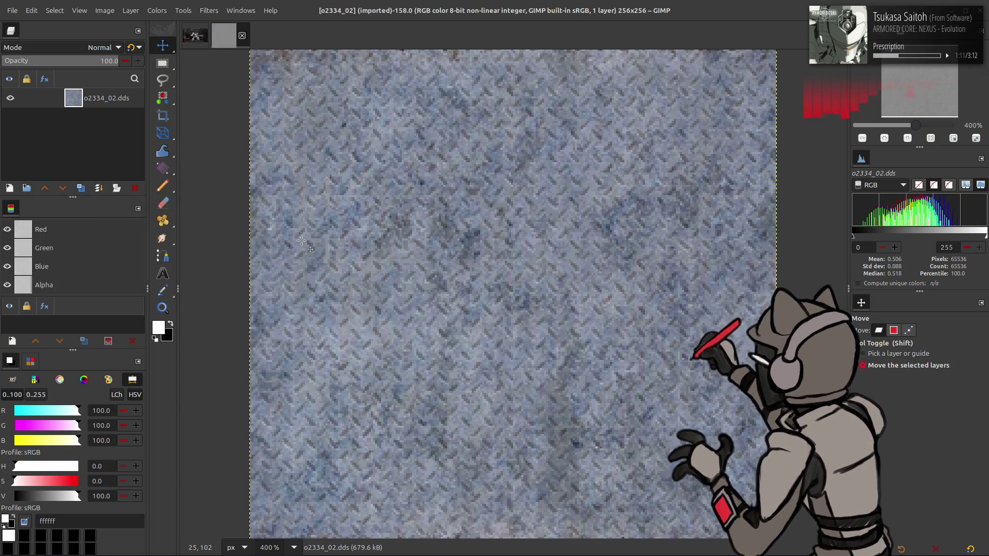
# Step: Copy the texture layer, confirm its name as o2334_02, and switch to chaiNNer
pyautogui.hotkey('ctrl', 'c')
pyautogui.doubleClick(106, 97)
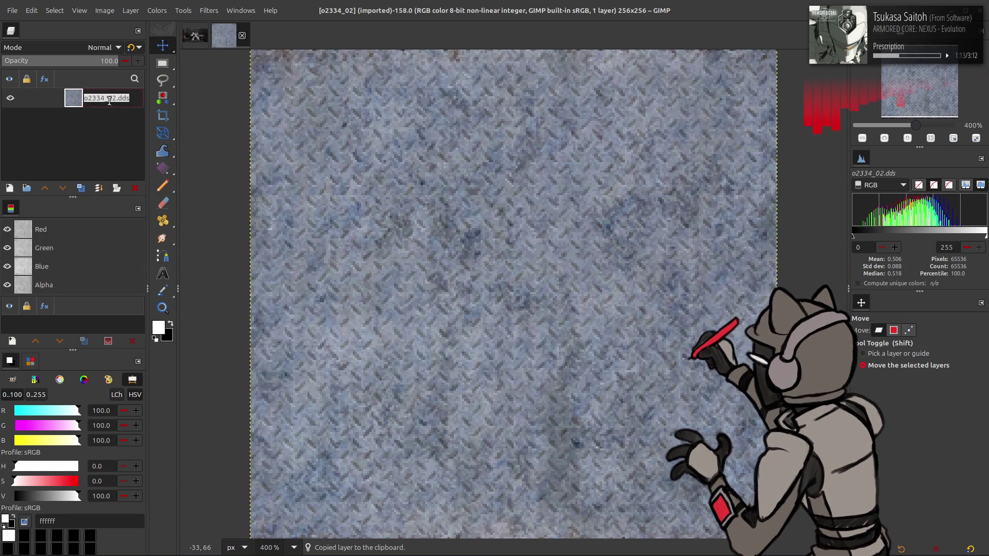
pyautogui.press('Return')
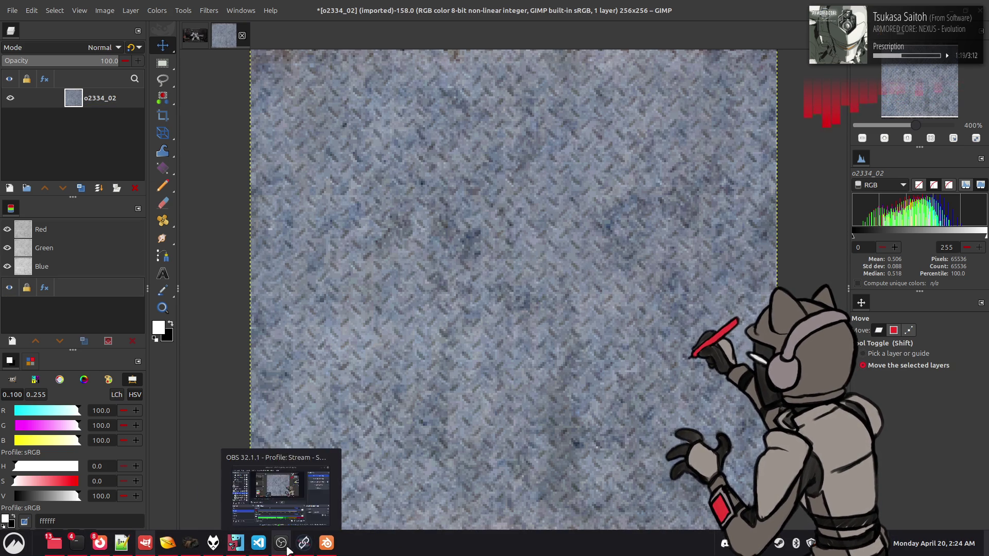
pyautogui.moveTo(281, 544)
pyautogui.click(303, 543)
# Step: Replace the Load Image node with the pasted texture, wire it to Upscale Image and run the chain
pyautogui.press('Delete')
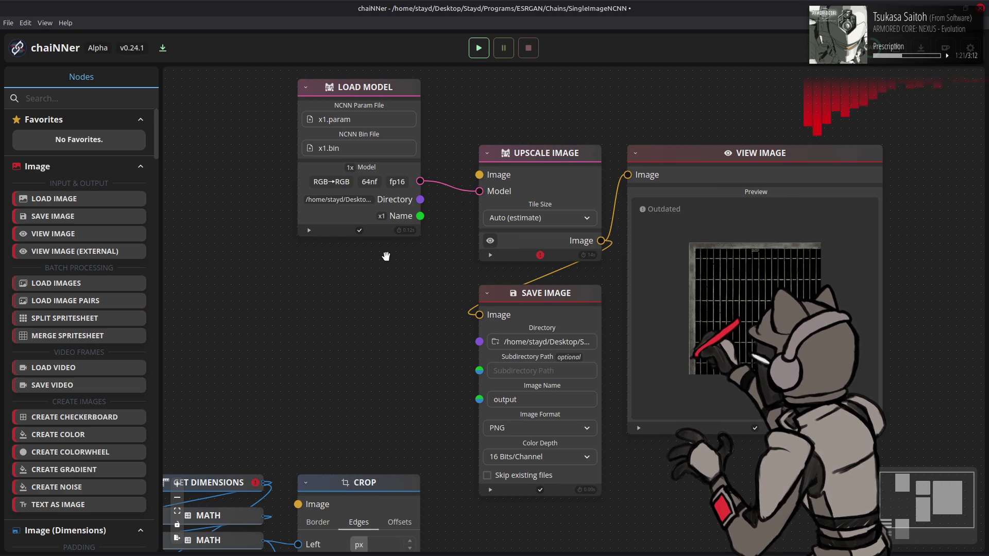
pyautogui.hotkey('ctrl', 'v')
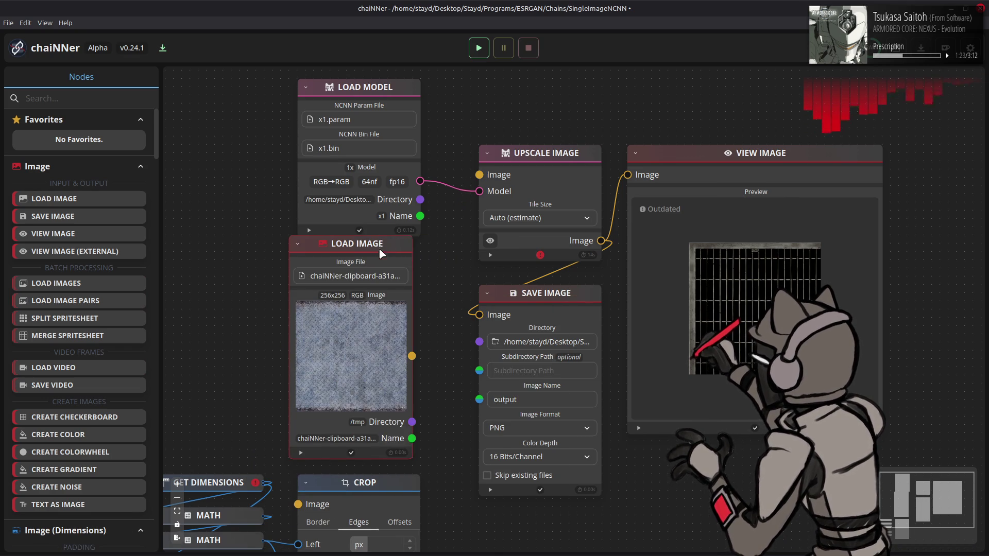
pyautogui.moveTo(386, 255); pyautogui.dragTo(394, 256)
pyautogui.moveTo(420, 364); pyautogui.dragTo(479, 175)
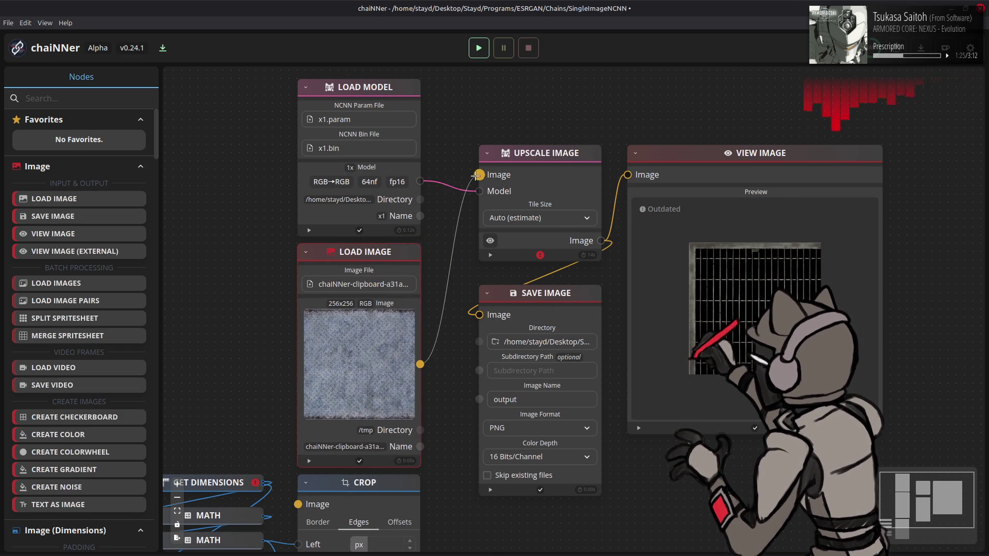
pyautogui.click(478, 47)
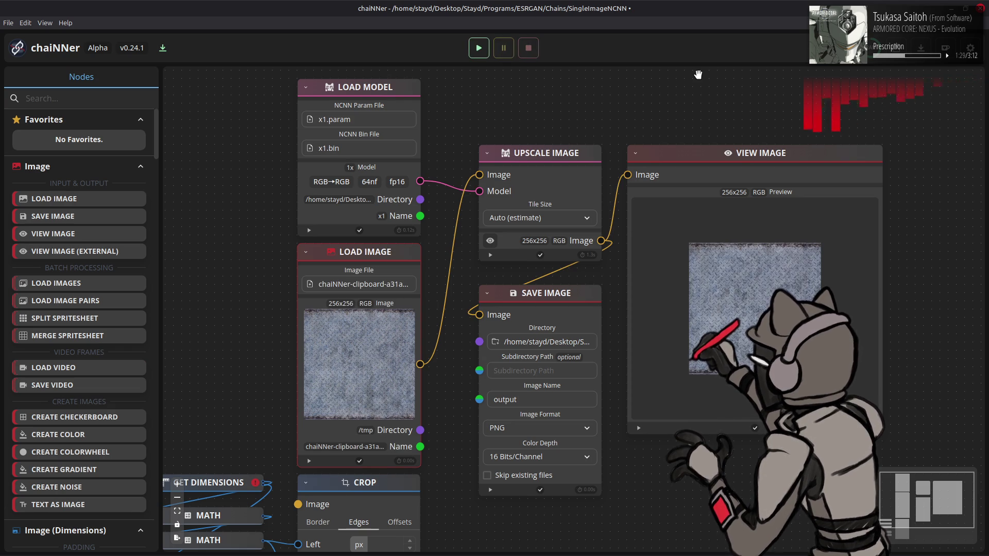
pyautogui.hotkey('alt', 'Tab')
pyautogui.hotkey('alt', 'Tab')
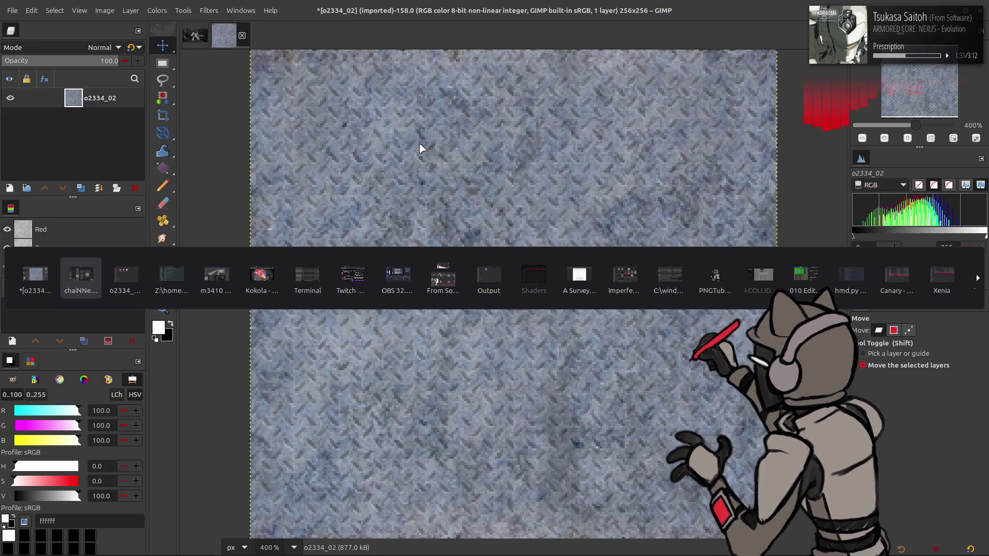
# Step: Drag the upscaled output.png from the Output folder into GIMP as a new layer above o2334_02
pyautogui.click(488, 278)
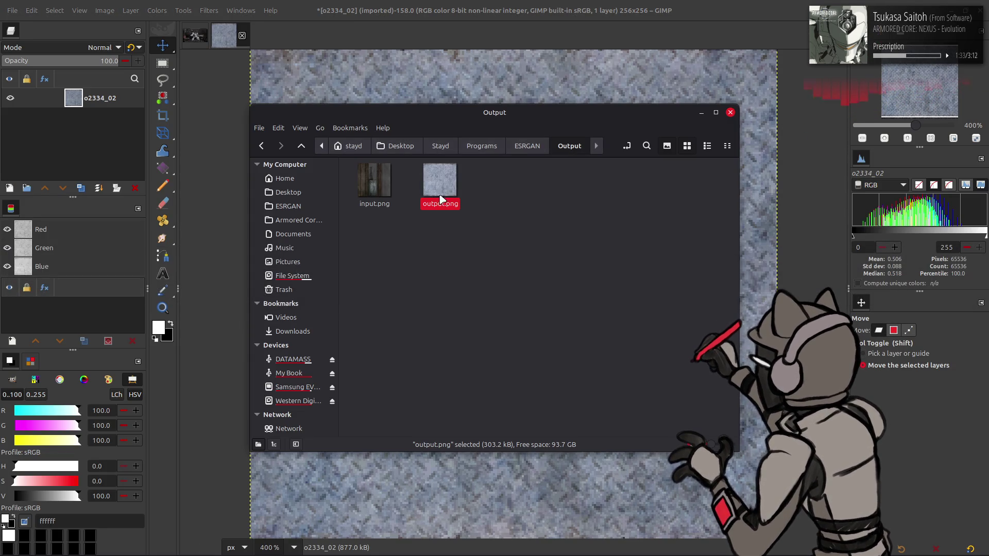
pyautogui.moveTo(440, 195); pyautogui.dragTo(493, 87)
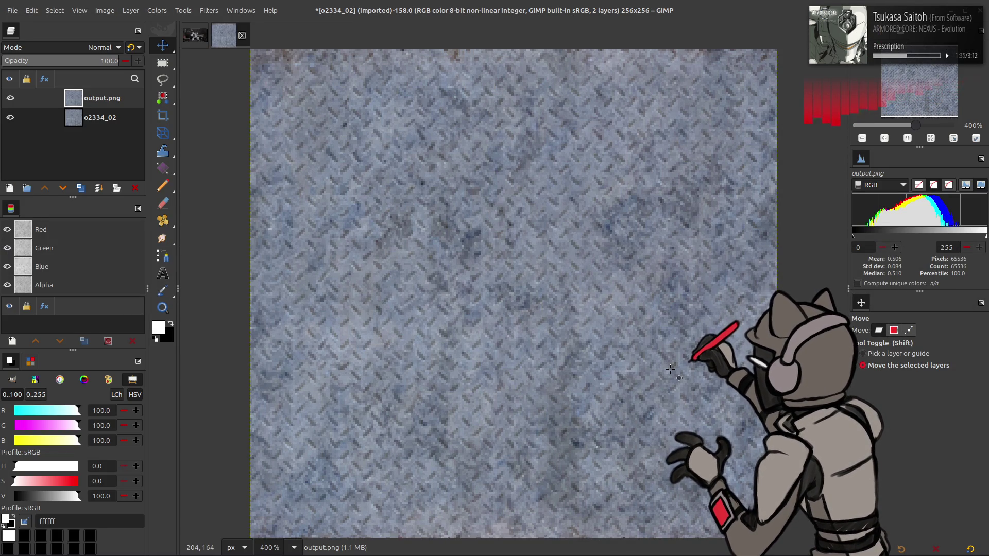
pyautogui.press('q')
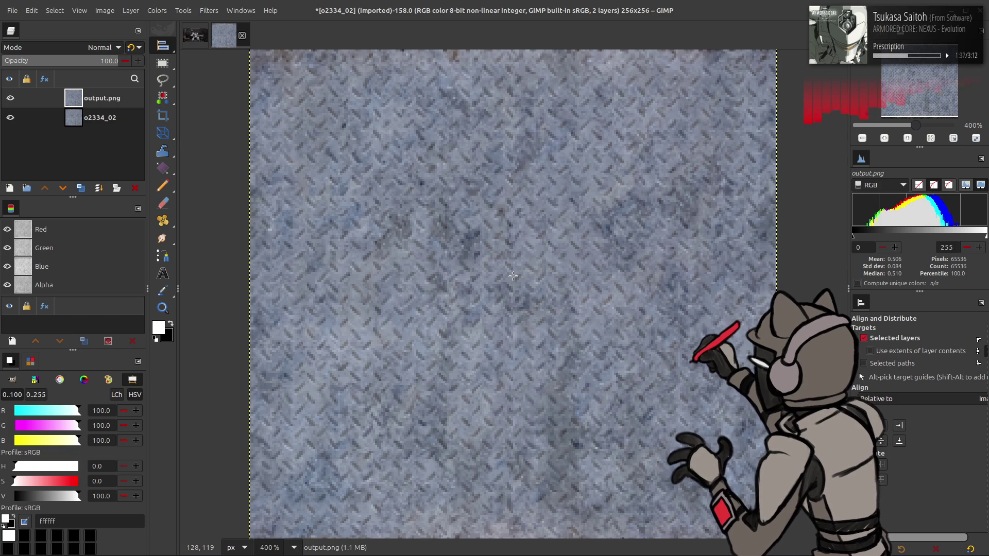
pyautogui.press('m')
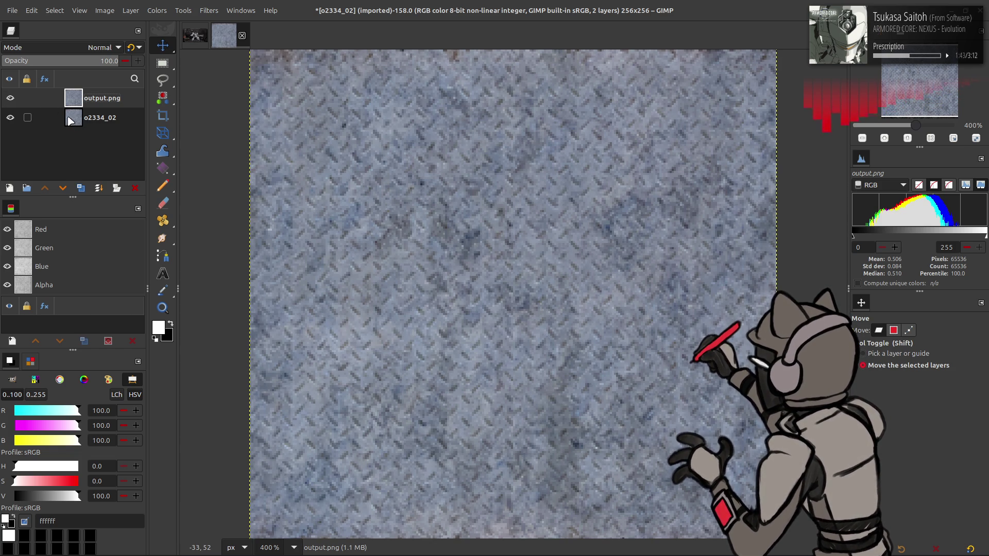
pyautogui.hotkey('alt', 'Tab')
pyautogui.hotkey('alt', 'Tab')
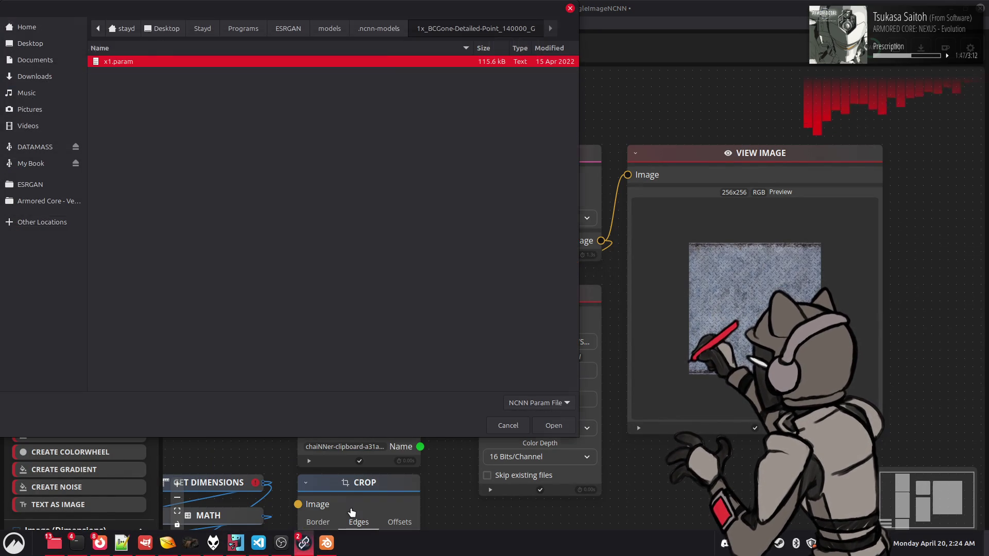
# Step: Load x1.param from the 1x_BCGone_Smooth_110000_G model folder and rerun the upscale chain
pyautogui.click(353, 514)
pyautogui.click(379, 29)
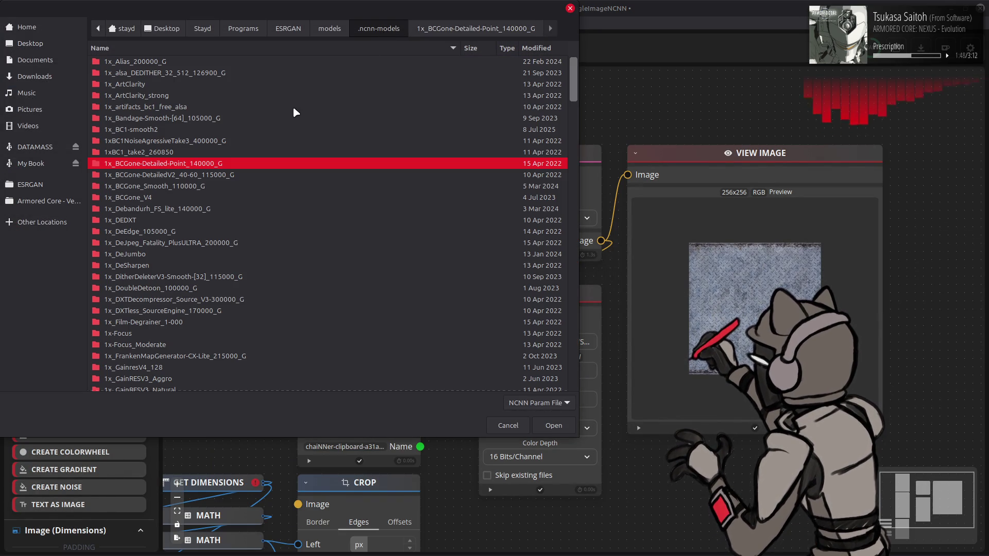
pyautogui.doubleClick(193, 188)
pyautogui.click(230, 65)
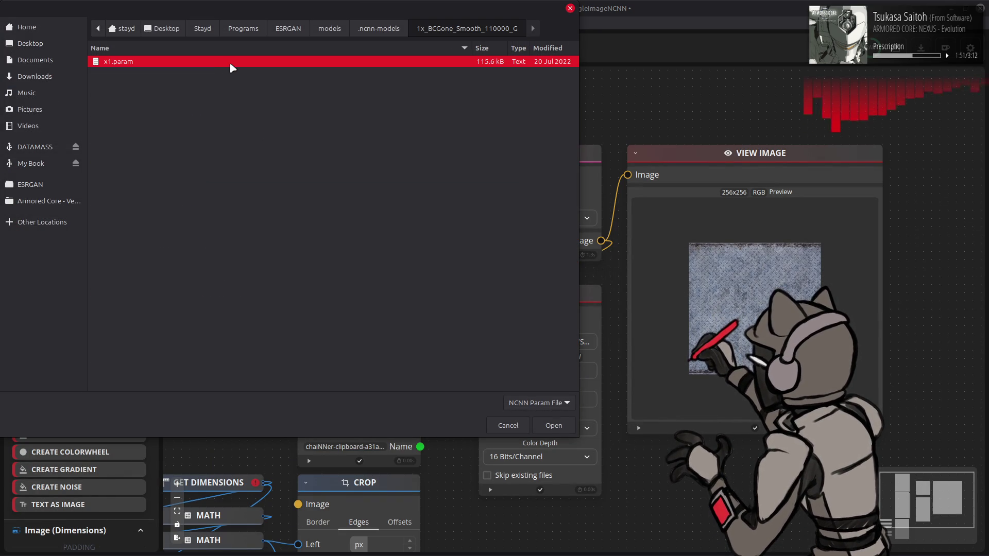
pyautogui.doubleClick(230, 65)
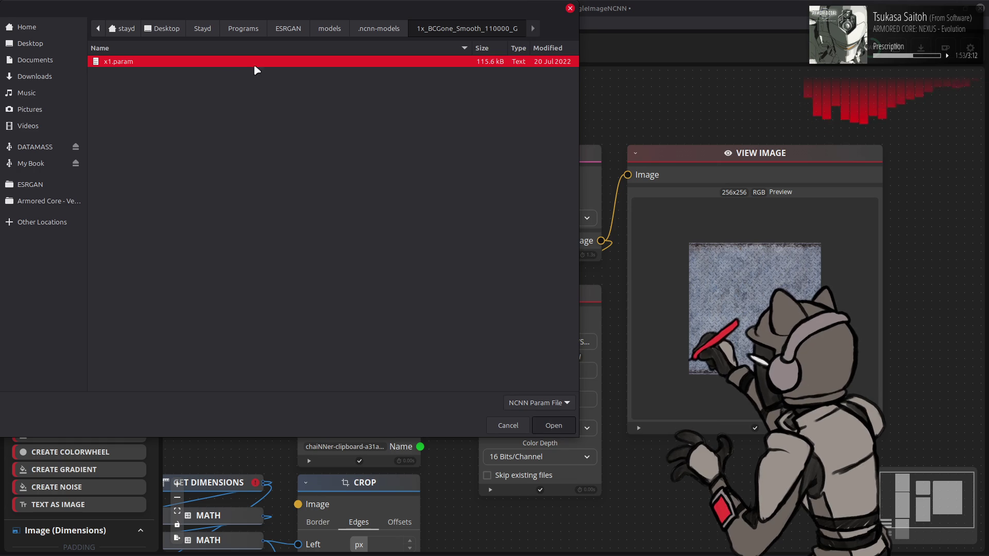
pyautogui.click(478, 48)
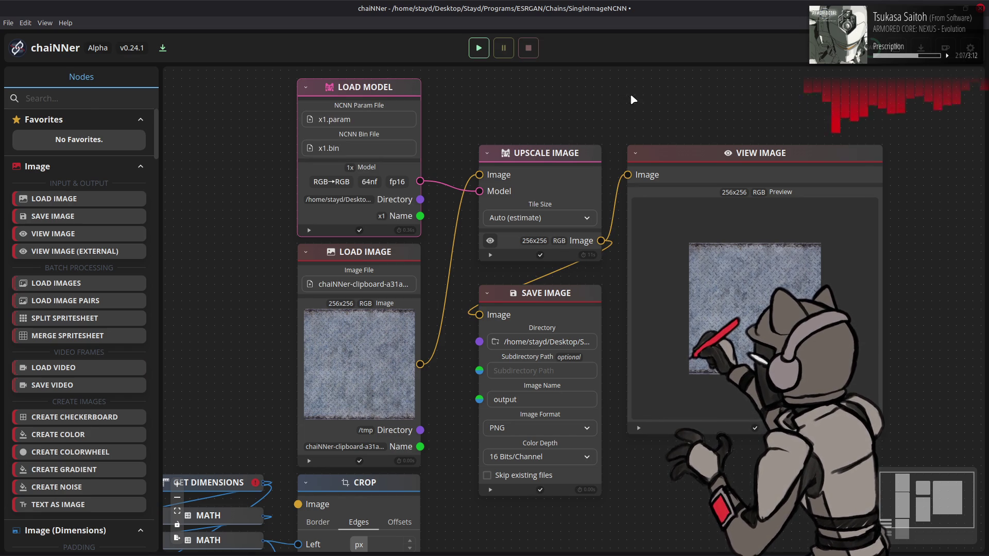
pyautogui.hotkey('alt', 'Tab')
pyautogui.hotkey('alt', 'Tab')
pyautogui.hotkey('alt', 'Tab')
pyautogui.hotkey('alt', 'Tab')
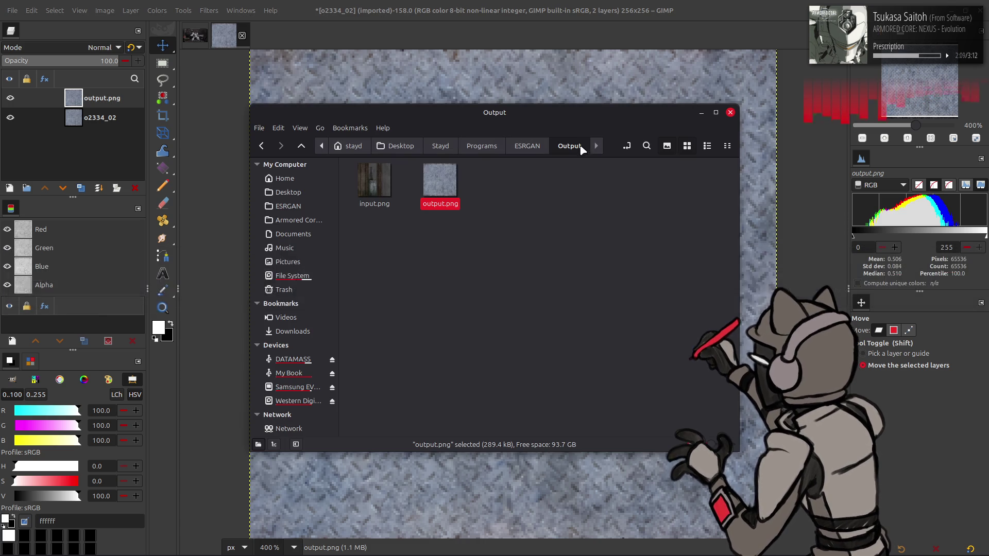
# Step: Add the BCGone output.png as a third layer over the texture
pyautogui.moveTo(440, 182); pyautogui.dragTo(465, 86)
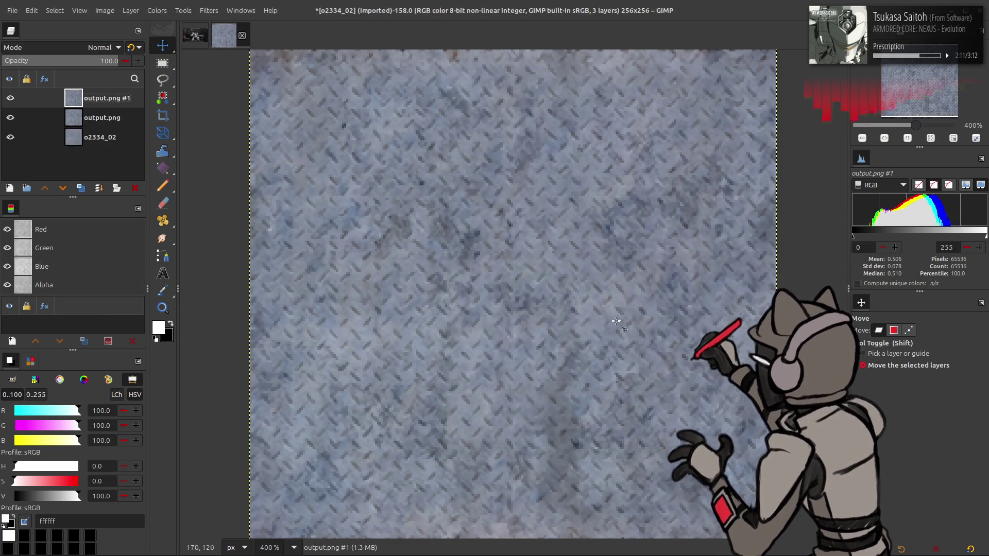
pyautogui.press('q')
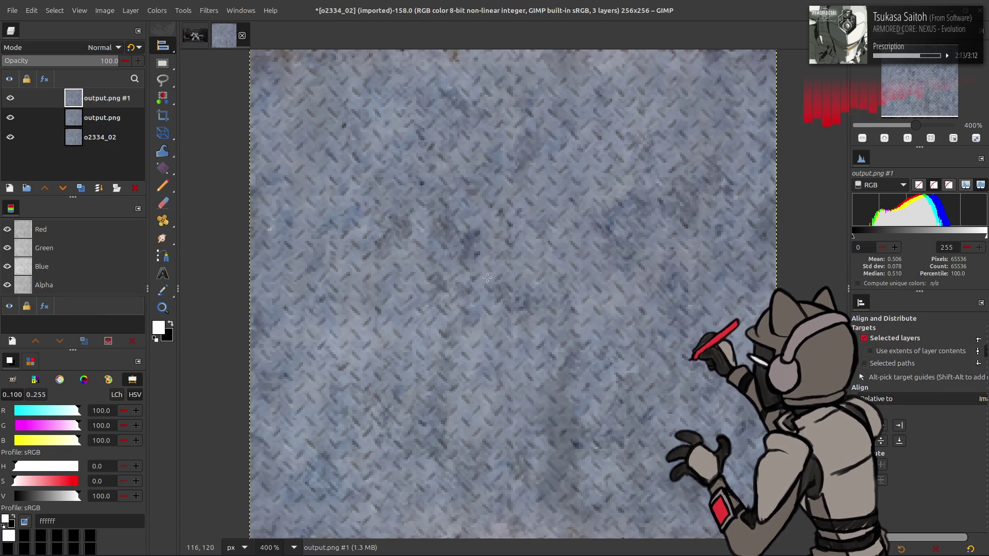
pyautogui.press('m')
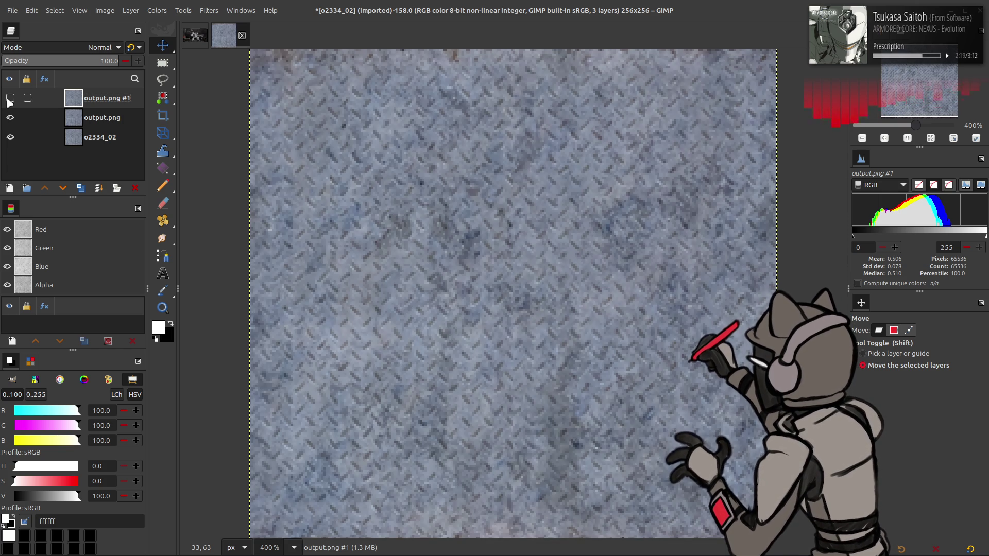
# Step: Set the trial layer to LCh Color blending, then delete it and return to chaiNNer
pyautogui.click(74, 51)
pyautogui.scroll(-2, 55, 463)
pyautogui.click(61, 520)
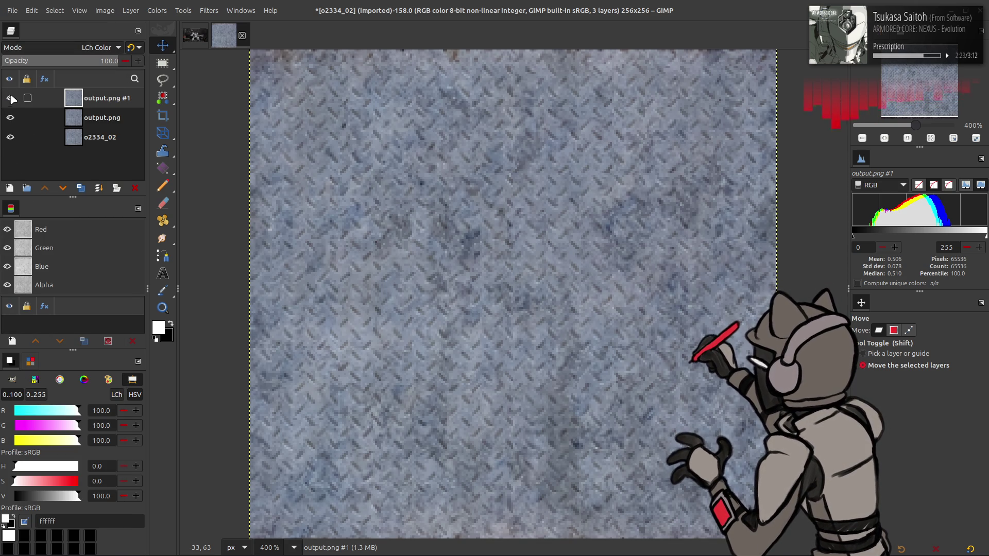
pyautogui.click(135, 188)
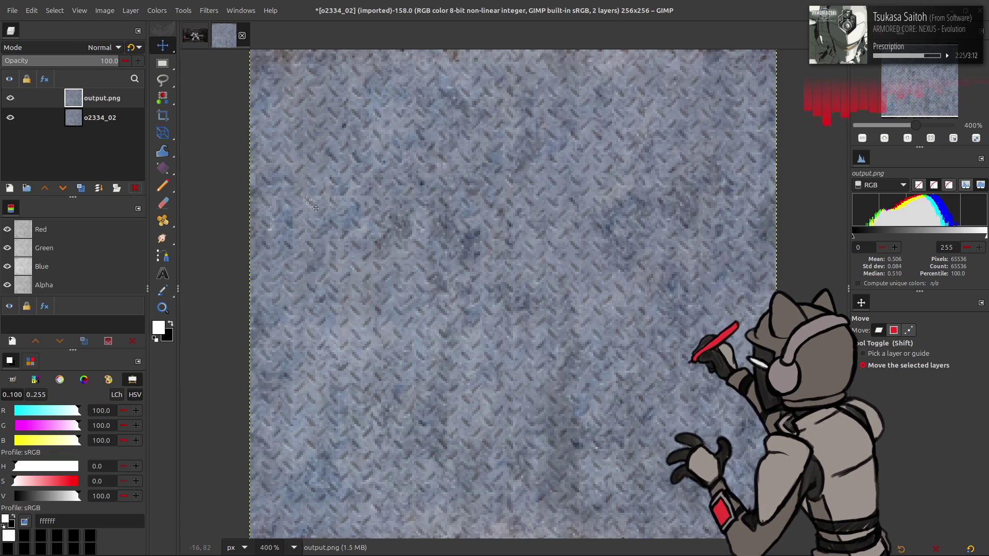
pyautogui.click(326, 544)
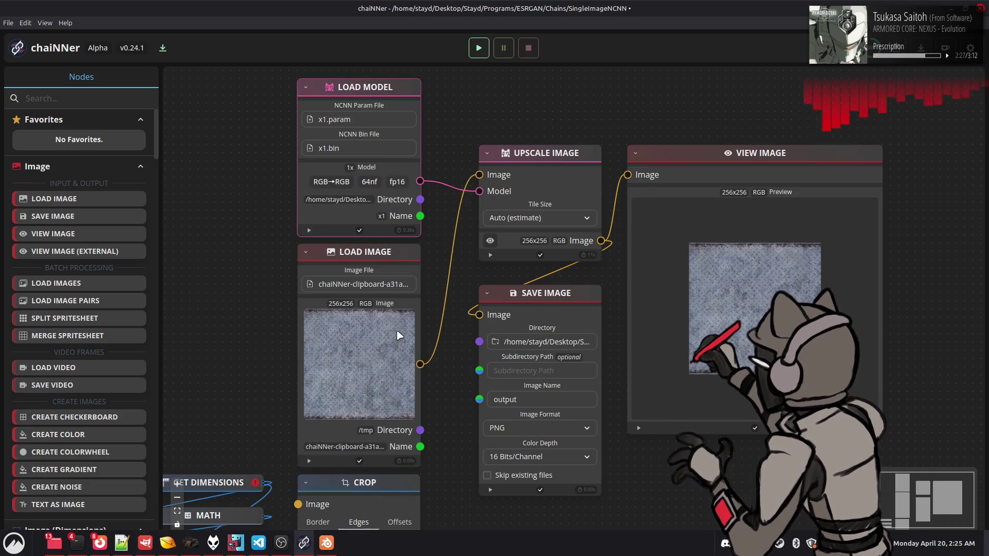
# Step: Paste the texture as a new image node and wire it to the Upscale Image input
pyautogui.hotkey('ctrl', 'v')
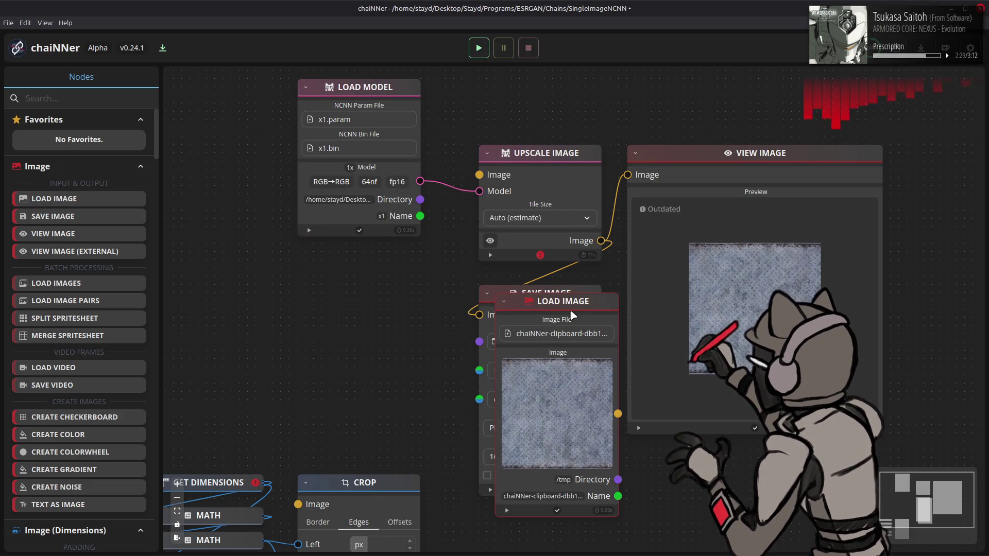
pyautogui.moveTo(541, 308); pyautogui.dragTo(382, 258)
pyautogui.moveTo(420, 364); pyautogui.dragTo(479, 175)
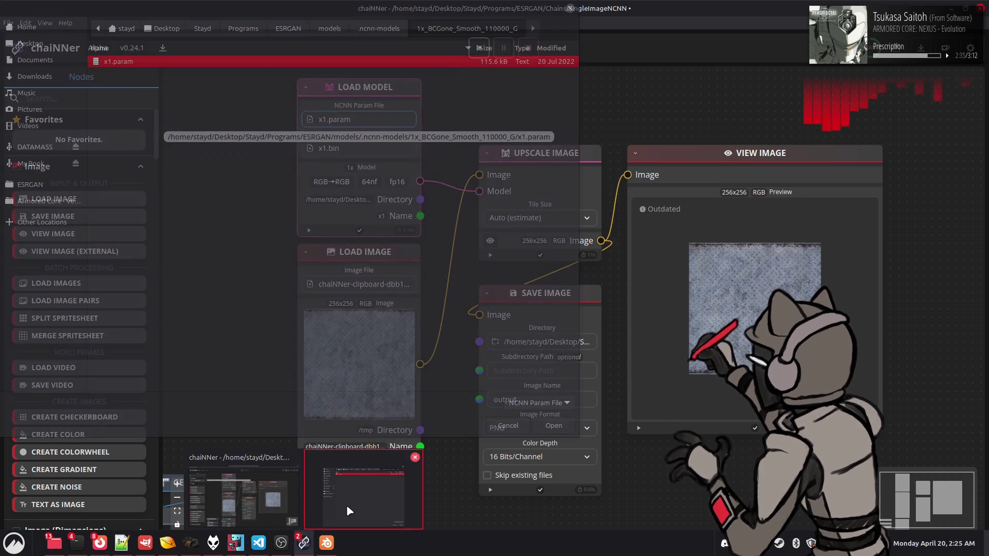
# Step: Load x1.param from the 1x_NMKD-h264Texturize_500k model folder and run the chain
pyautogui.click(347, 508)
pyautogui.click(378, 29)
pyautogui.scroll(-5, 273, 228)
pyautogui.scroll(-5, 273, 229)
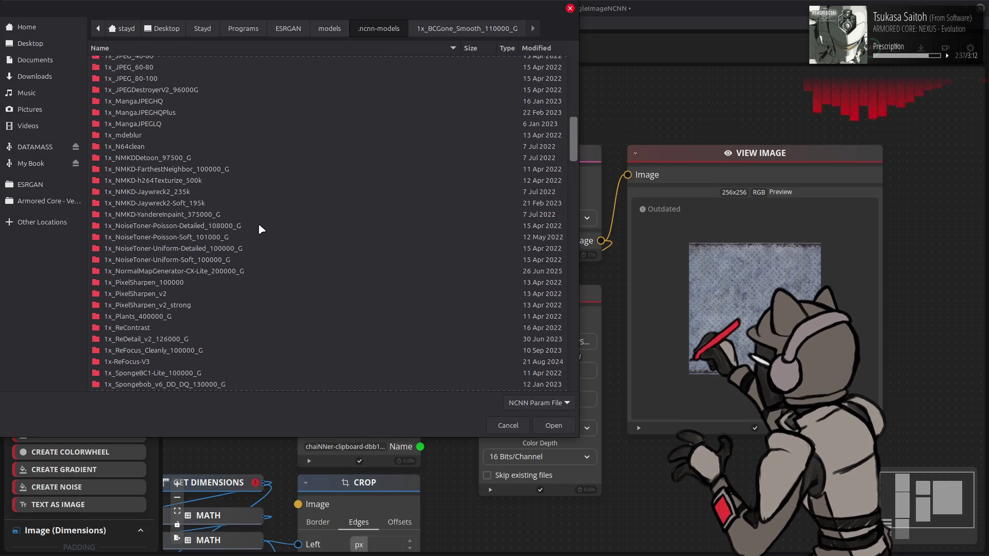
pyautogui.doubleClick(177, 182)
pyautogui.doubleClick(215, 67)
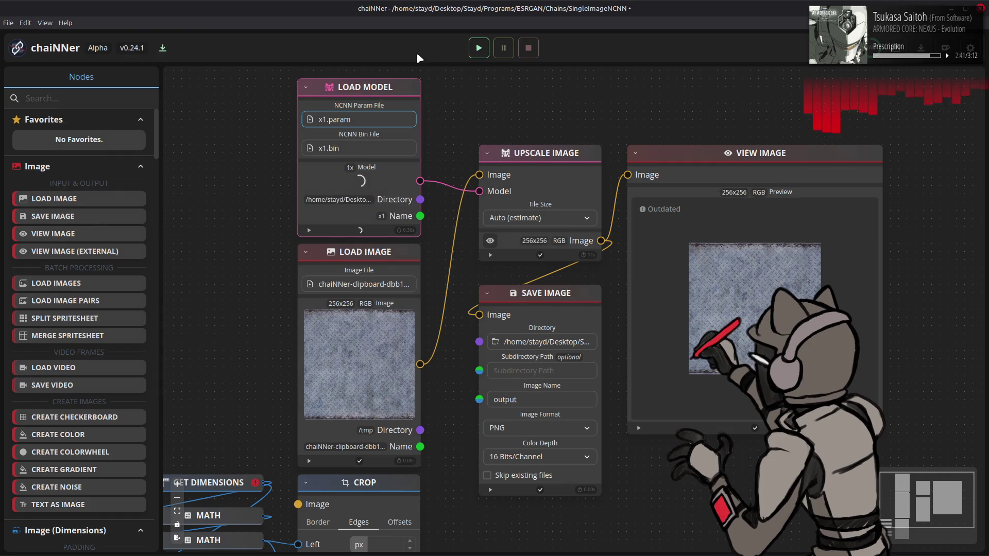
pyautogui.click(477, 48)
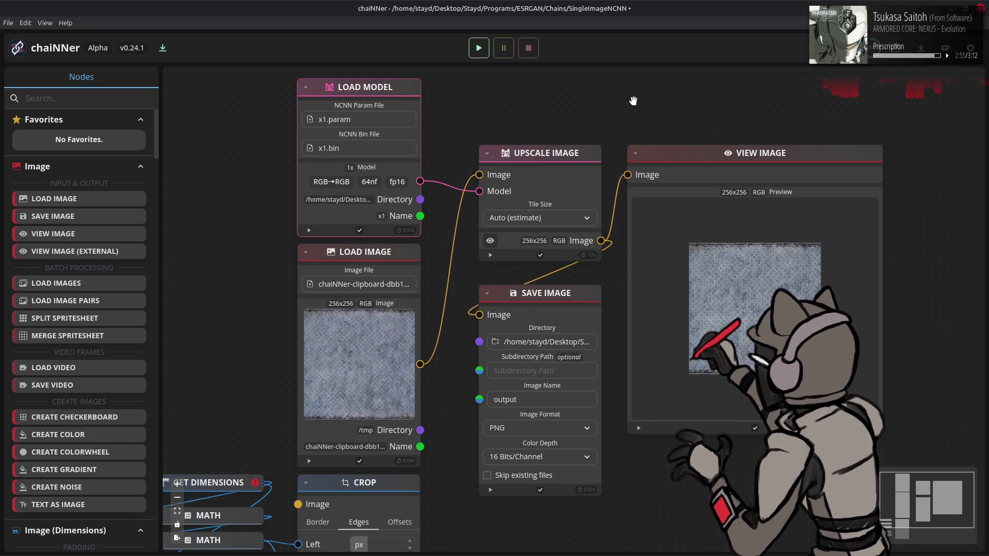
pyautogui.hotkey('alt', 'Tab')
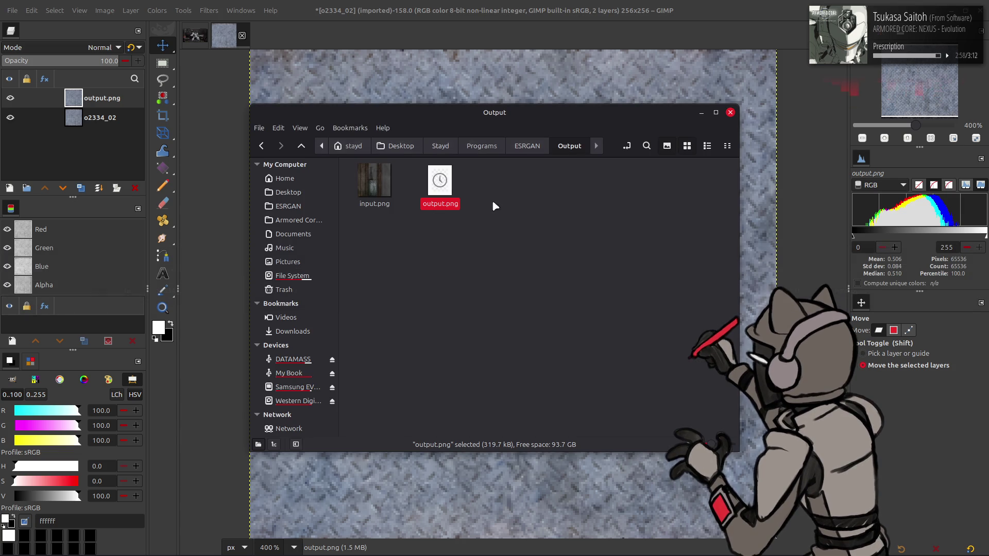
# Step: Add the h264Texturize output.png as a trial layer, then delete it to leave two layers
pyautogui.moveTo(441, 188); pyautogui.dragTo(472, 86)
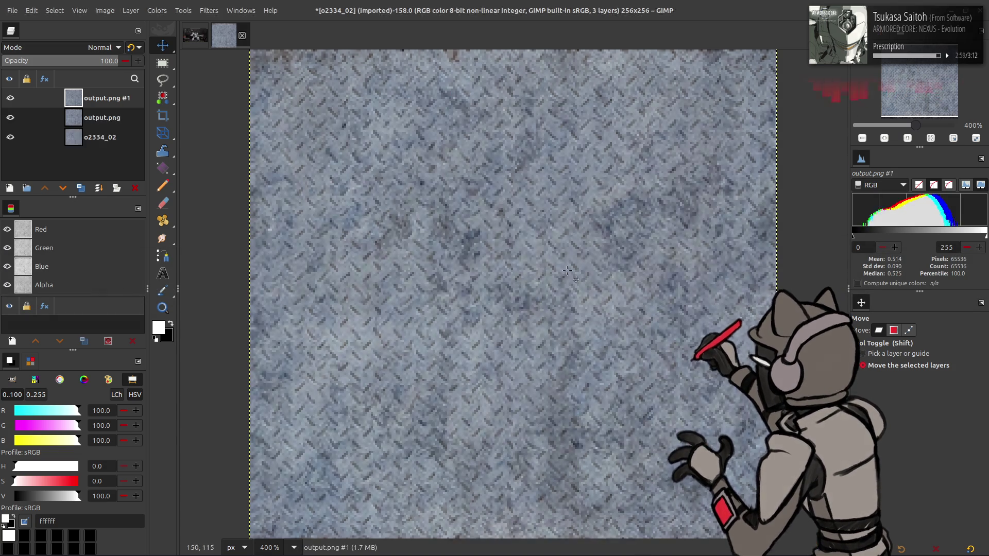
pyautogui.press('q')
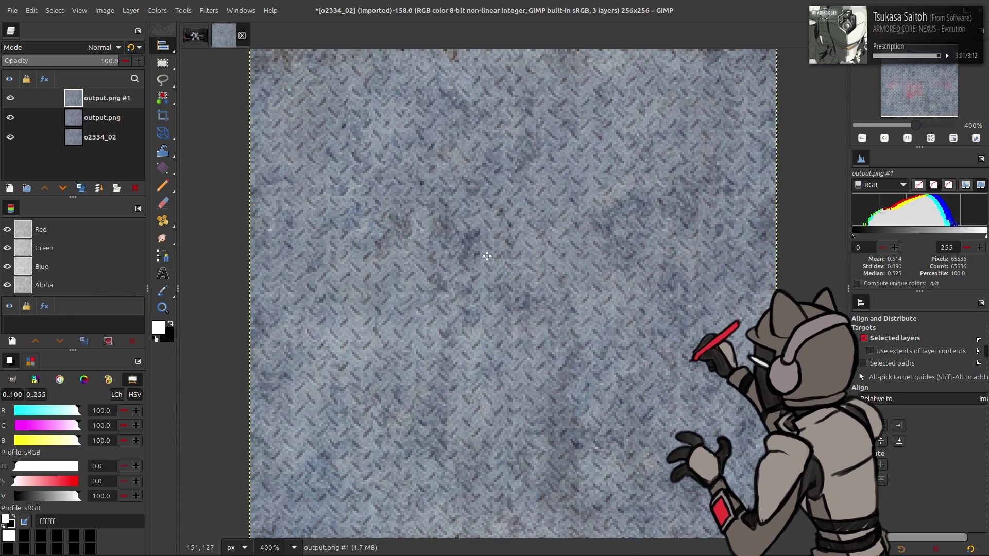
pyautogui.press('m')
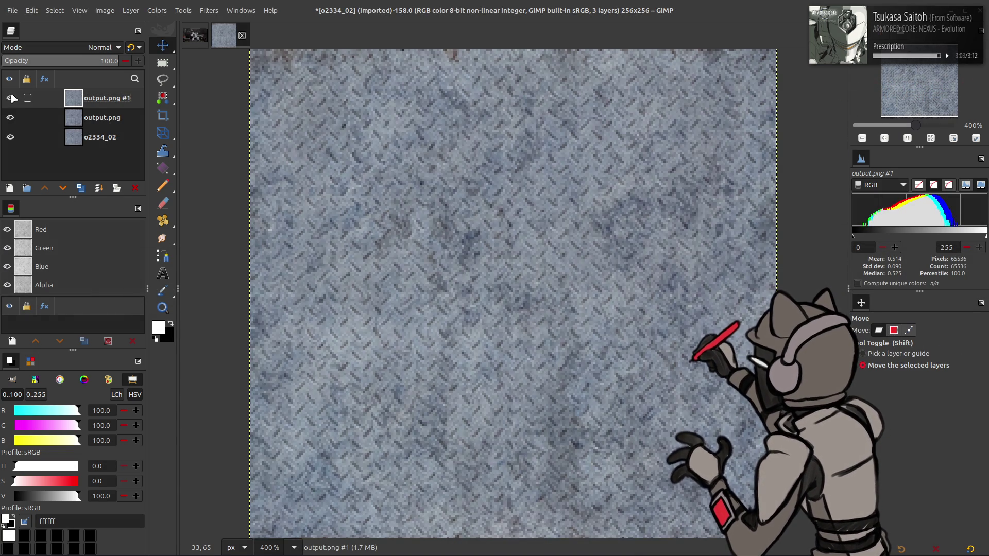
pyautogui.click(135, 188)
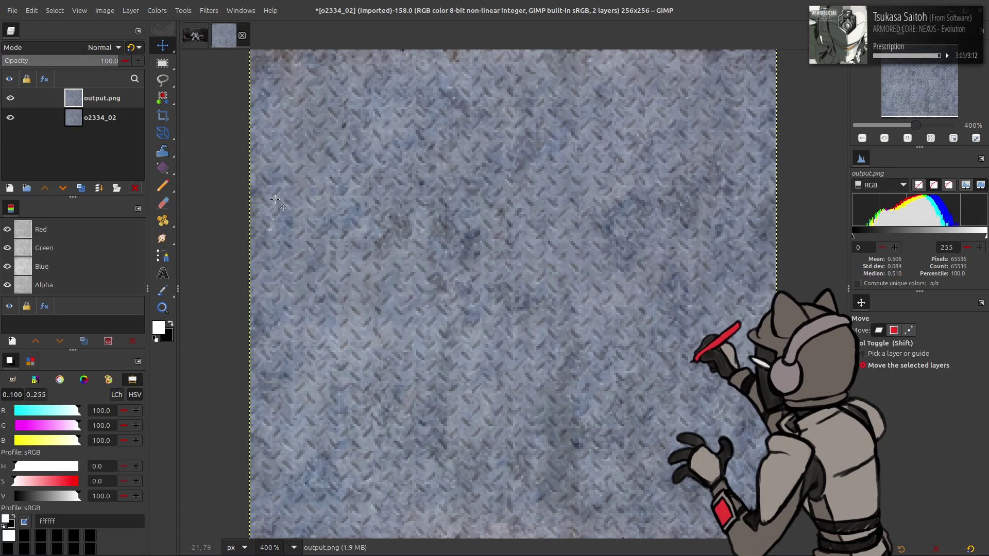
pyautogui.hotkey('alt', 'Tab')
pyautogui.hotkey('alt', 'Tab')
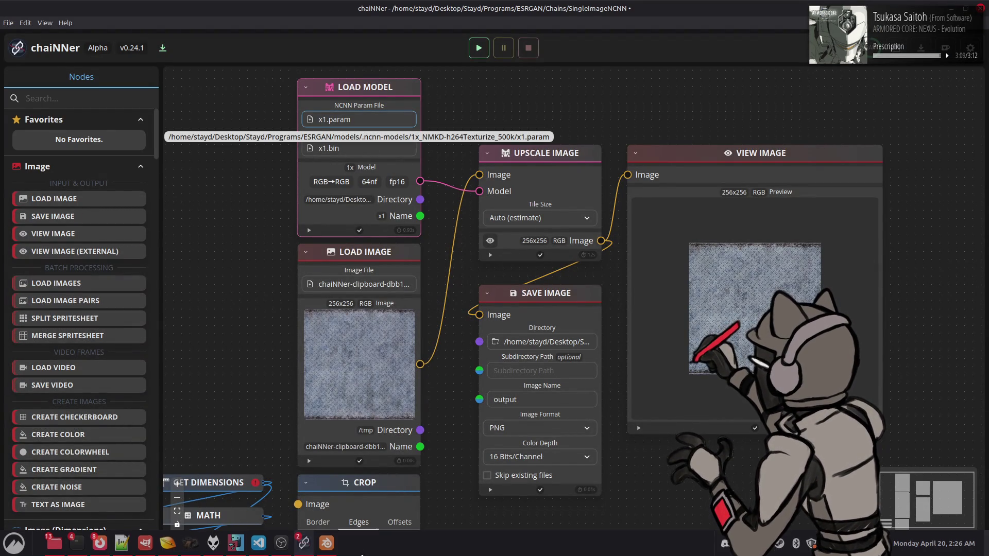
# Step: Load x1.param from the 1x_UnResize_V3_200000_G model folder and rerun the upscale chain
pyautogui.click(358, 119)
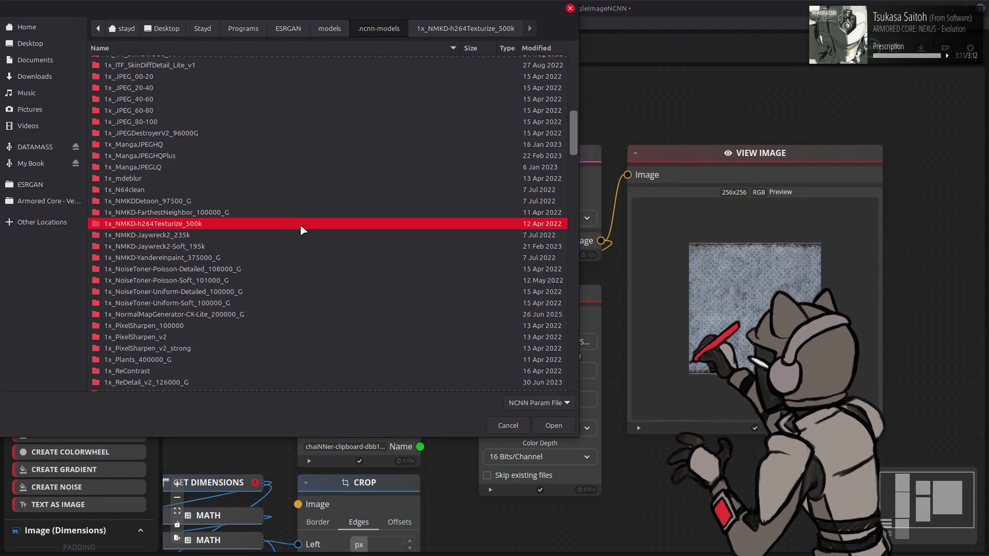
pyautogui.scroll(-5, 302, 230)
pyautogui.doubleClick(185, 257)
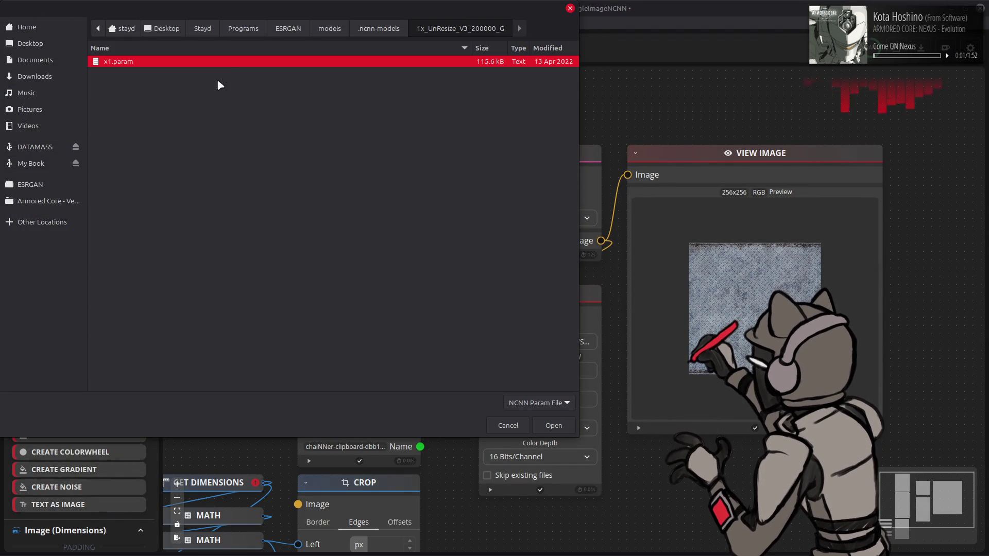
pyautogui.doubleClick(232, 62)
pyautogui.click(479, 47)
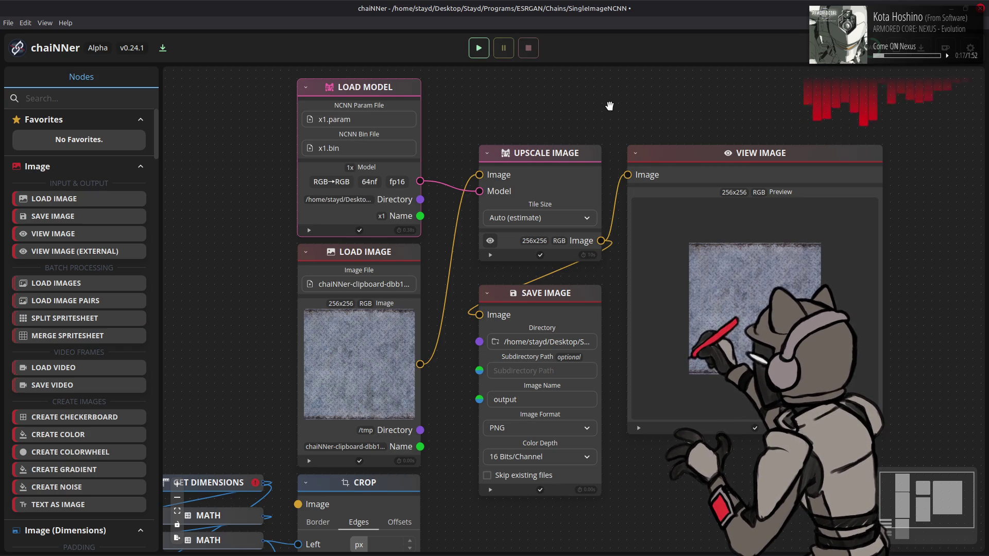
# Step: Drag the new UnResize output.png into the walkway image as a layer and nudge it into place
pyautogui.hotkey('alt', 'Tab')
pyautogui.hotkey('alt', 'Tab')
pyautogui.hotkey('alt', 'Tab')
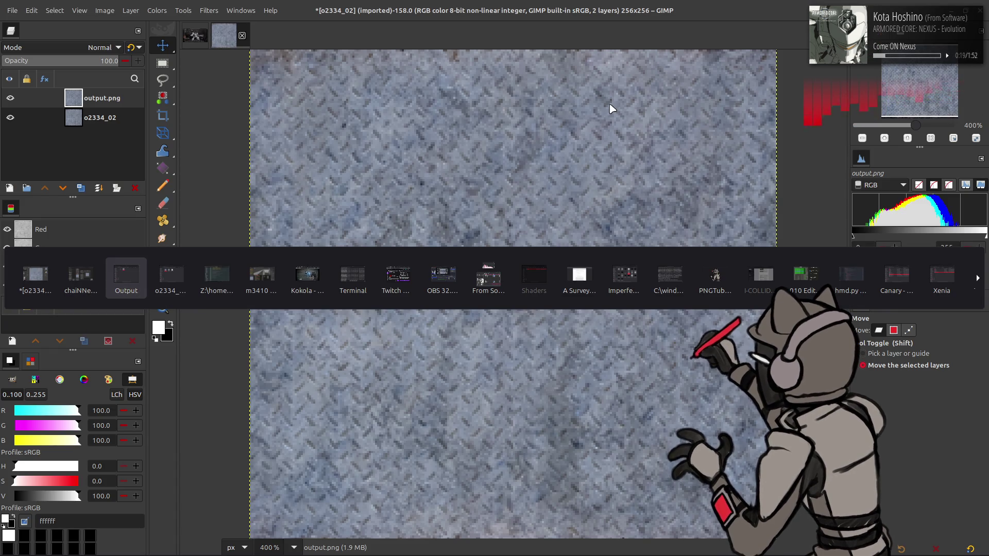
pyautogui.moveTo(441, 186); pyautogui.dragTo(469, 100)
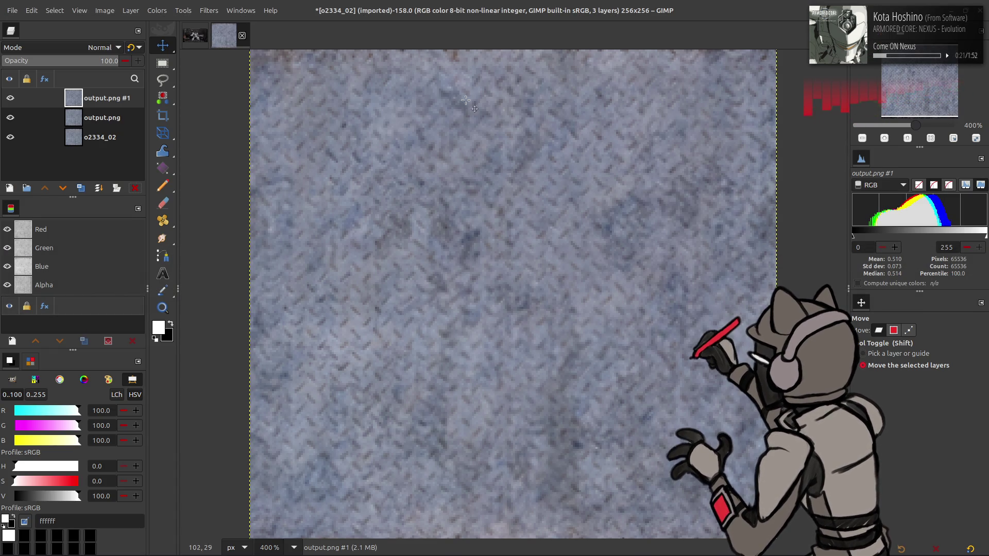
pyautogui.press('q')
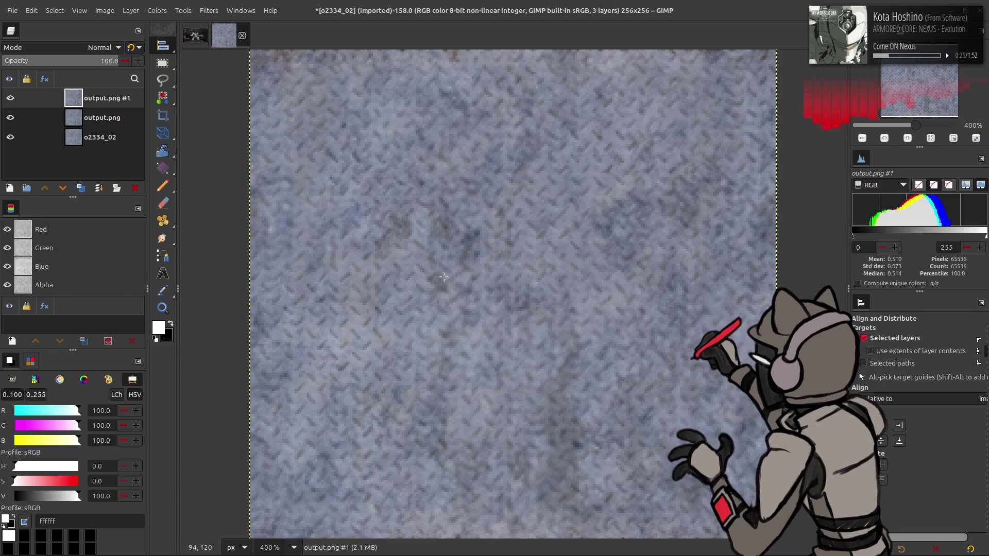
pyautogui.press('m')
pyautogui.press('Up')
pyautogui.press('Up')
pyautogui.press('Up')
# Step: Toggle the trial layer's visibility to compare, delete it, and duplicate the output.png layer
pyautogui.click(11, 98)
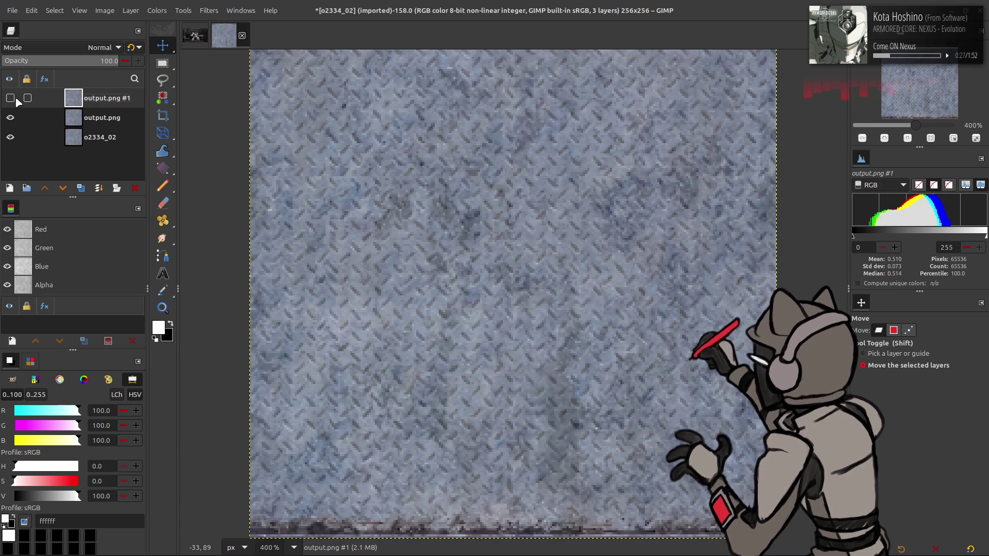
pyautogui.click(10, 98)
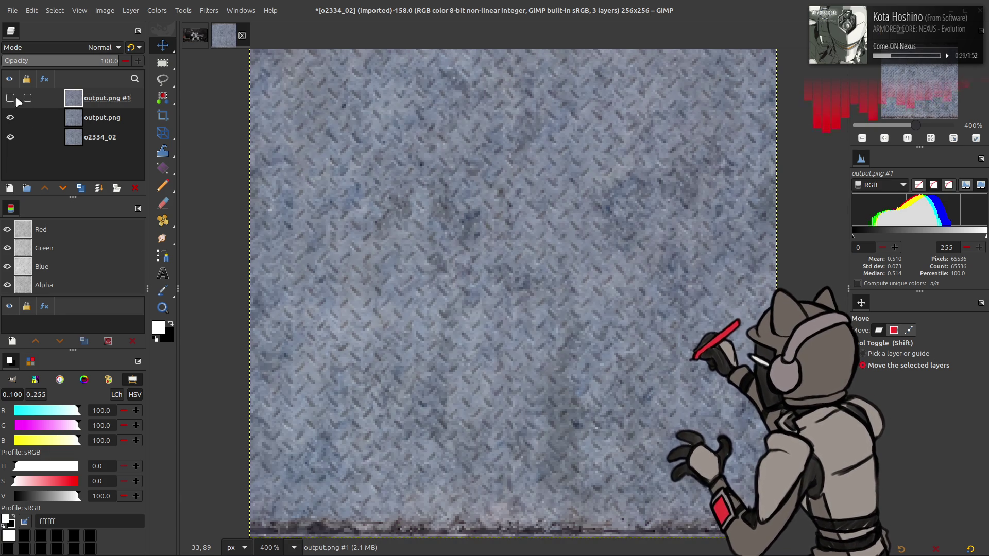
pyautogui.click(11, 98)
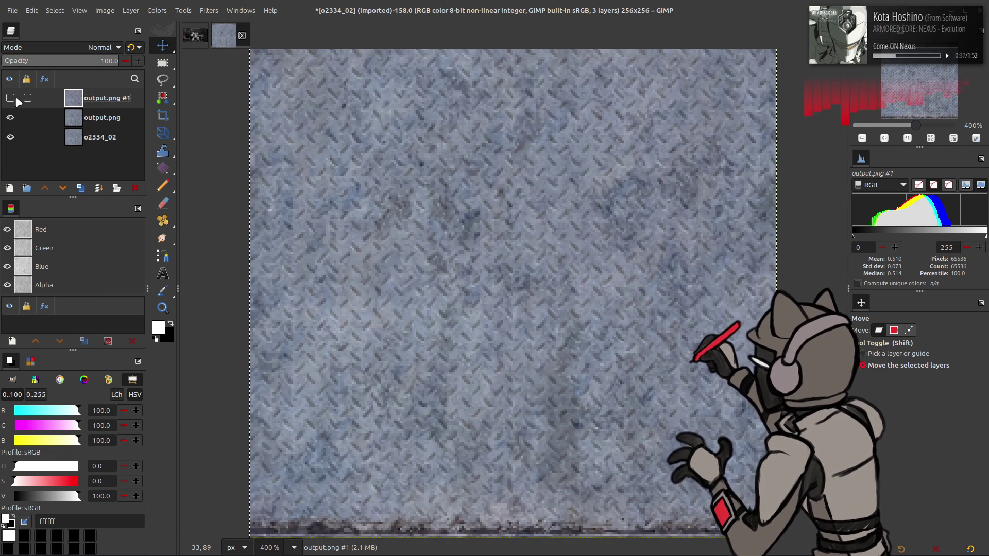
pyautogui.click(134, 188)
pyautogui.click(81, 188)
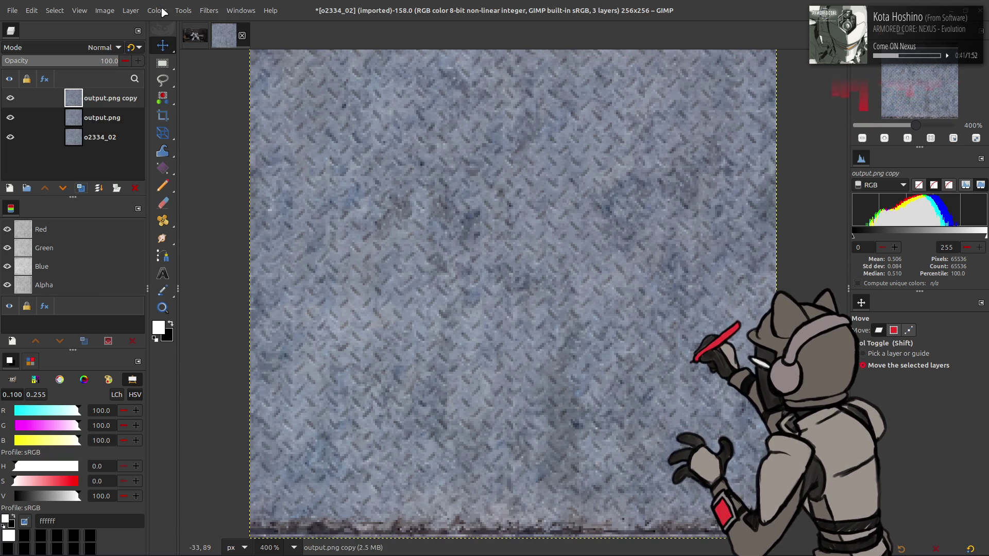
# Step: Preview Extract Component options (Y'CbCr Y', LAB A) on the copy layer and cancel without applying
pyautogui.click(157, 11)
pyautogui.click(255, 212)
pyautogui.scroll(-1, 135, 204)
pyautogui.scroll(-1, 134, 204)
pyautogui.scroll(-1, 134, 204)
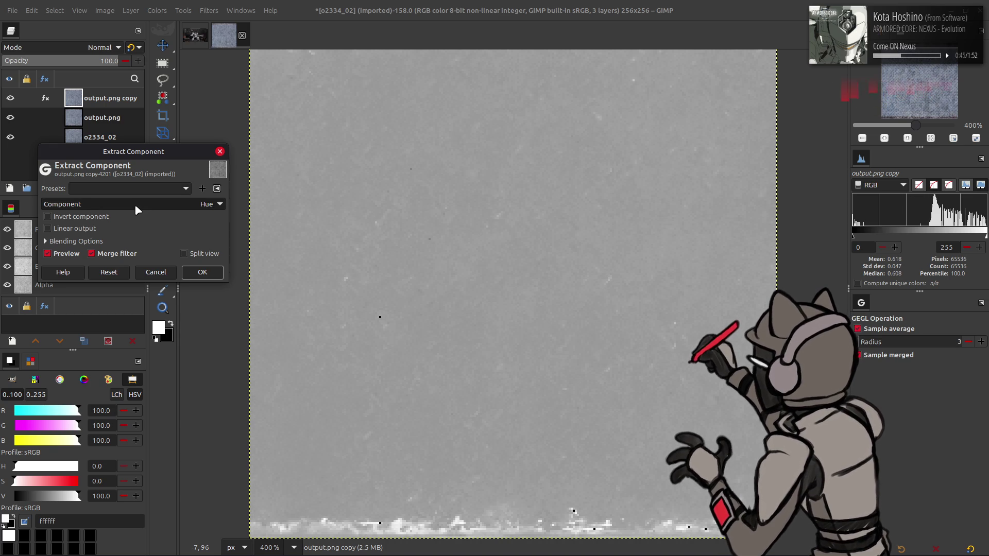
pyautogui.scroll(-1, 135, 204)
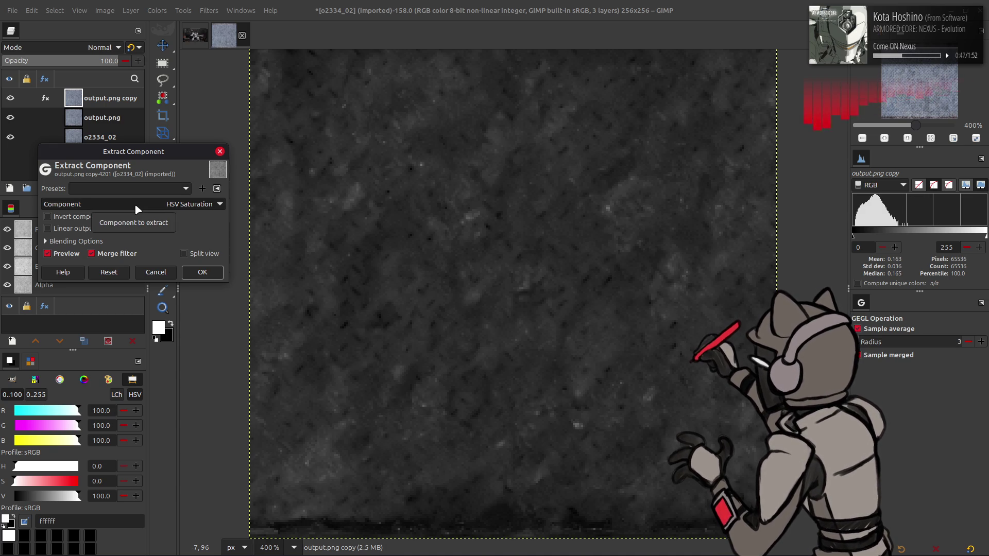
pyautogui.scroll(-1, 135, 203)
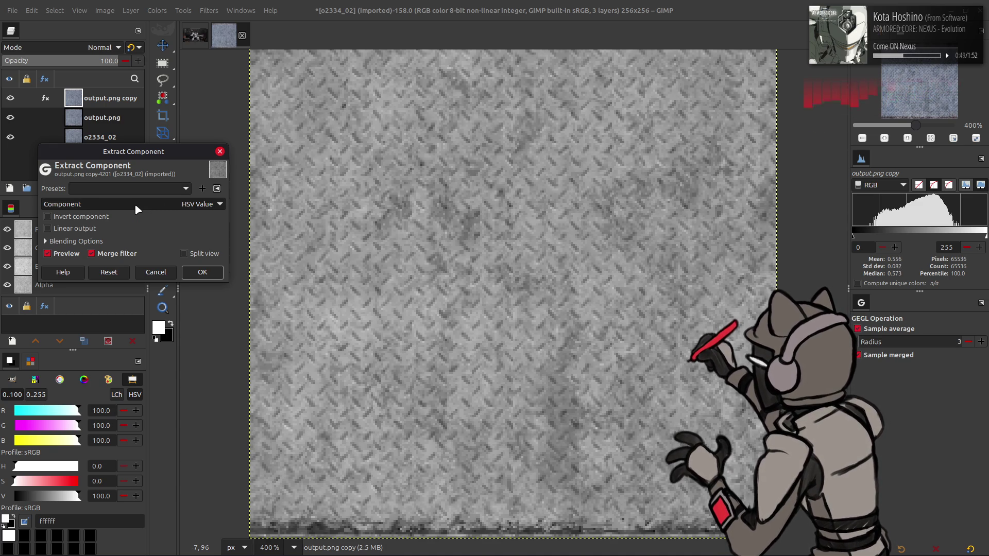
pyautogui.scroll(-1, 135, 203)
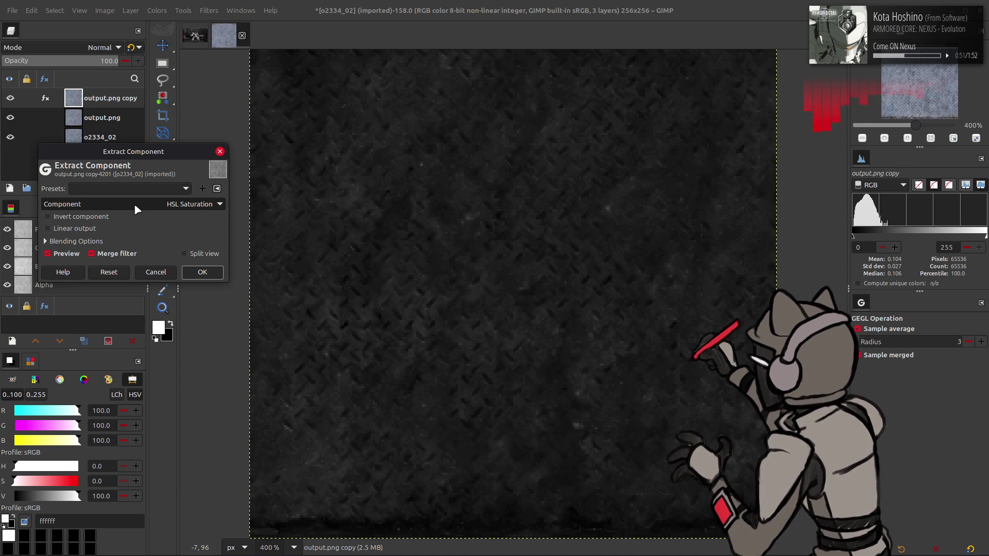
pyautogui.scroll(-1, 134, 203)
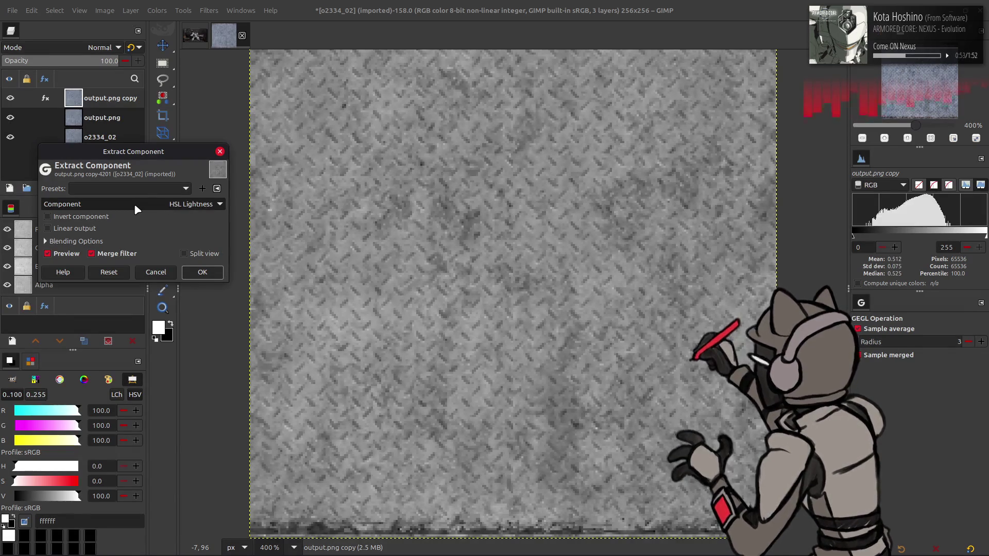
pyautogui.scroll(-1, 134, 203)
pyautogui.scroll(-1, 172, 203)
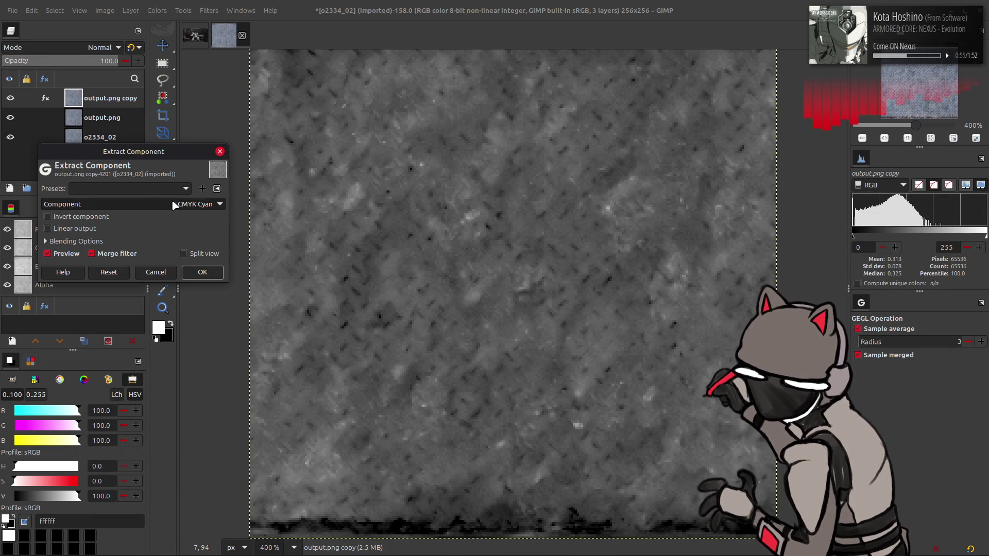
pyautogui.scroll(-1, 173, 204)
pyautogui.scroll(1, 175, 204)
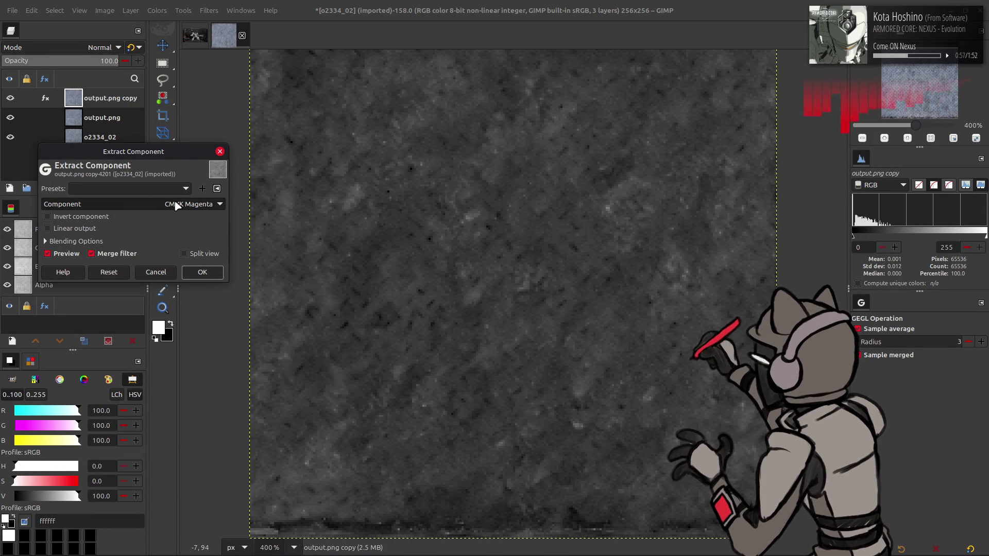
pyautogui.scroll(1, 177, 205)
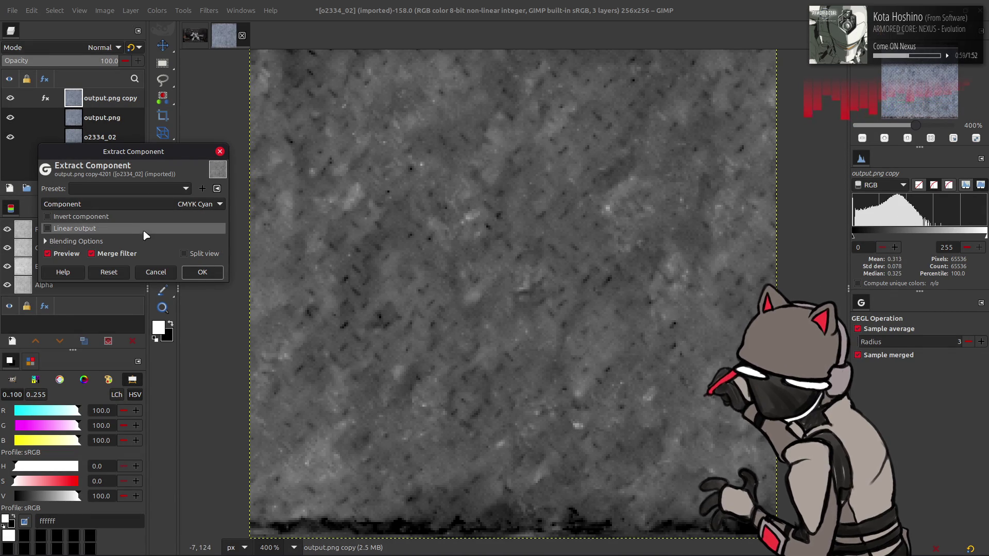
pyautogui.scroll(-1, 152, 203)
pyautogui.scroll(-1, 152, 204)
pyautogui.scroll(-1, 152, 203)
pyautogui.scroll(-1, 152, 204)
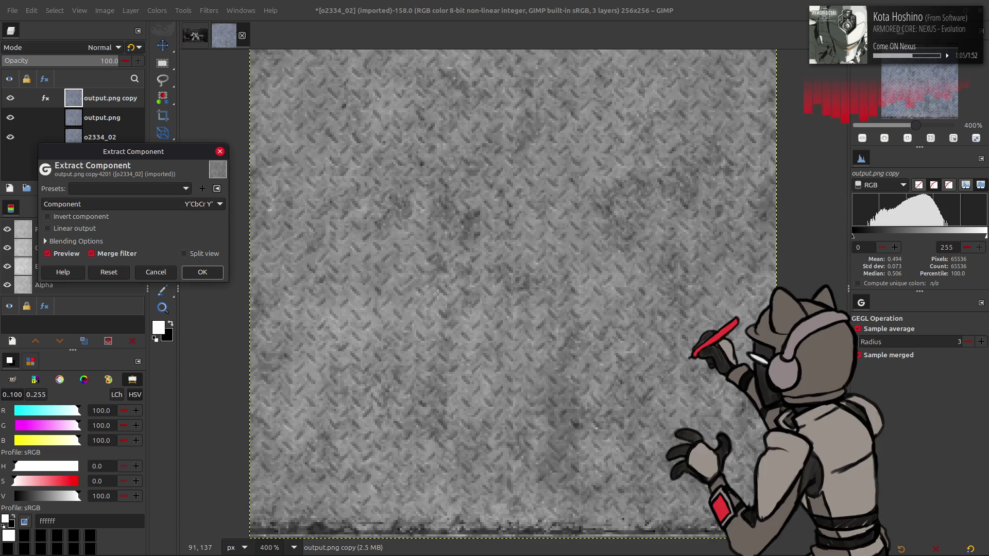
pyautogui.scroll(-1, 179, 205)
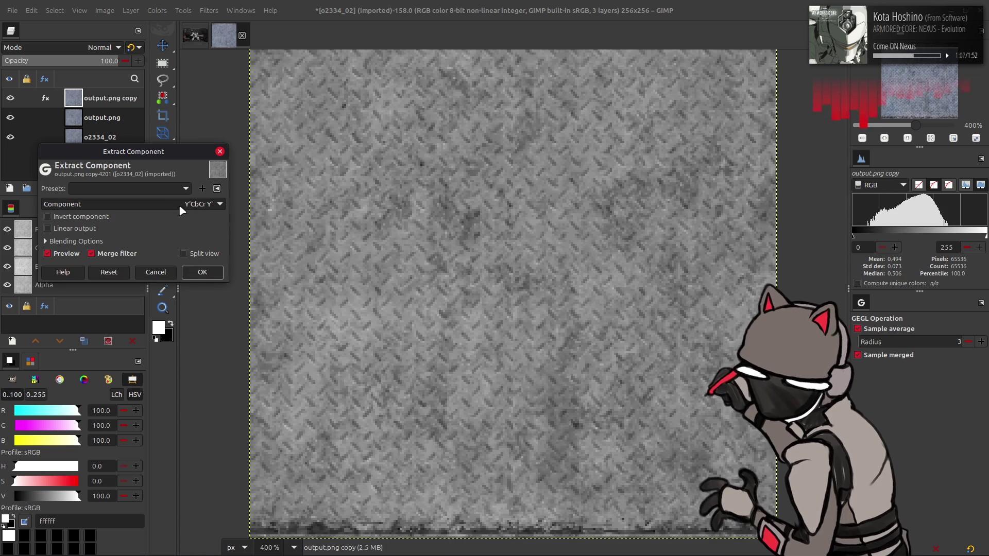
pyautogui.scroll(-1, 179, 205)
pyautogui.scroll(-1, 178, 205)
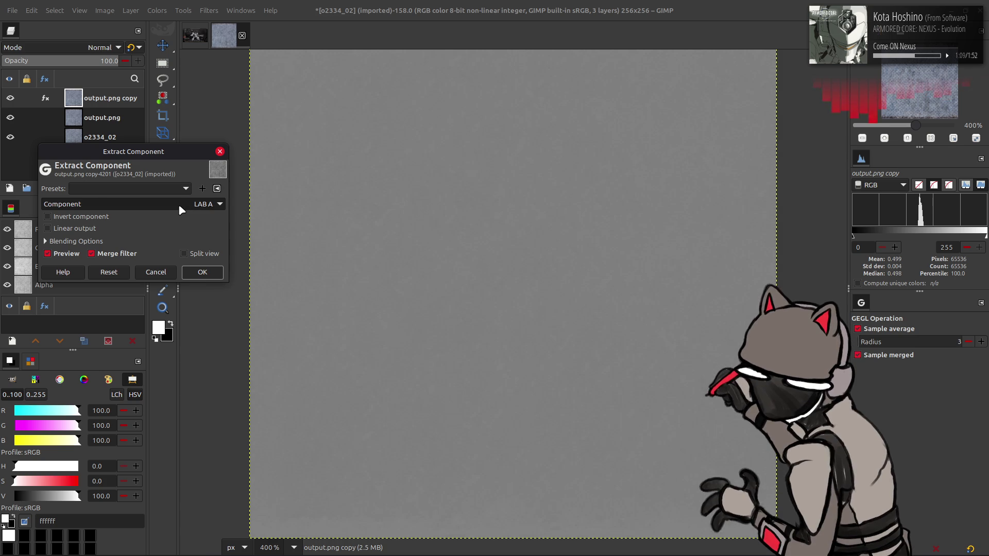
pyautogui.click(155, 272)
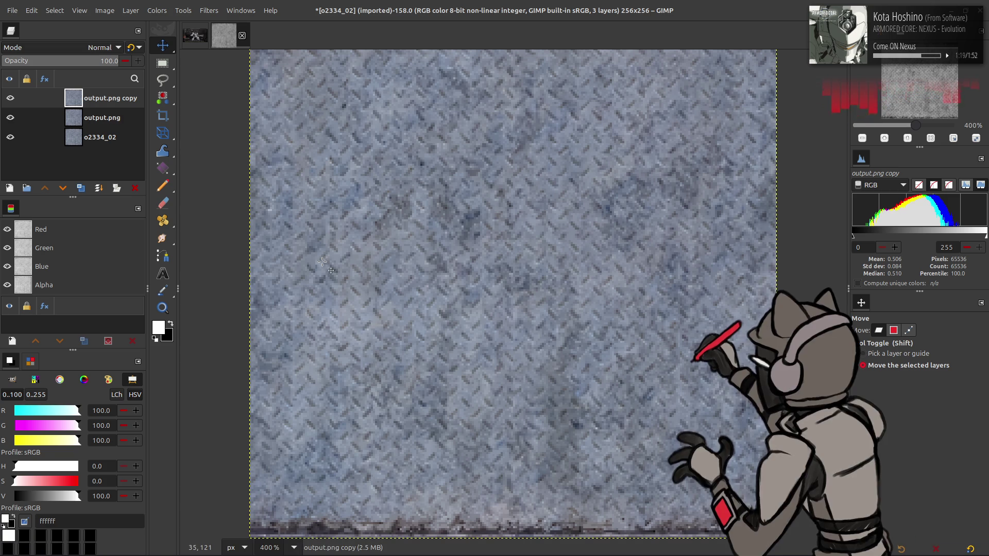
pyautogui.scroll(1, 287, 171)
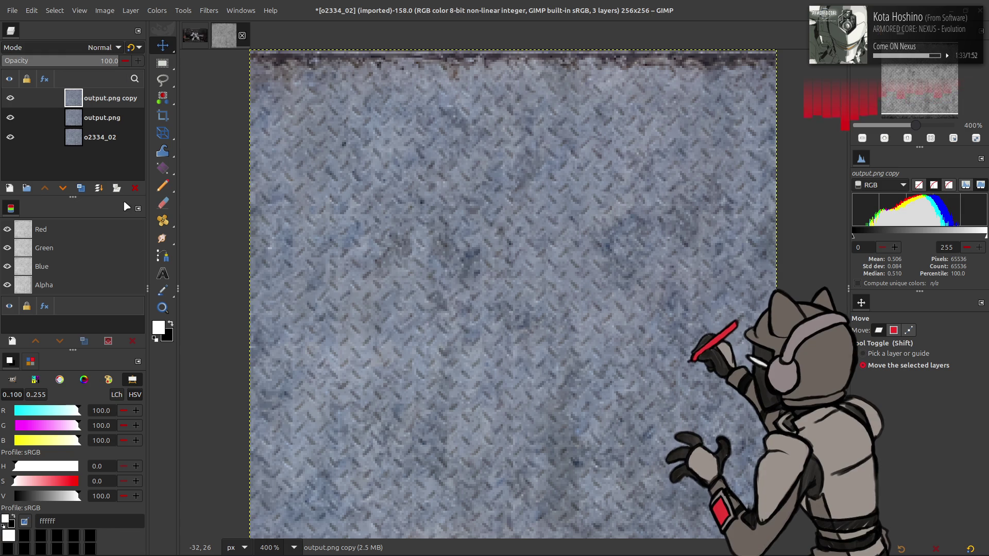
# Step: Delete output.png copy, rename output.png to Clean, and duplicate it as Clean copy
pyautogui.click(135, 190)
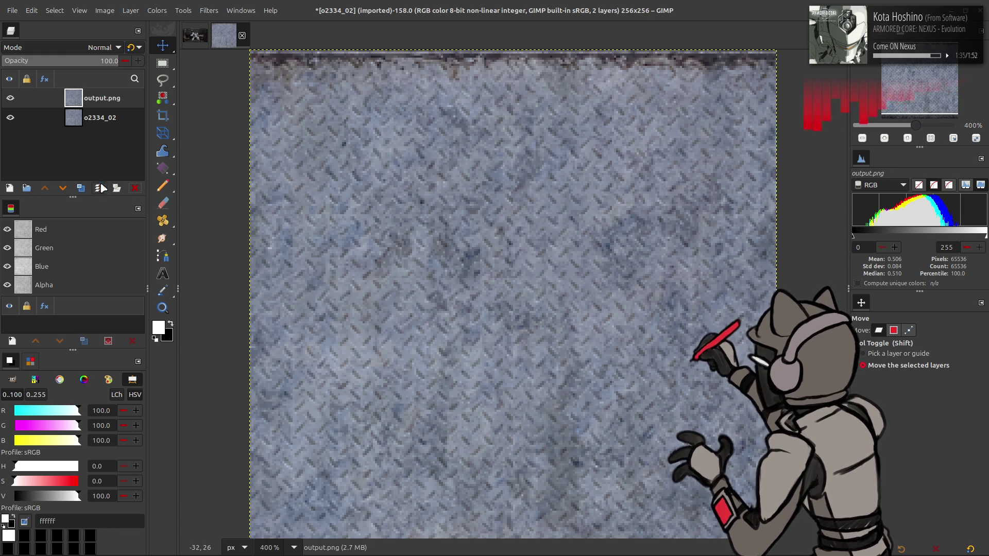
pyautogui.doubleClick(100, 99)
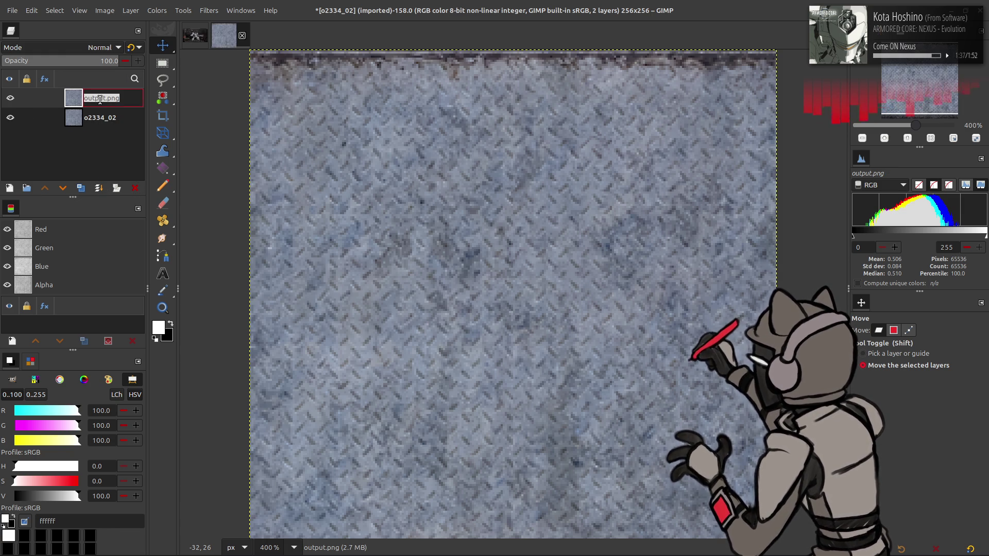
pyautogui.write('Clean')
pyautogui.press('Return')
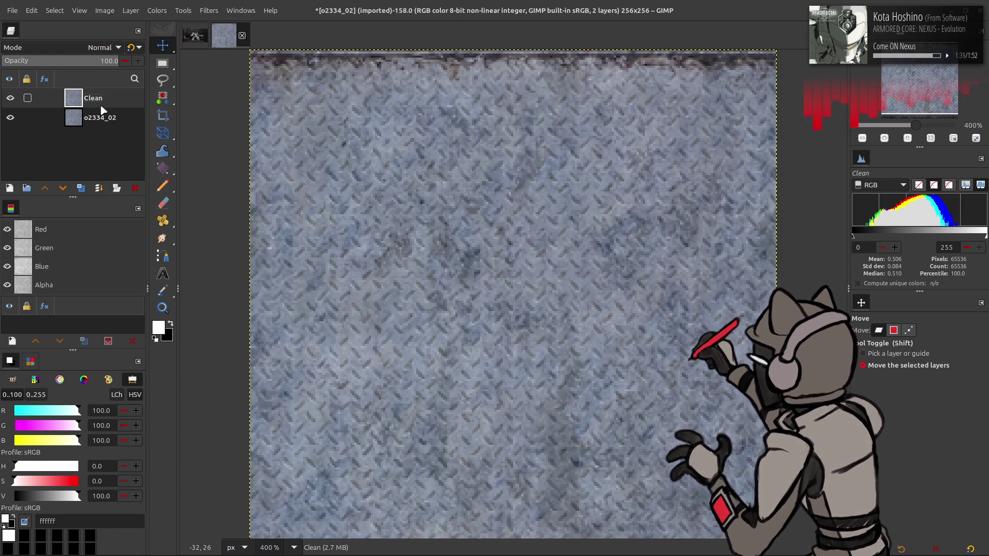
pyautogui.moveTo(10, 117)
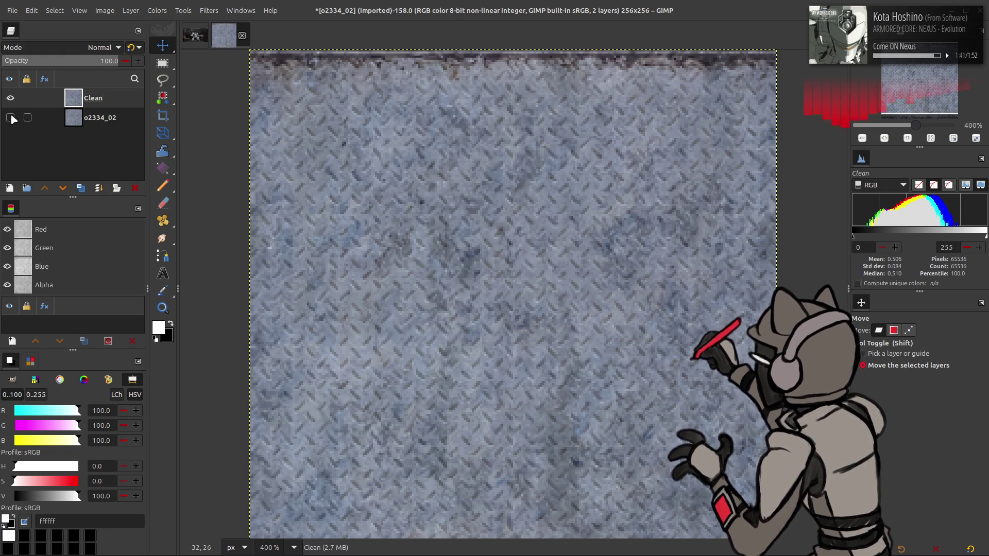
pyautogui.click(81, 189)
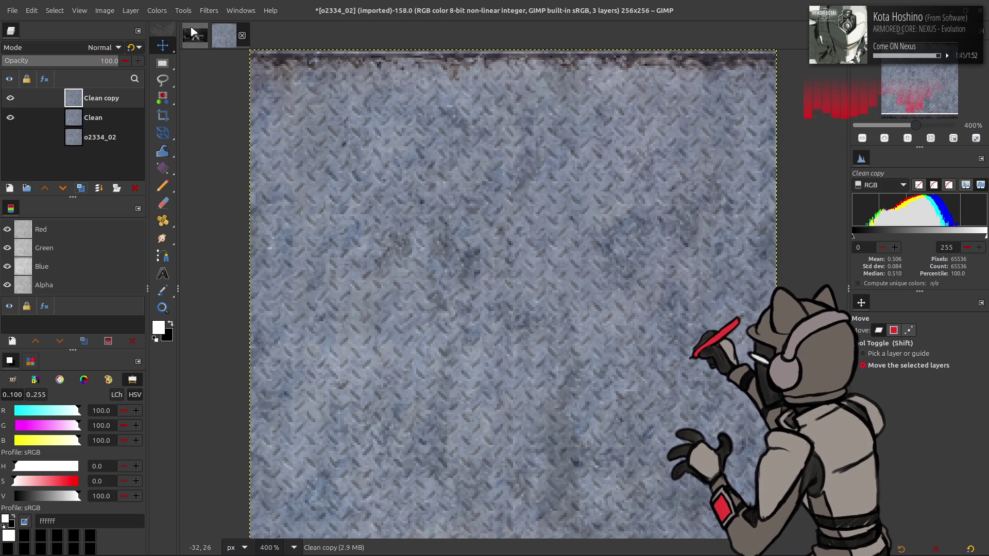
pyautogui.click(209, 10)
pyautogui.click(245, 265)
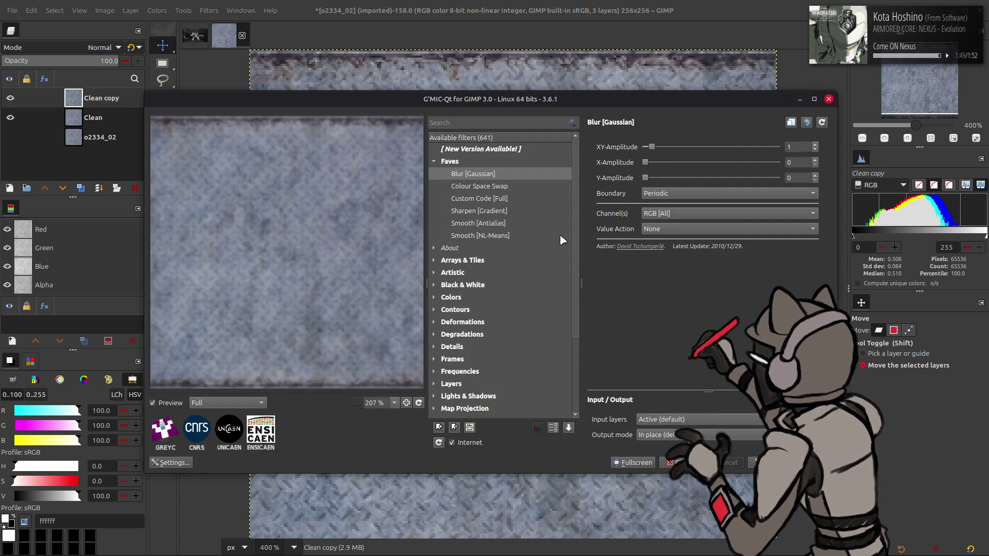
# Step: Preview G'MIC Colour Space Swap from Faves on Clean copy and dismiss it unapplied
pyautogui.click(480, 186)
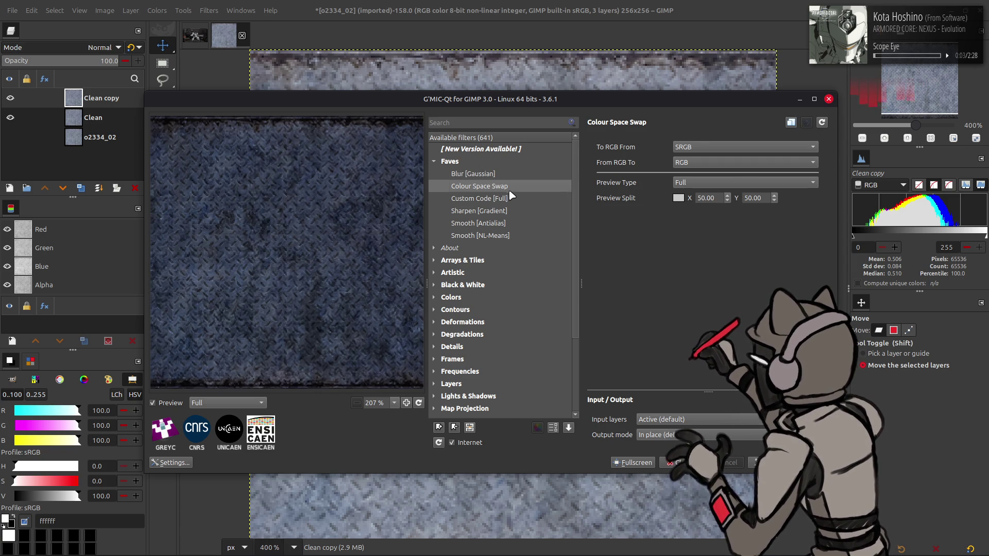
pyautogui.click(703, 462)
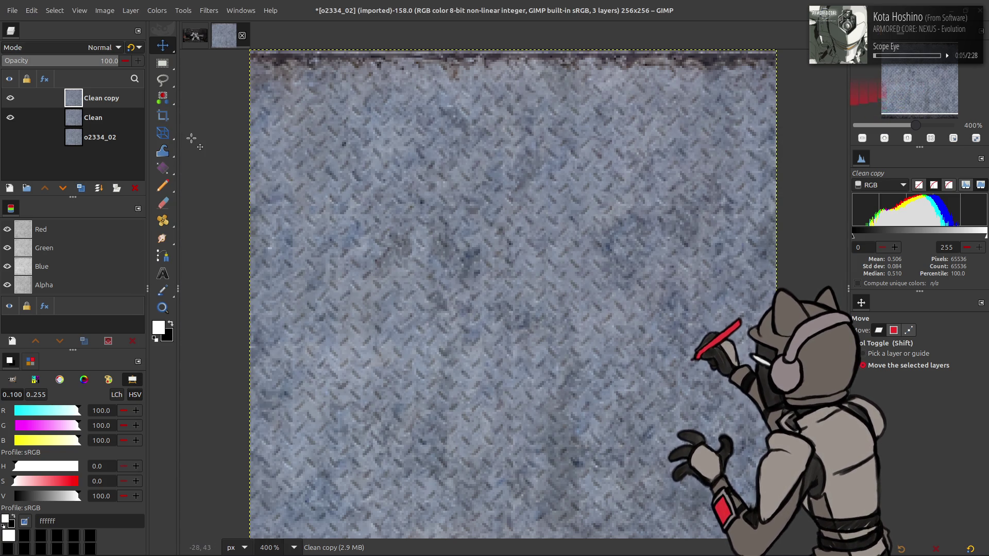
pyautogui.click(100, 47)
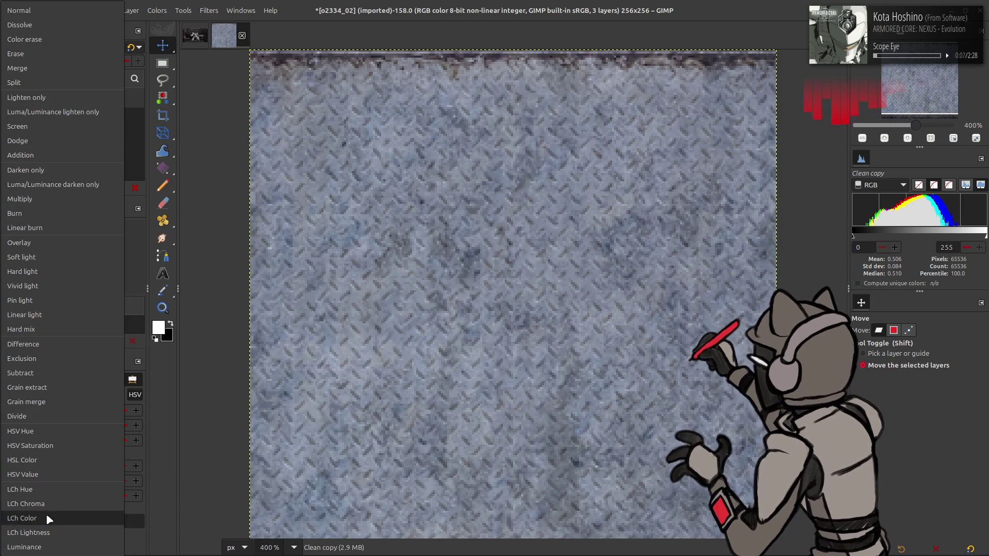
# Step: Set Clean copy to LCh Color, then in Hue-Saturation use full overlap, desaturate blue and boost cyan
pyautogui.click(49, 519)
pyautogui.click(157, 10)
pyautogui.click(183, 67)
pyautogui.moveTo(159, 305)
pyautogui.mouseDown()
pyautogui.moveTo(173, 330)
pyautogui.moveTo(104, 323)
pyautogui.mouseUp()
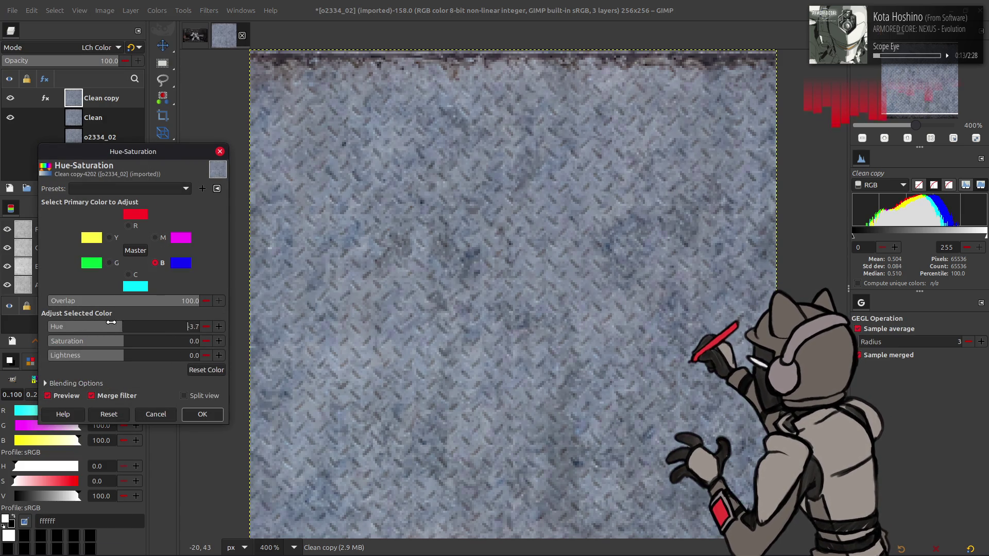
pyautogui.moveTo(118, 340); pyautogui.dragTo(2, 340)
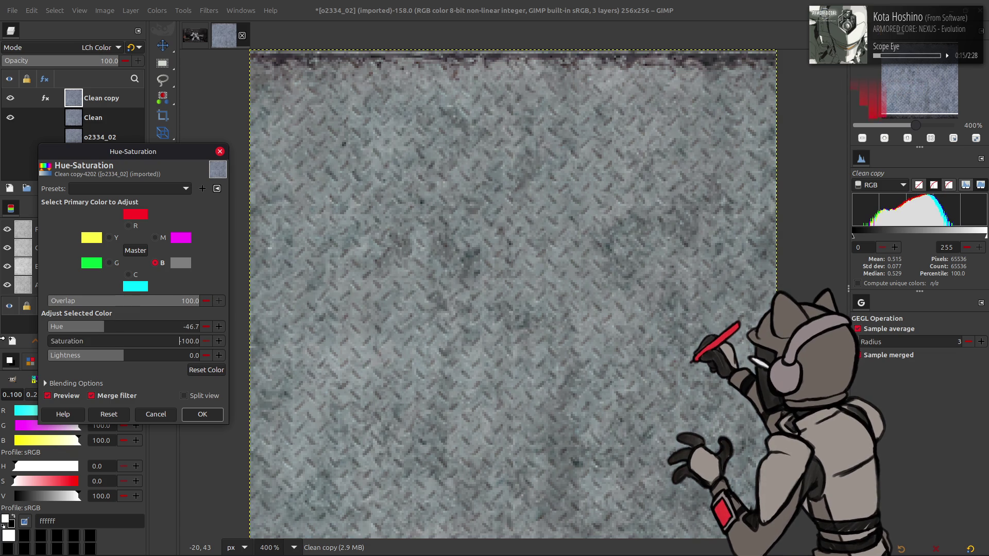
pyautogui.moveTo(120, 326); pyautogui.dragTo(108, 326)
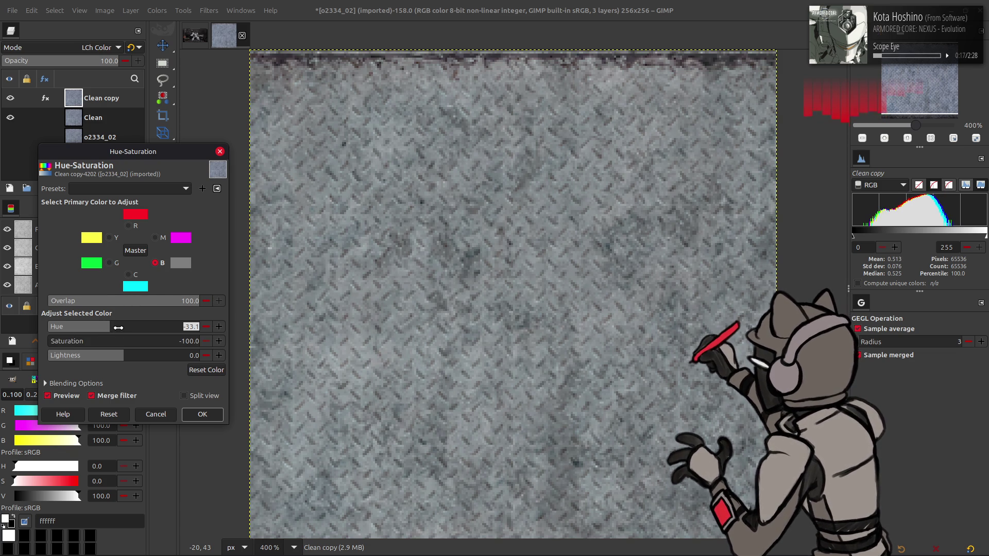
pyautogui.write('-15.0')
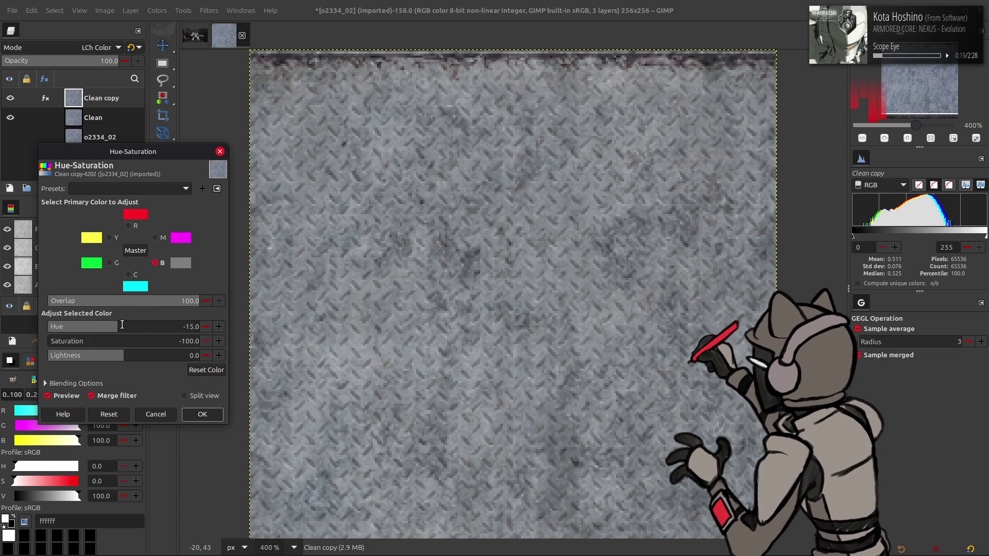
pyautogui.click(136, 285)
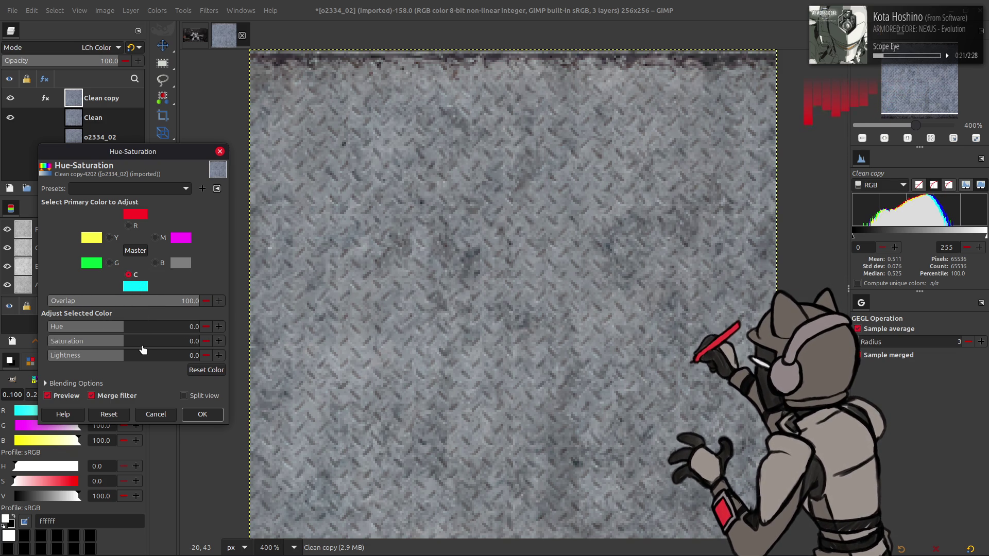
pyautogui.moveTo(142, 341); pyautogui.dragTo(222, 341)
pyautogui.moveTo(128, 326)
pyautogui.mouseDown()
pyautogui.moveTo(153, 326)
pyautogui.moveTo(104, 326)
pyautogui.moveTo(122, 326)
pyautogui.mouseUp()
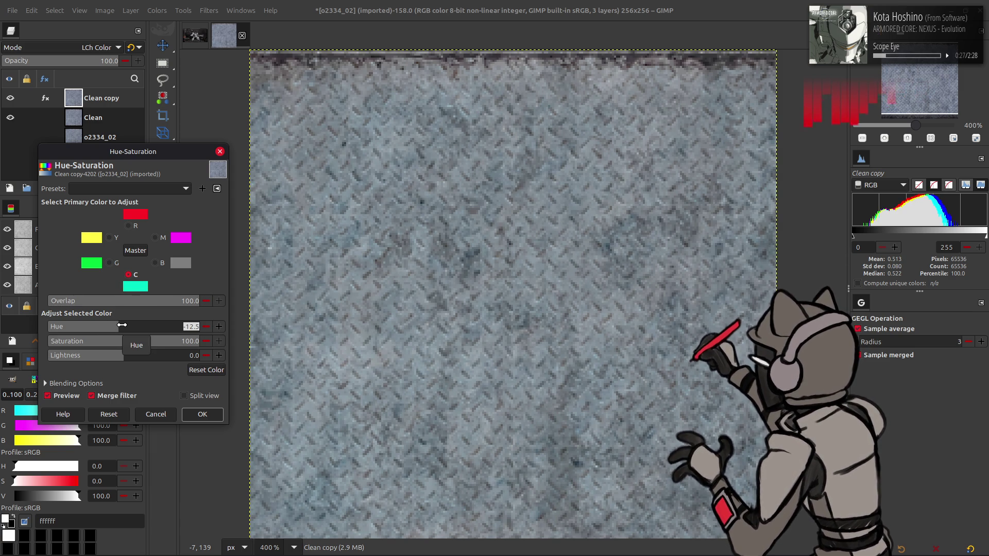
pyautogui.write('-')
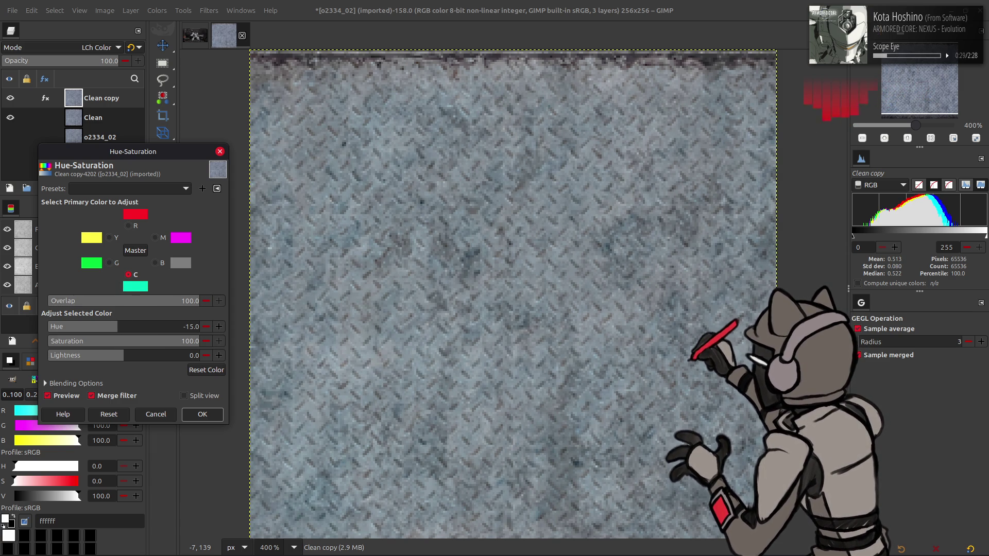
# Step: Refine the cyan tones to reset hue and about -15 saturation, then apply the adjustment to Clean copy
pyautogui.click(155, 263)
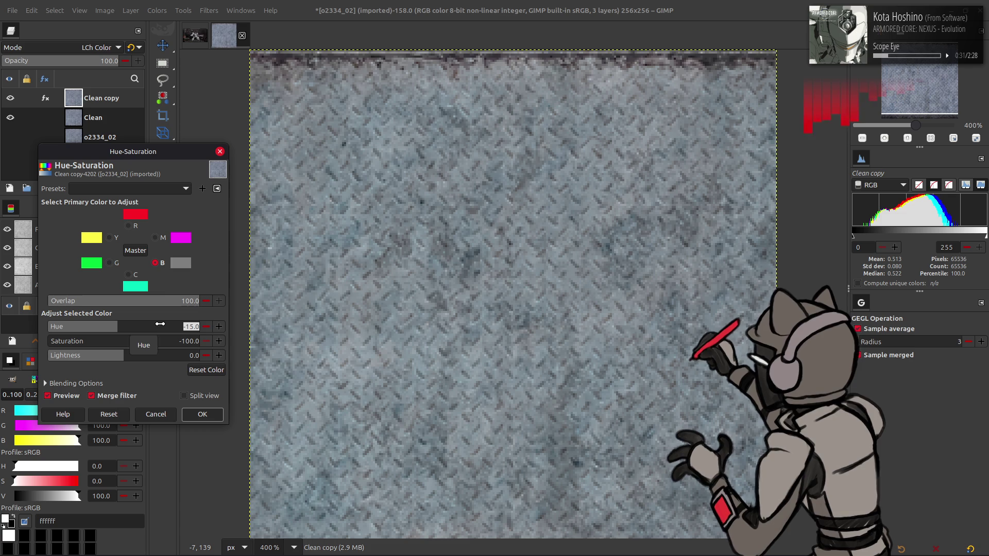
pyautogui.write('-30')
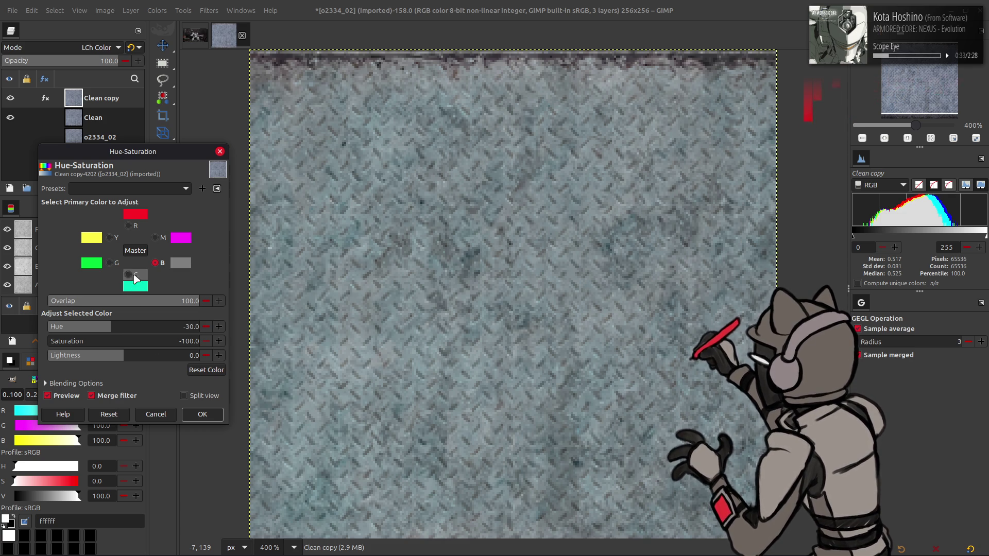
pyautogui.click(135, 275)
pyautogui.moveTo(134, 344)
pyautogui.mouseDown()
pyautogui.moveTo(3, 340)
pyautogui.moveTo(117, 355)
pyautogui.moveTo(91, 346)
pyautogui.mouseUp()
pyautogui.click(155, 263)
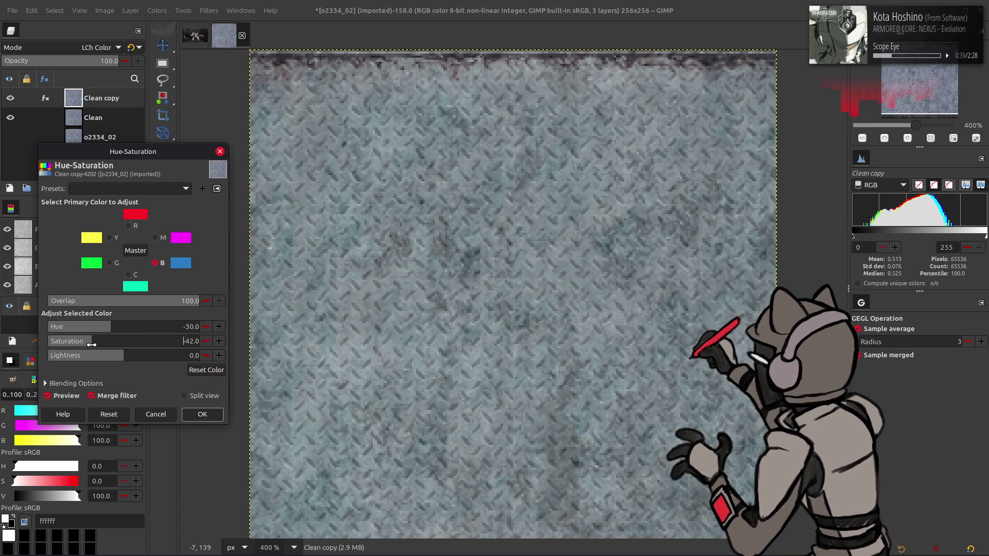
pyautogui.click(129, 331)
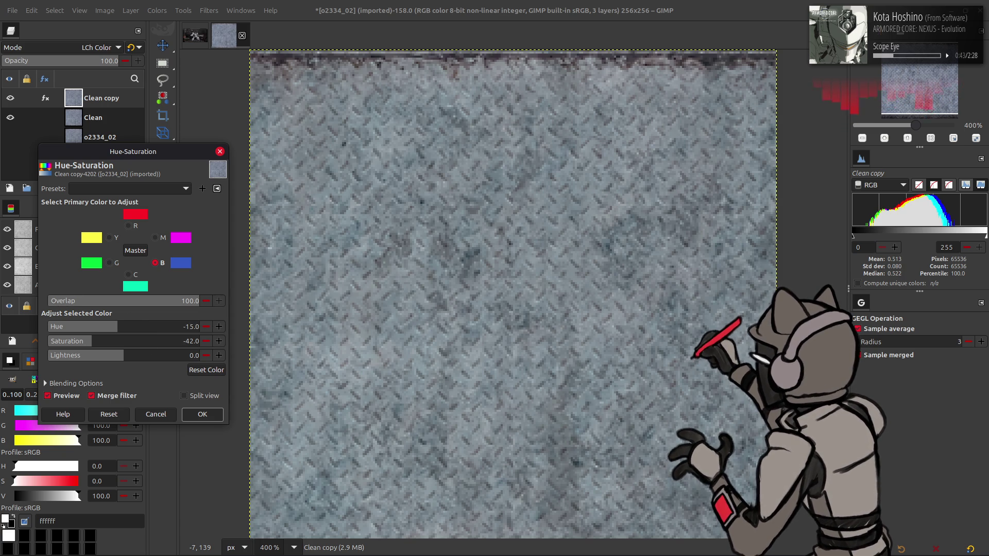
pyautogui.click(135, 278)
pyautogui.click(154, 263)
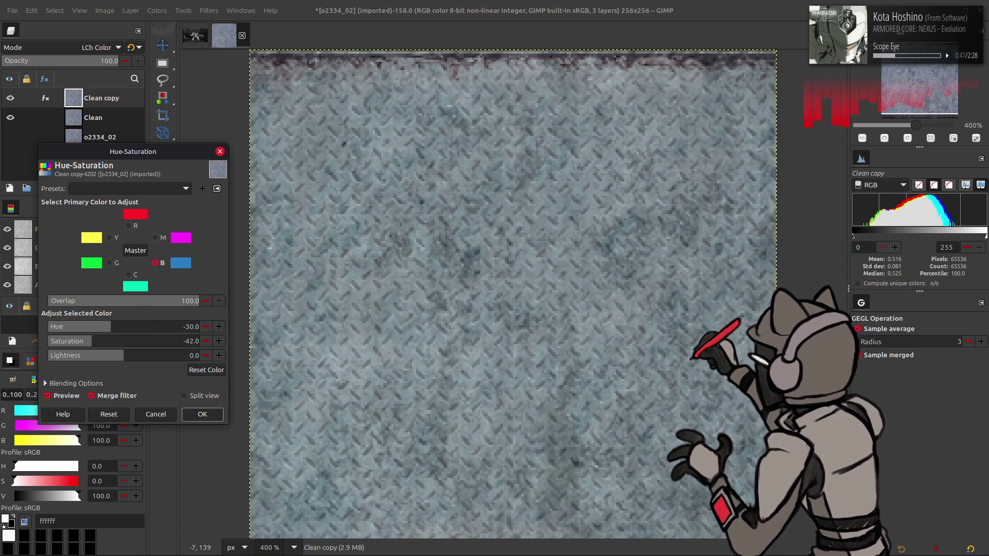
pyautogui.click(135, 278)
pyautogui.moveTo(157, 326)
pyautogui.mouseDown()
pyautogui.moveTo(154, 341)
pyautogui.moveTo(222, 343)
pyautogui.mouseUp()
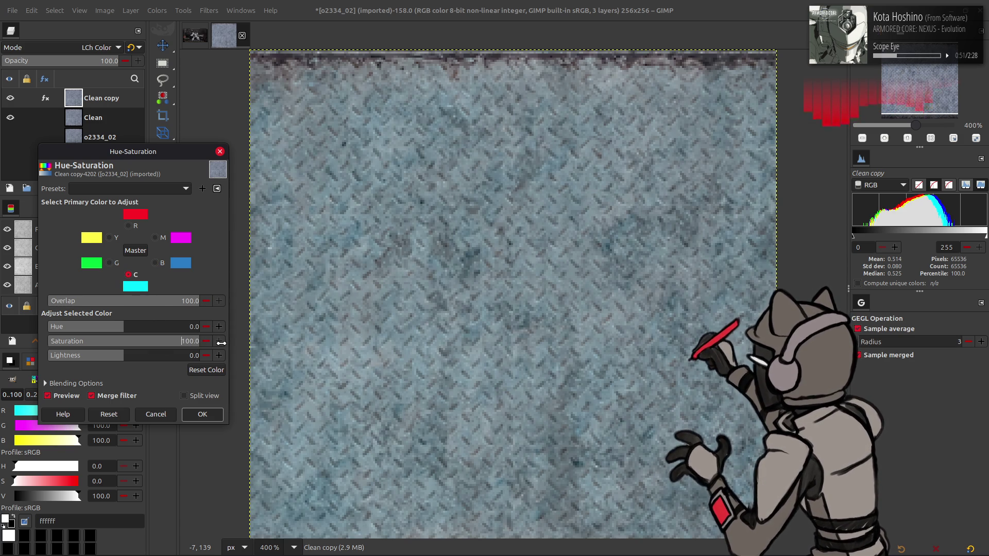
pyautogui.moveTo(131, 342)
pyautogui.mouseDown()
pyautogui.moveTo(77, 341)
pyautogui.moveTo(122, 341)
pyautogui.mouseUp()
pyautogui.click(160, 263)
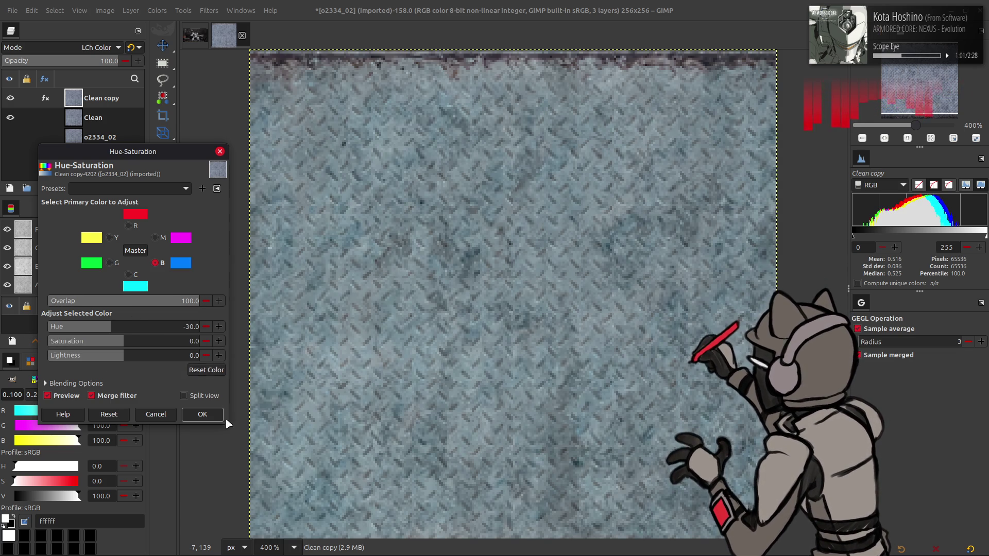
pyautogui.click(202, 414)
pyautogui.scroll(20, 88, 49)
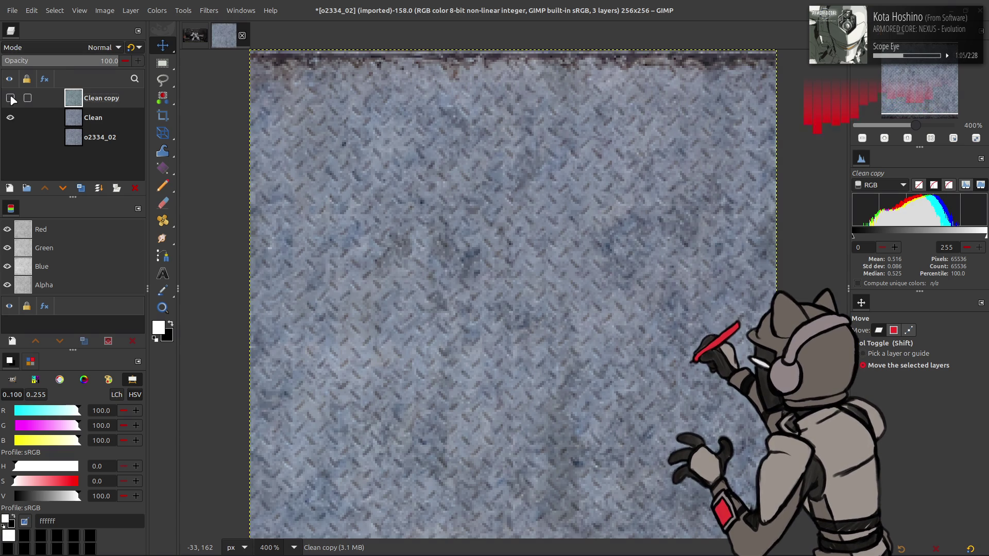
# Step: Set Clean copy to HSL Color, duplicate it as LCh Color, reorder them, and add a New from Visible layer
pyautogui.click(69, 46)
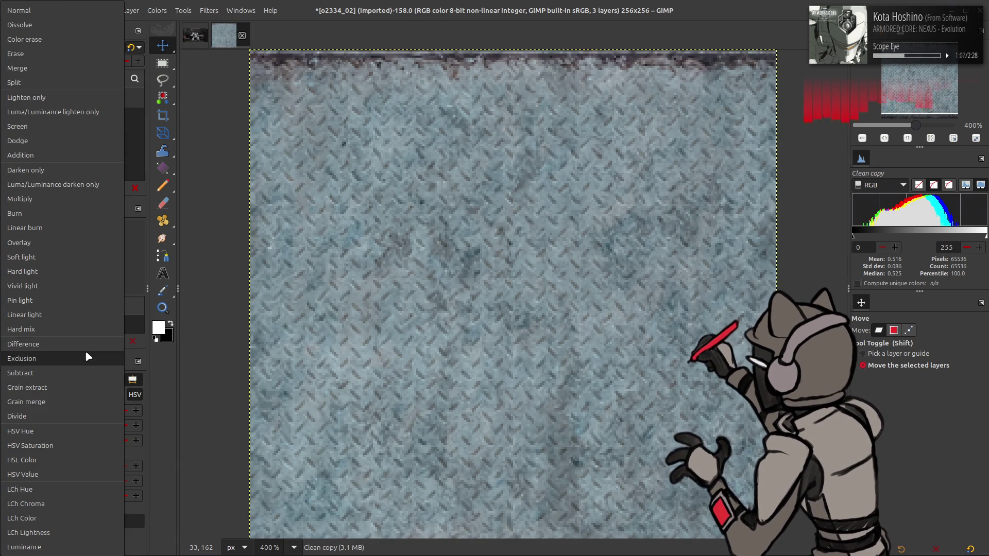
pyautogui.click(54, 461)
pyautogui.click(79, 186)
pyautogui.click(52, 107)
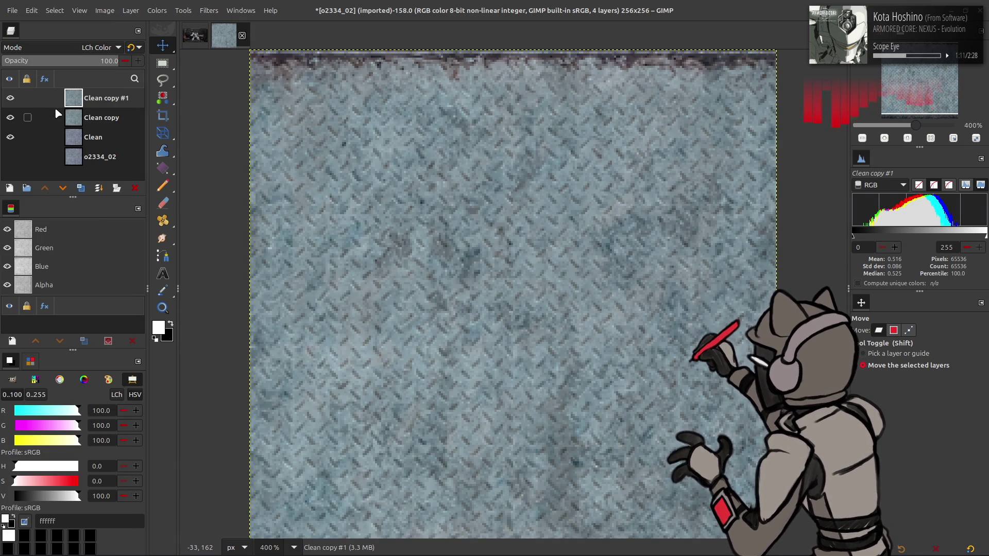
pyautogui.click(10, 98)
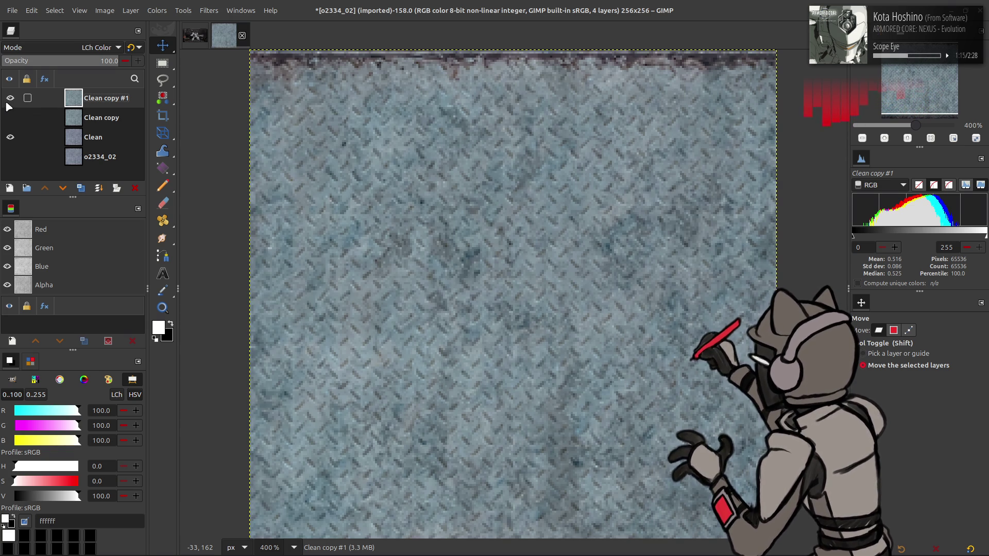
pyautogui.click(77, 117)
pyautogui.moveTo(76, 116); pyautogui.dragTo(77, 93)
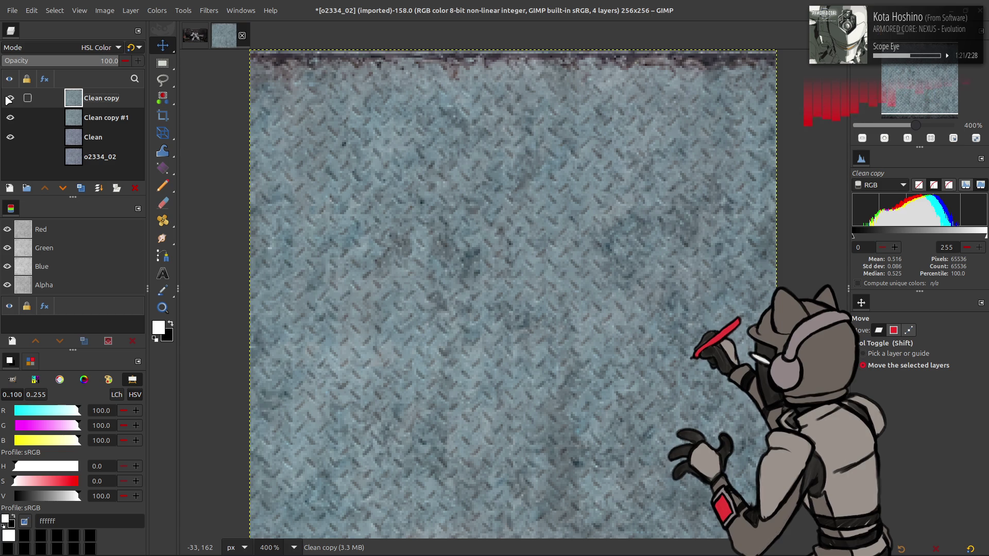
pyautogui.rightClick(86, 118)
pyautogui.click(108, 195)
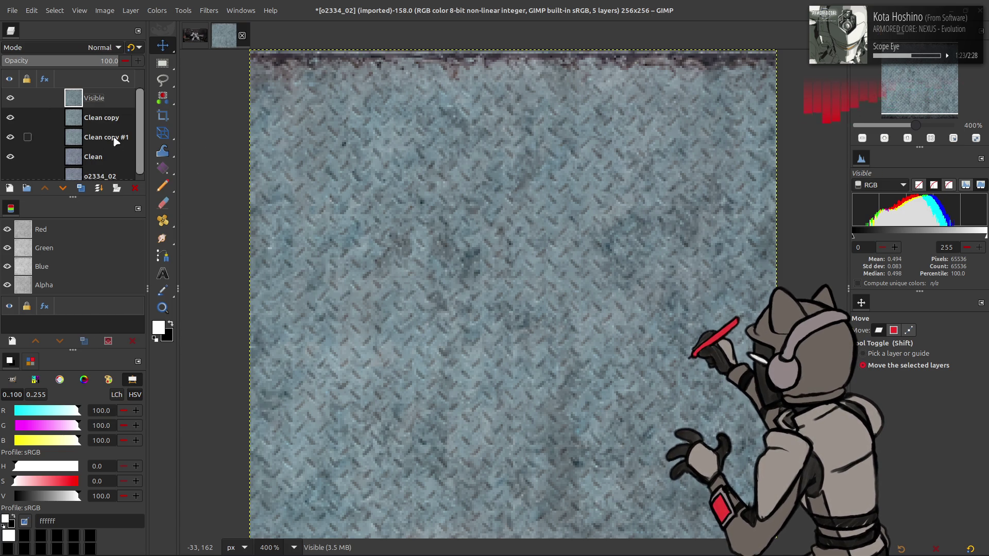
# Step: Extract the Y'CbCr Y' luma component on the Visible layer to make it greyscale
pyautogui.click(157, 10)
pyautogui.click(274, 216)
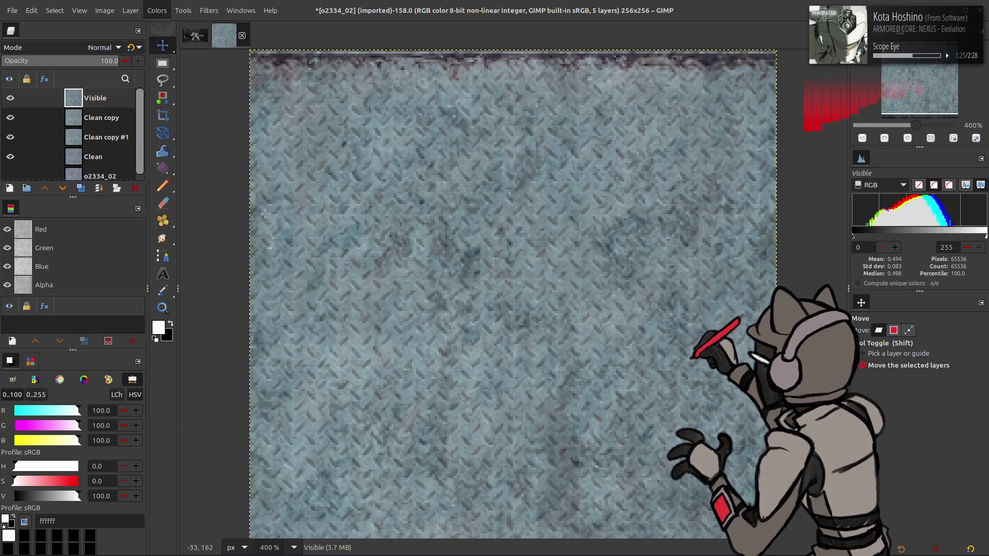
pyautogui.click(182, 203)
pyautogui.click(106, 389)
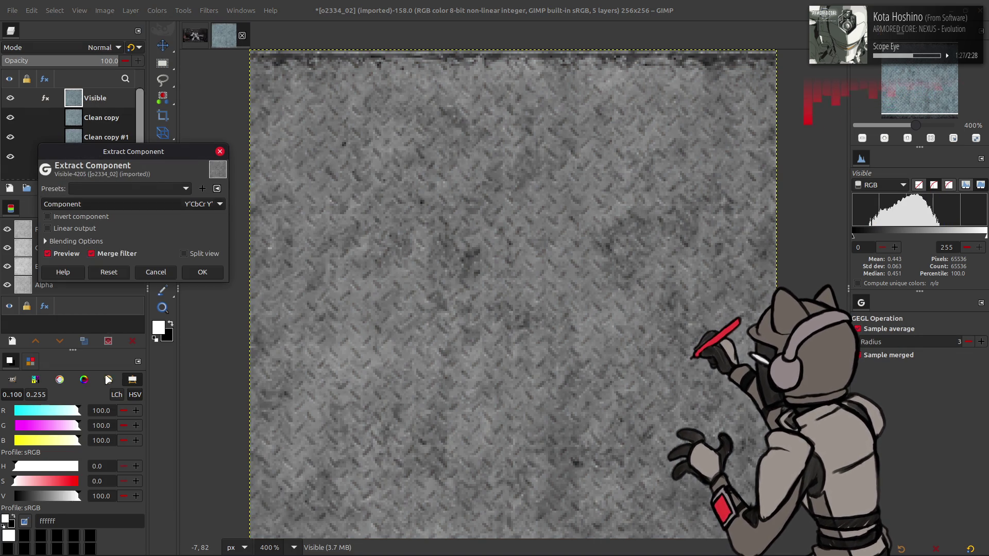
pyautogui.click(155, 273)
# Step: Hide Visible, delete the Clean copy duplicate, keep Normal mode, and undo back to three layers
pyautogui.click(10, 98)
pyautogui.click(96, 118)
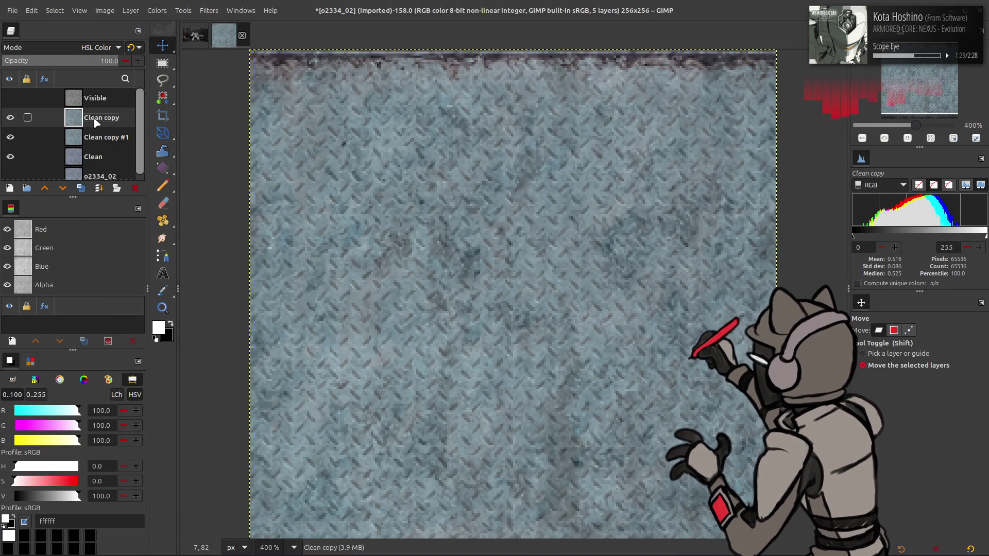
pyautogui.click(135, 188)
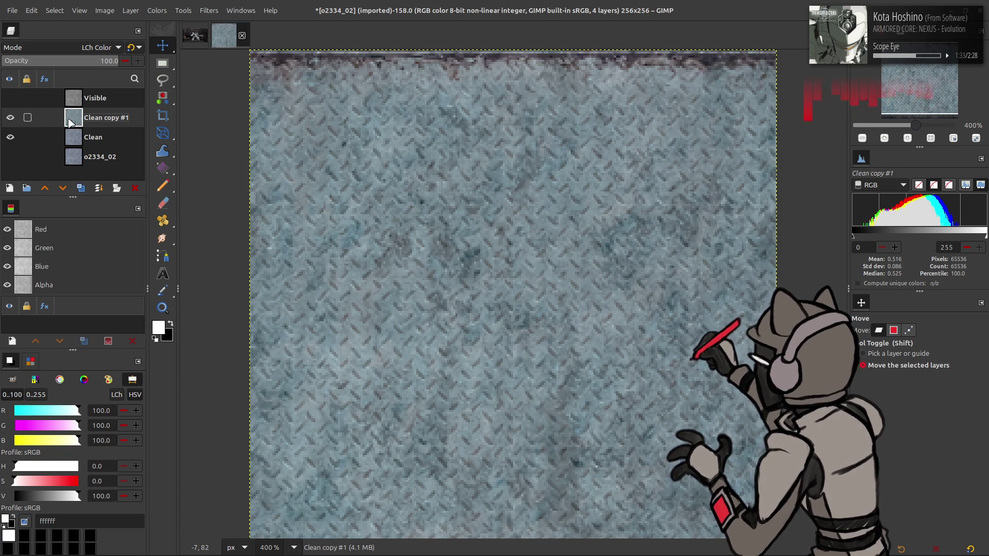
pyautogui.click(68, 48)
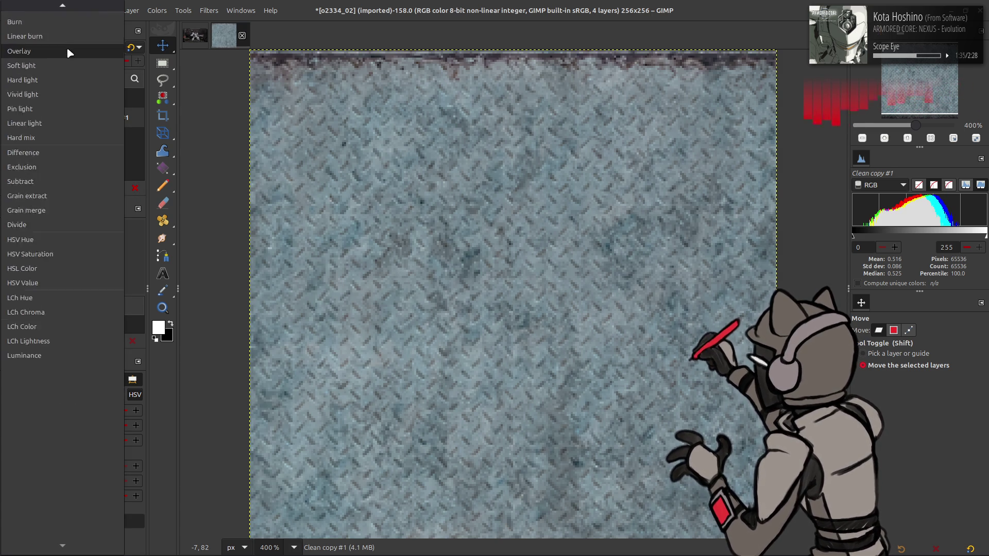
pyautogui.click(55, 10)
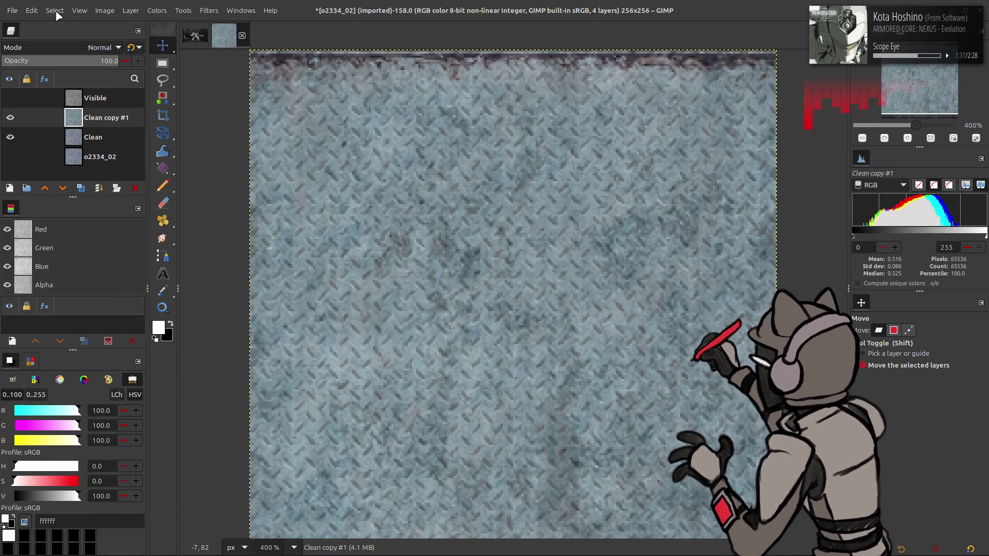
pyautogui.click(93, 138)
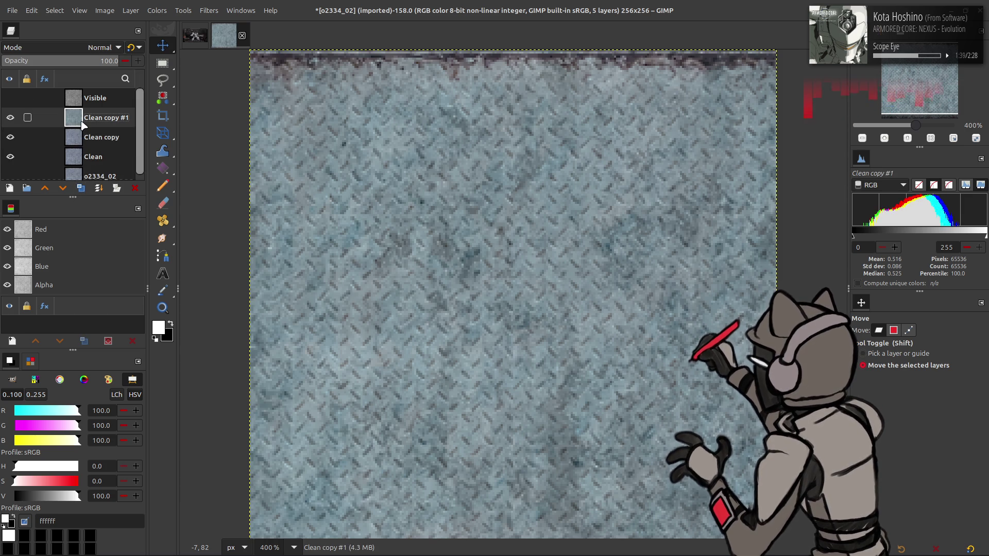
pyautogui.hotkey('ctrl', 'z')
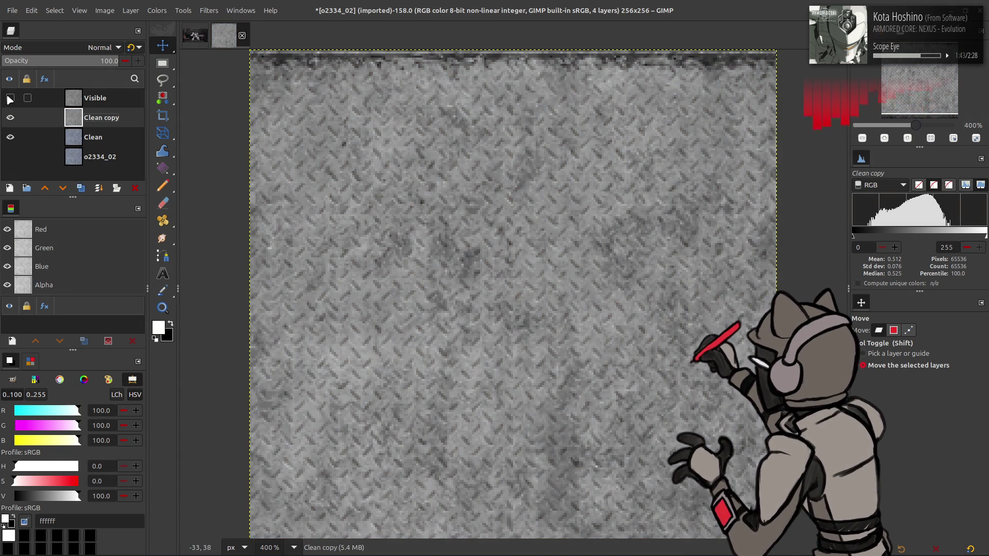
pyautogui.hotkey('ctrl', 'y')
pyautogui.click(114, 100)
# Step: Reapply the last-used Hue-Saturation preset to Clean copy and duplicate it as Clean copy #1
pyautogui.click(134, 188)
pyautogui.click(157, 10)
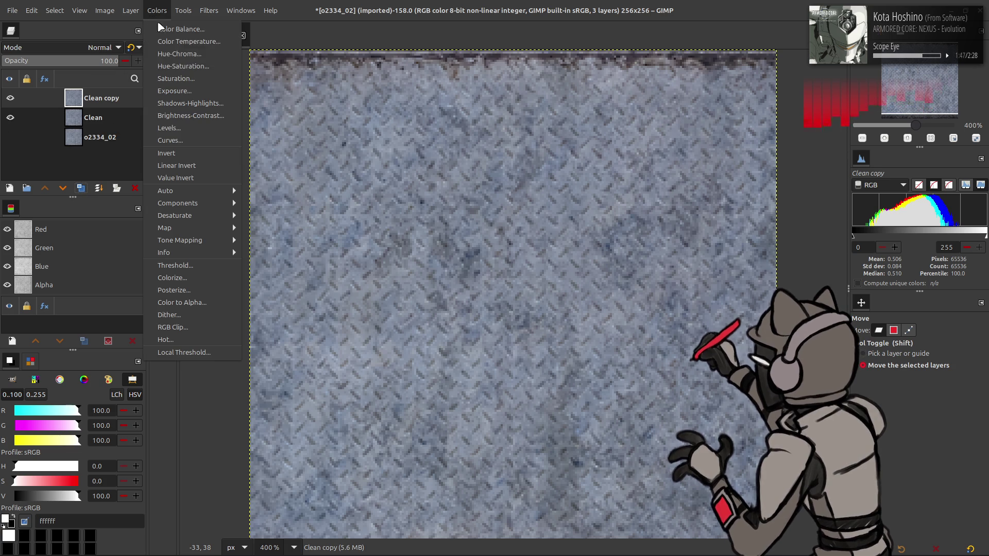
pyautogui.click(181, 66)
pyautogui.click(136, 188)
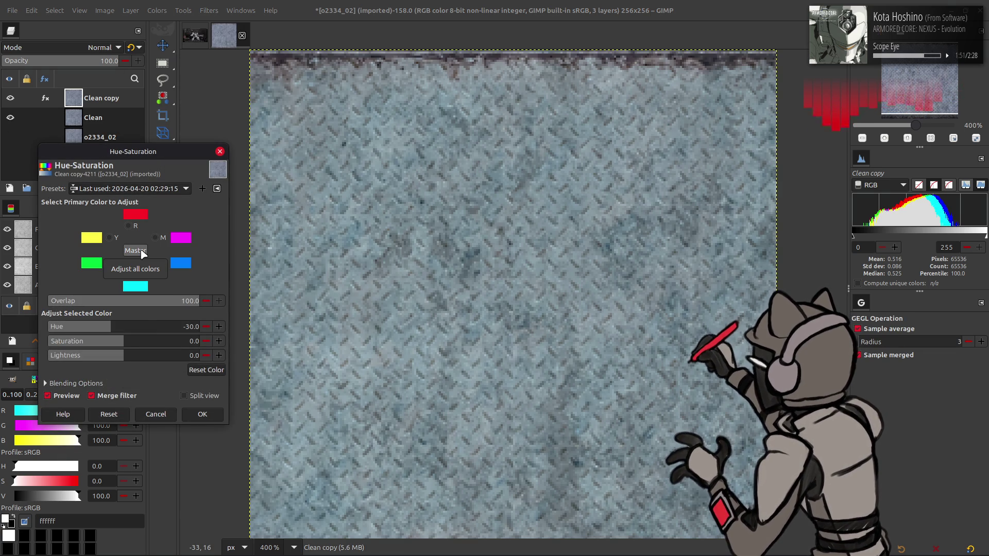
pyautogui.click(136, 276)
pyautogui.click(119, 345)
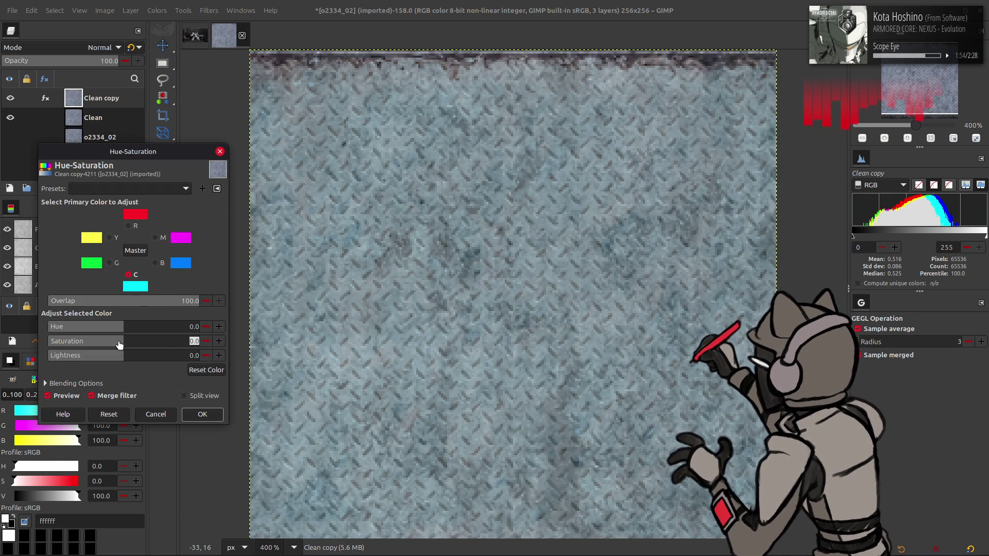
pyautogui.click(199, 416)
pyautogui.click(81, 187)
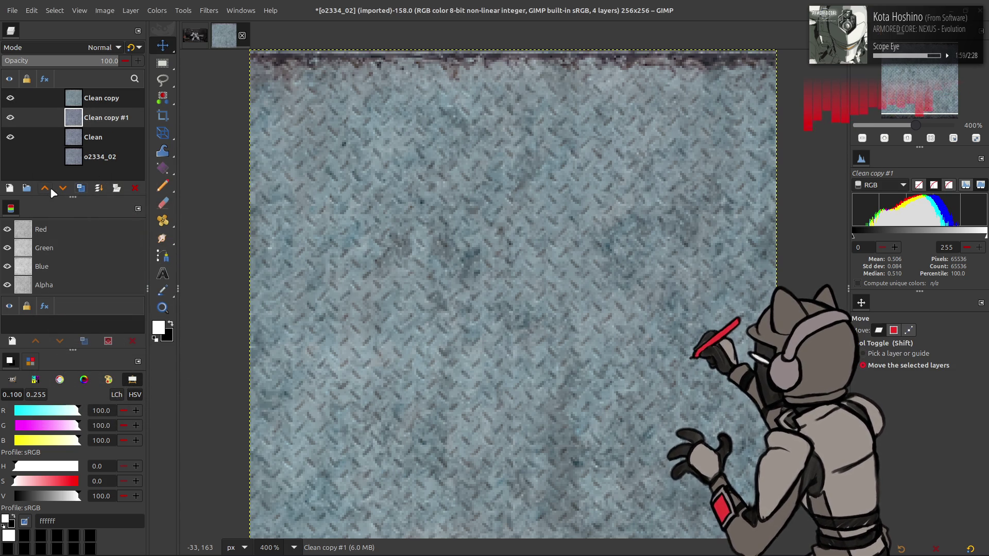
pyautogui.click(156, 9)
# Step: Load the last-used preset, trial full cyan/blue desaturation and blue hue 180, then restore the preset
pyautogui.click(181, 67)
pyautogui.click(128, 189)
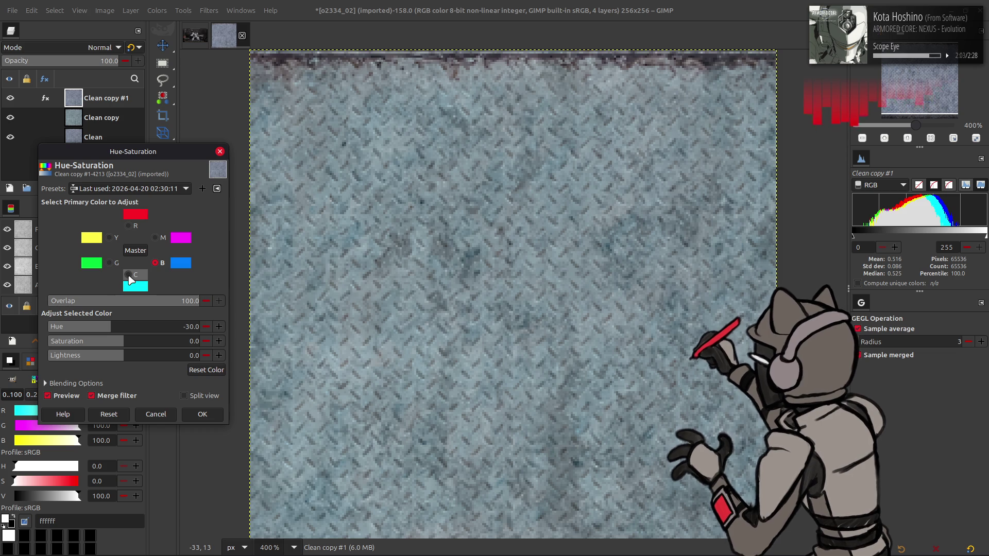
pyautogui.click(130, 279)
pyautogui.moveTo(117, 344); pyautogui.dragTo(39, 338)
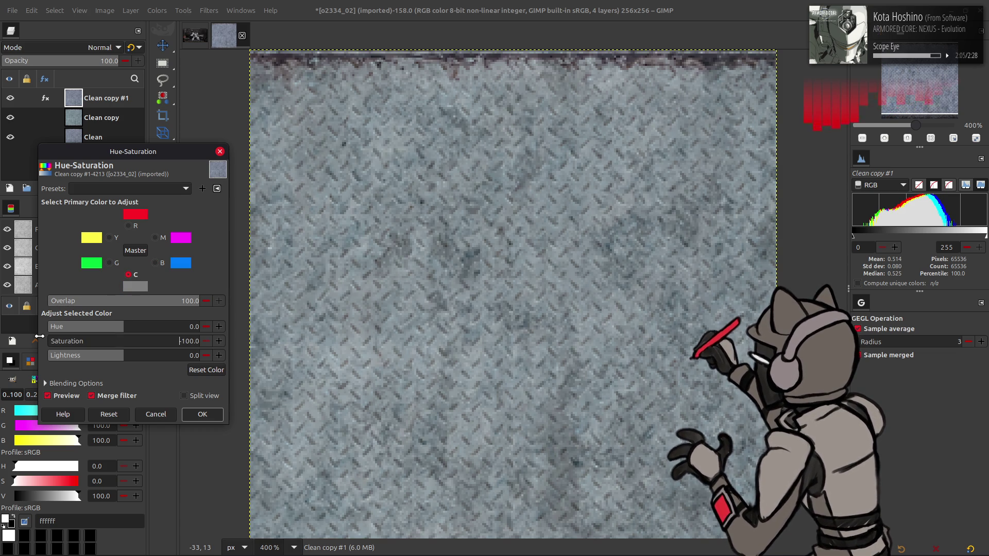
pyautogui.click(157, 263)
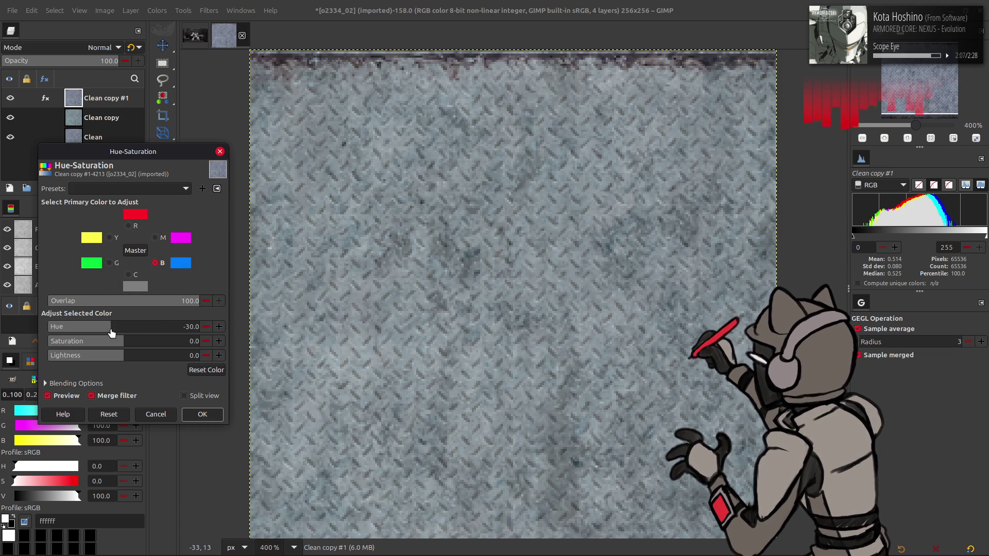
pyautogui.moveTo(110, 332); pyautogui.dragTo(279, 334)
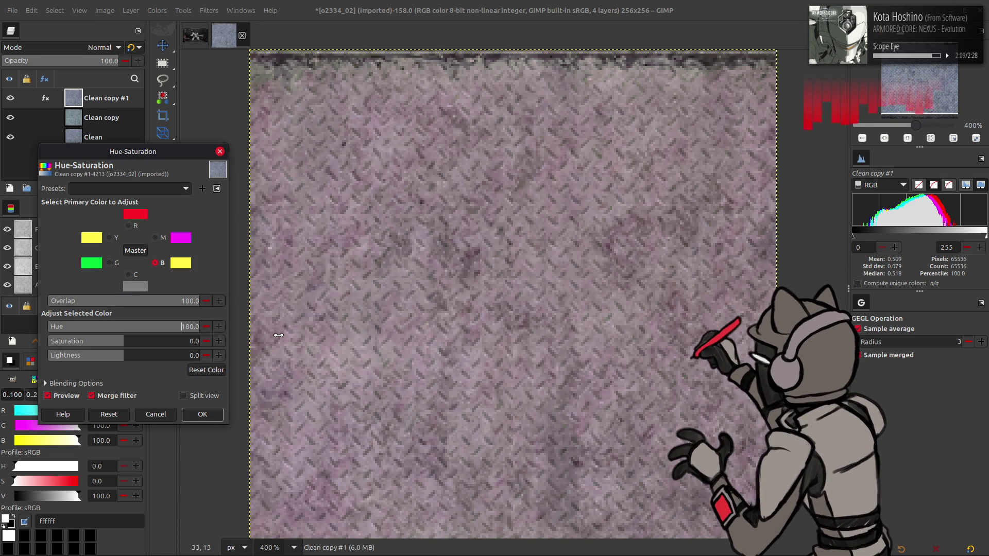
pyautogui.moveTo(118, 347); pyautogui.dragTo(52, 345)
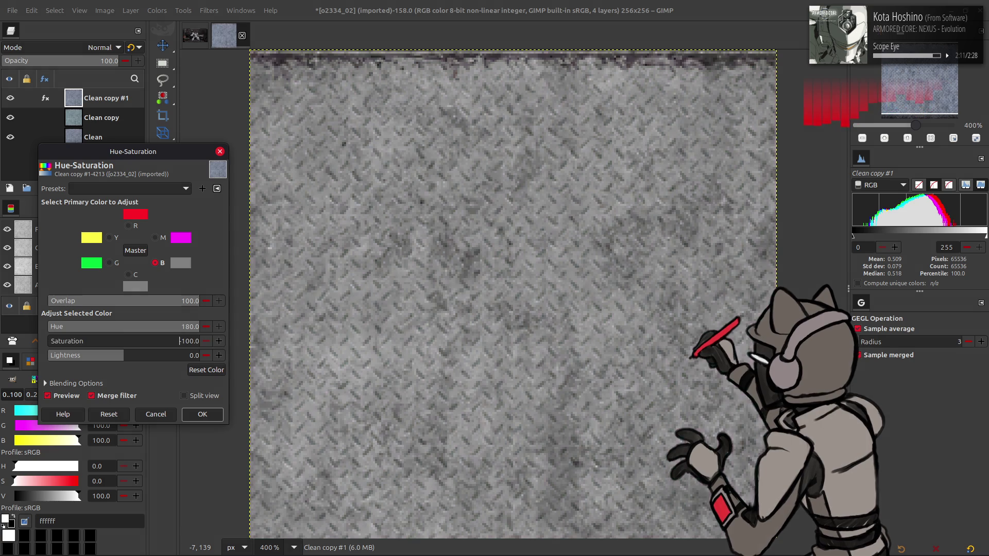
pyautogui.moveTo(111, 333); pyautogui.dragTo(58, 328)
pyautogui.click(207, 370)
pyautogui.click(127, 189)
pyautogui.click(128, 202)
# Step: Set cyan saturation to -26 and blue saturation to -50, toggling the preview to compare
pyautogui.moveTo(120, 344); pyautogui.dragTo(11, 345)
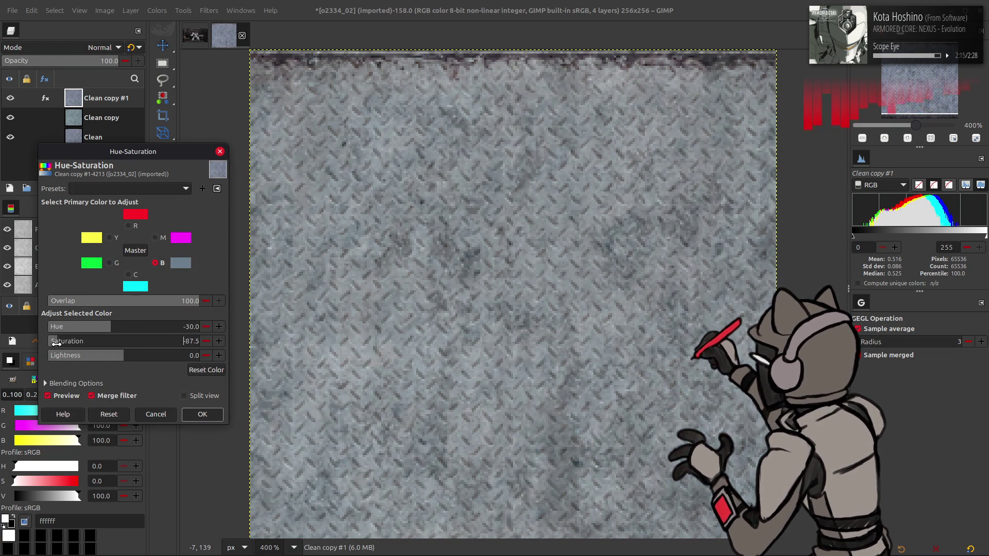
pyautogui.click(130, 286)
pyautogui.moveTo(120, 341); pyautogui.dragTo(84, 360)
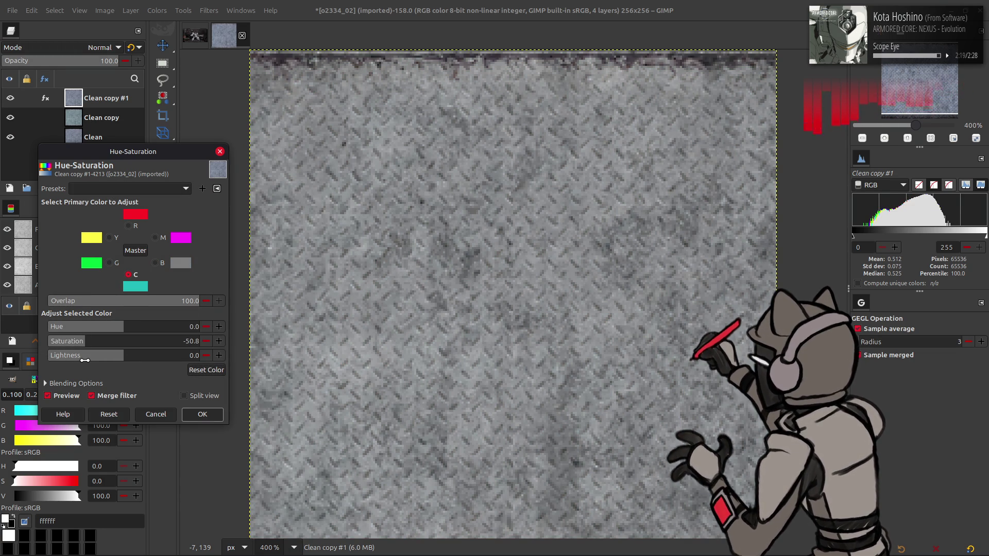
pyautogui.click(163, 346)
pyautogui.write('-26')
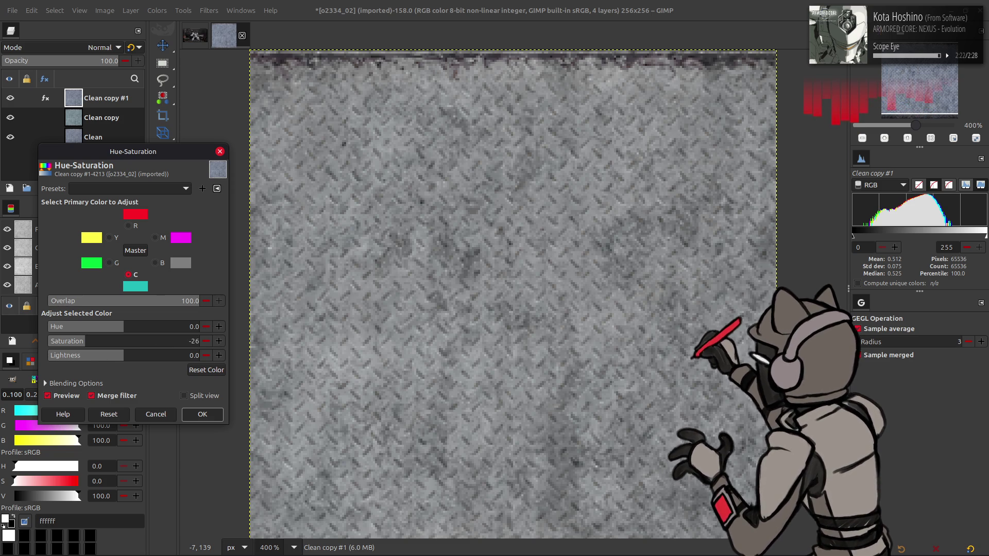
pyautogui.press('Return')
pyautogui.click(162, 346)
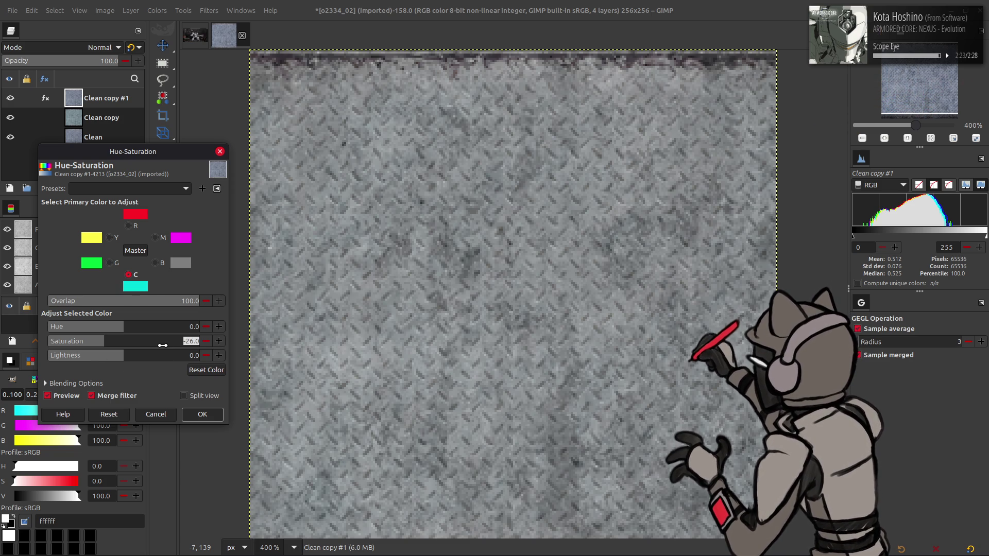
pyautogui.write('-')
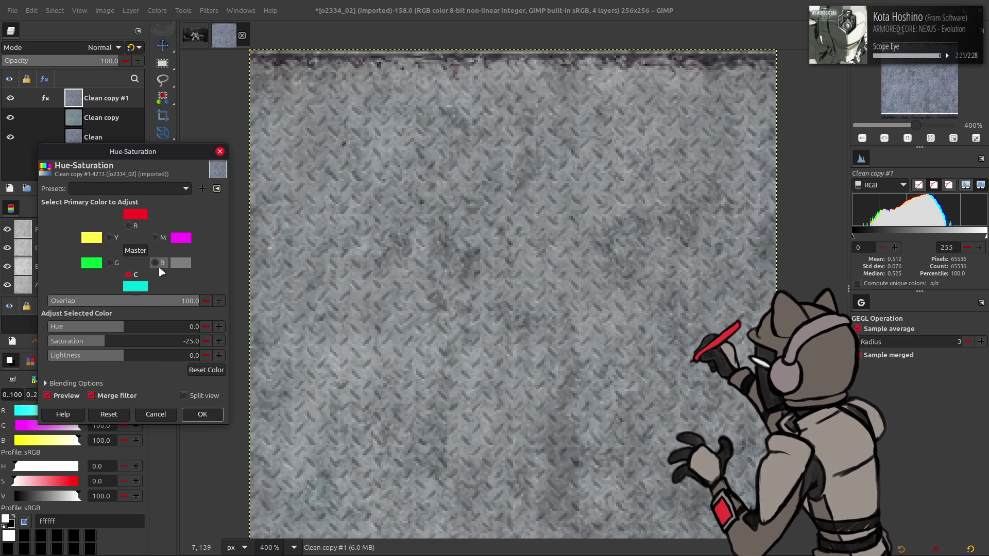
pyautogui.click(160, 264)
pyautogui.click(164, 342)
pyautogui.write('-50')
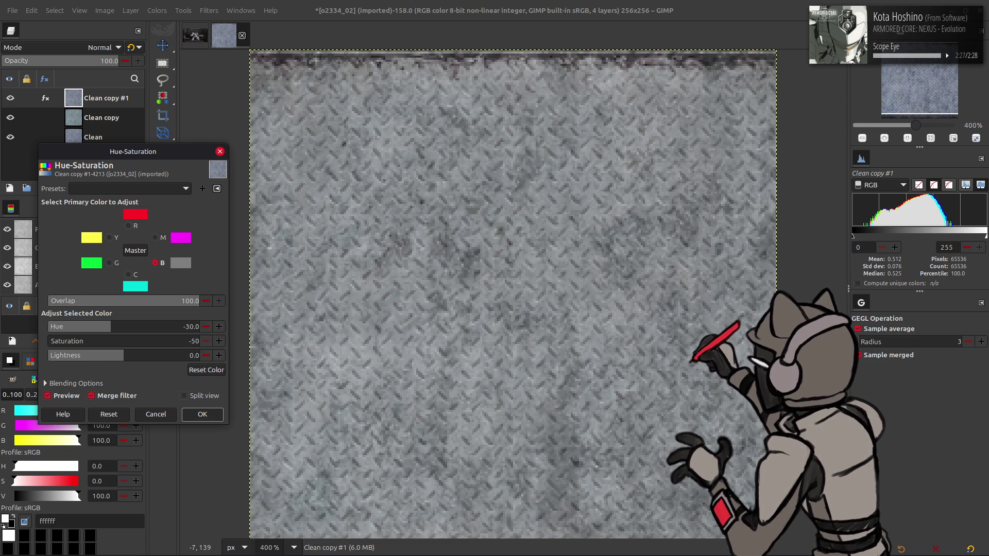
pyautogui.press('Return')
pyautogui.click(67, 395)
pyautogui.click(66, 396)
# Step: Try cyan hue 15, blue hue -15 and blue saturation -75, comparing against the unadjusted image
pyautogui.click(129, 274)
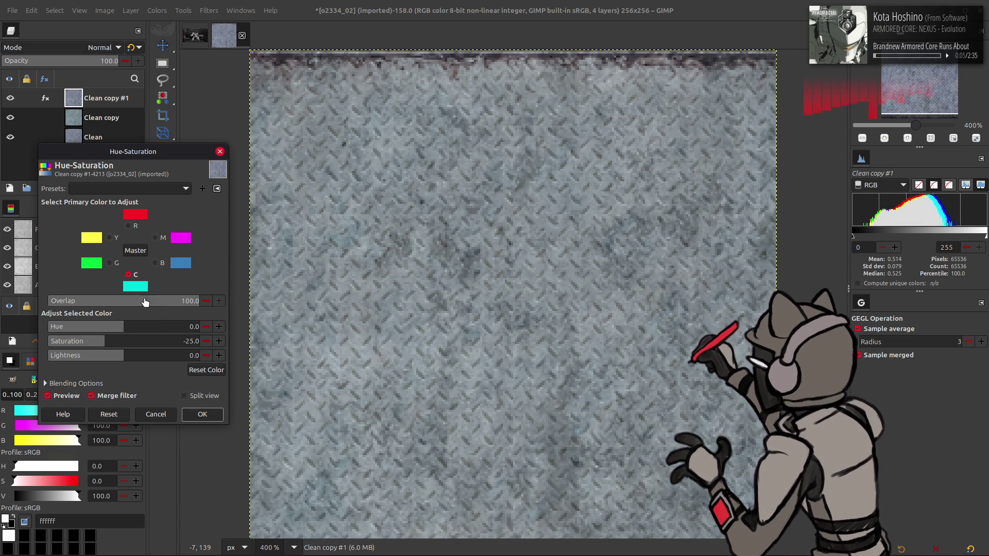
pyautogui.moveTo(154, 322); pyautogui.dragTo(149, 324)
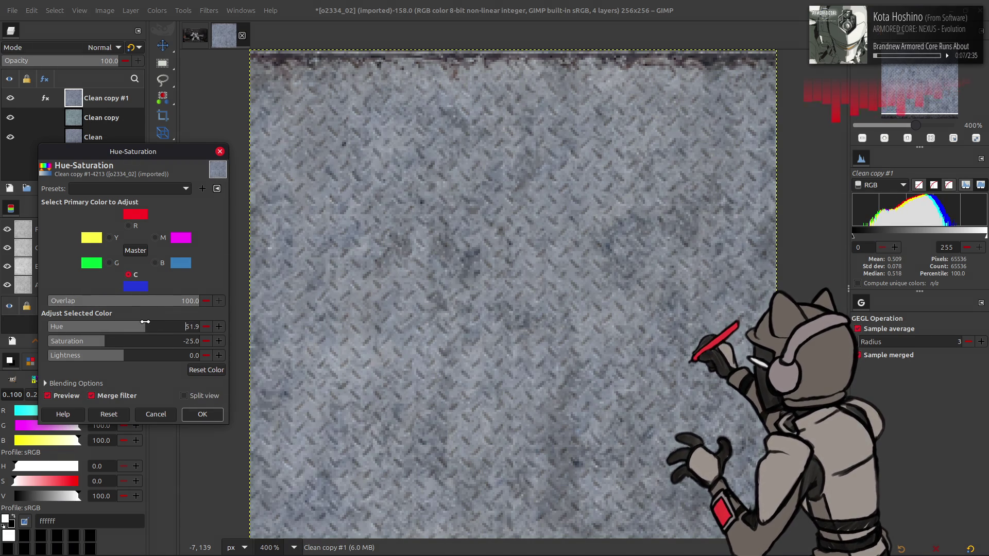
pyautogui.write('5')
pyautogui.press('Return')
pyautogui.click(59, 395)
pyautogui.click(63, 397)
pyautogui.click(63, 398)
pyautogui.click(66, 399)
pyautogui.click(168, 264)
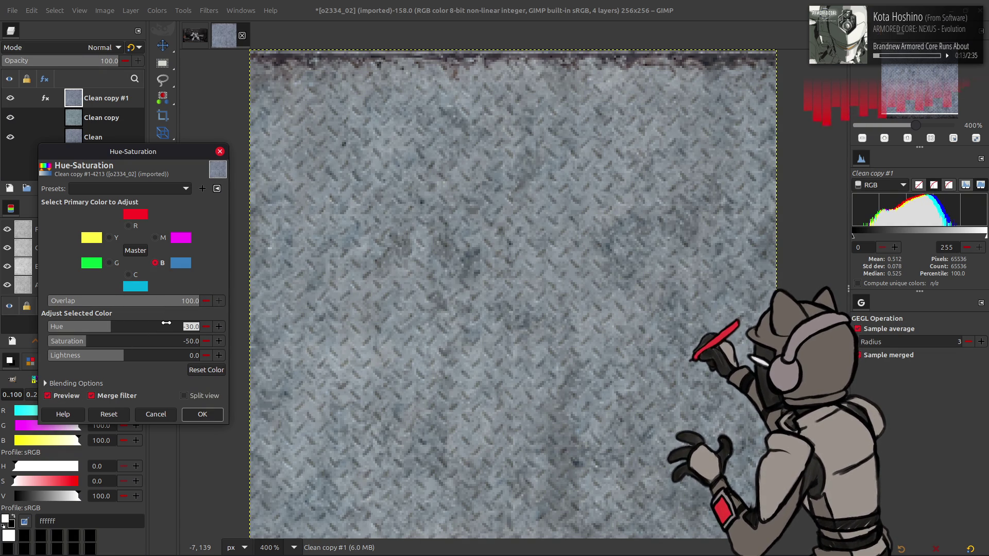
pyautogui.write('-15')
pyautogui.press('Return')
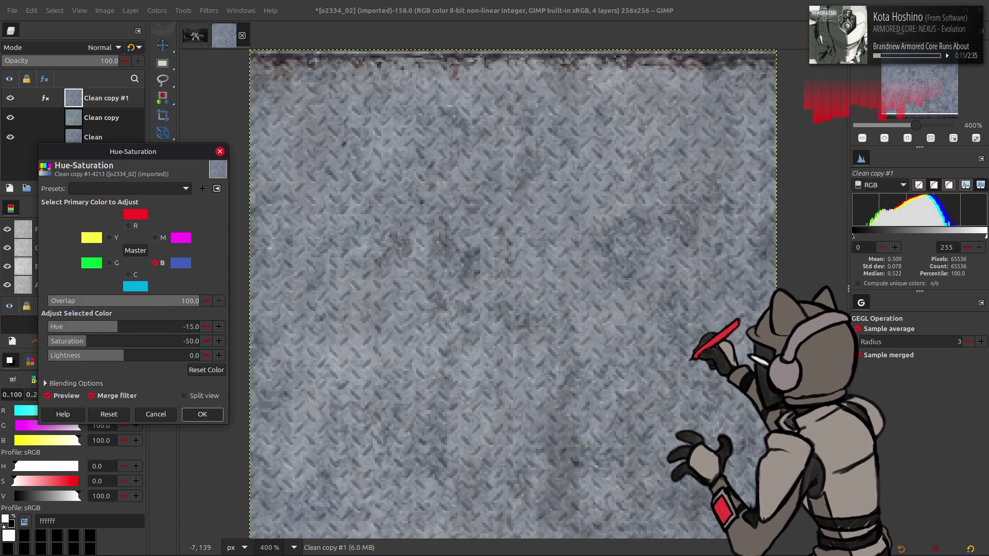
pyautogui.click(91, 343)
pyautogui.write('-75')
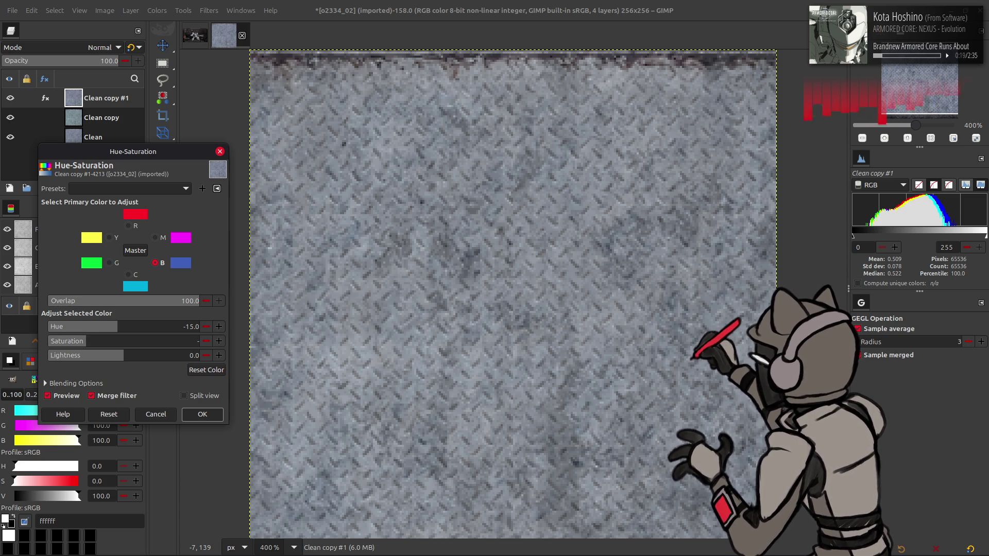
pyautogui.press('Return')
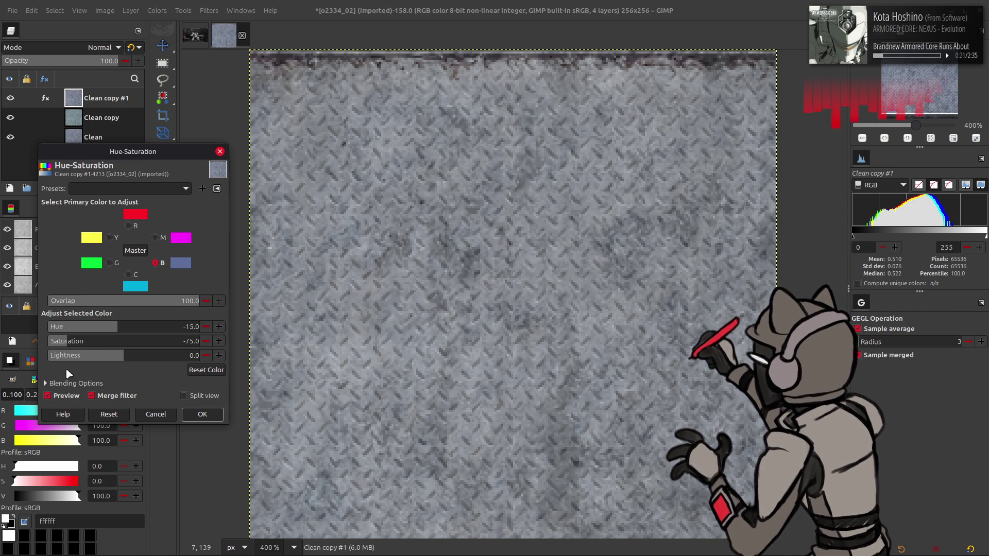
# Step: Settle on blue saturation -50, cyan hue 0 and cyan saturation -50, and apply to Clean copy #1
pyautogui.click(67, 395)
pyautogui.click(67, 396)
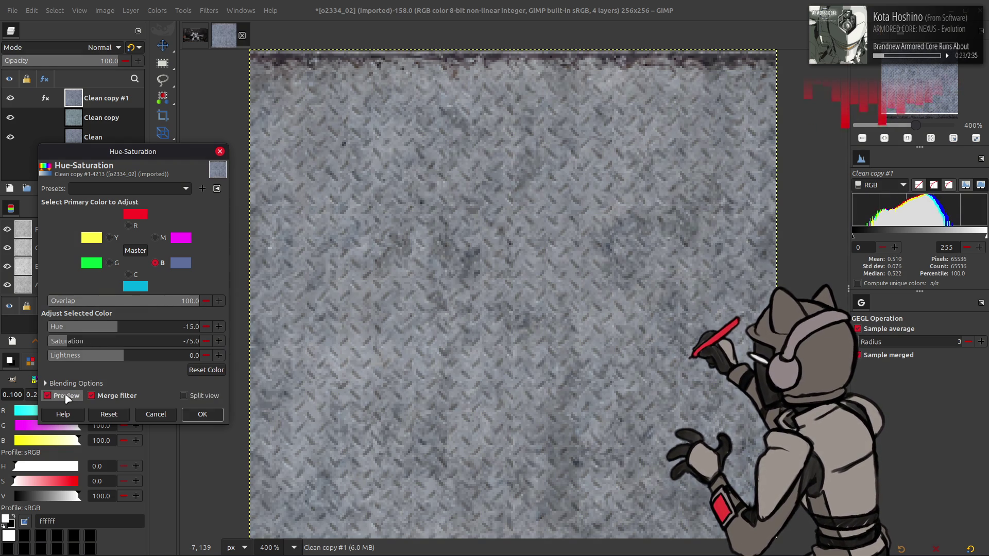
pyautogui.click(153, 342)
pyautogui.write('-50')
pyautogui.press('Return')
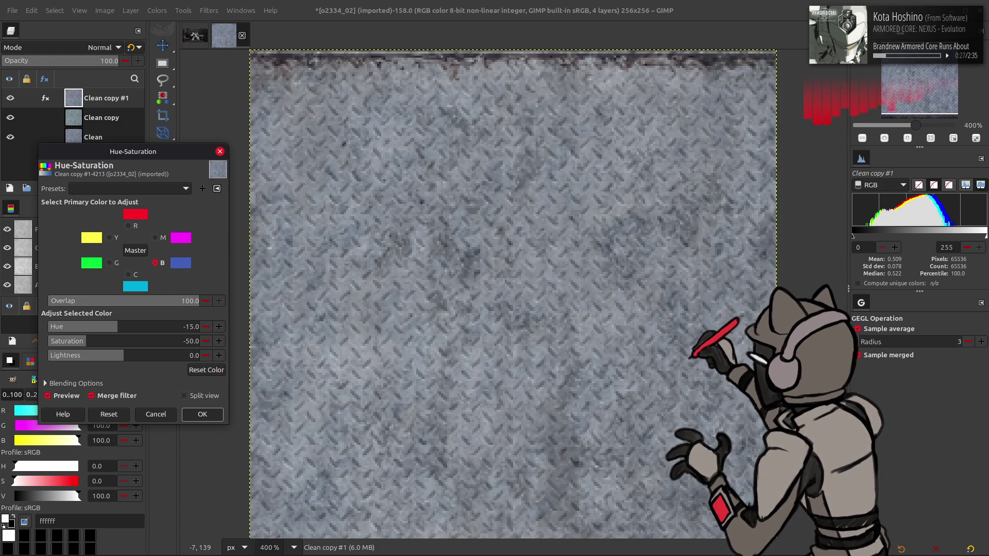
pyautogui.click(138, 285)
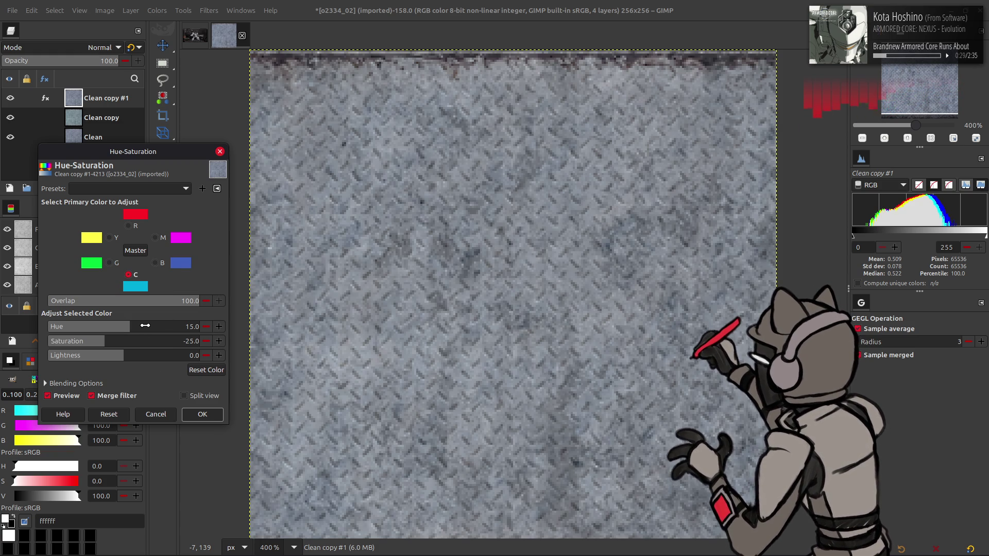
pyautogui.write('0')
pyautogui.press('Return')
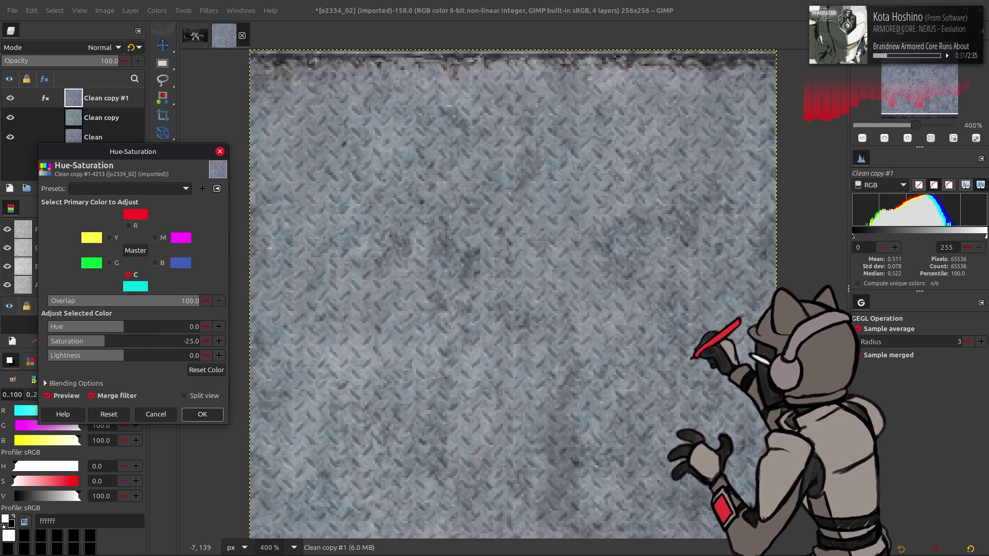
pyautogui.click(166, 343)
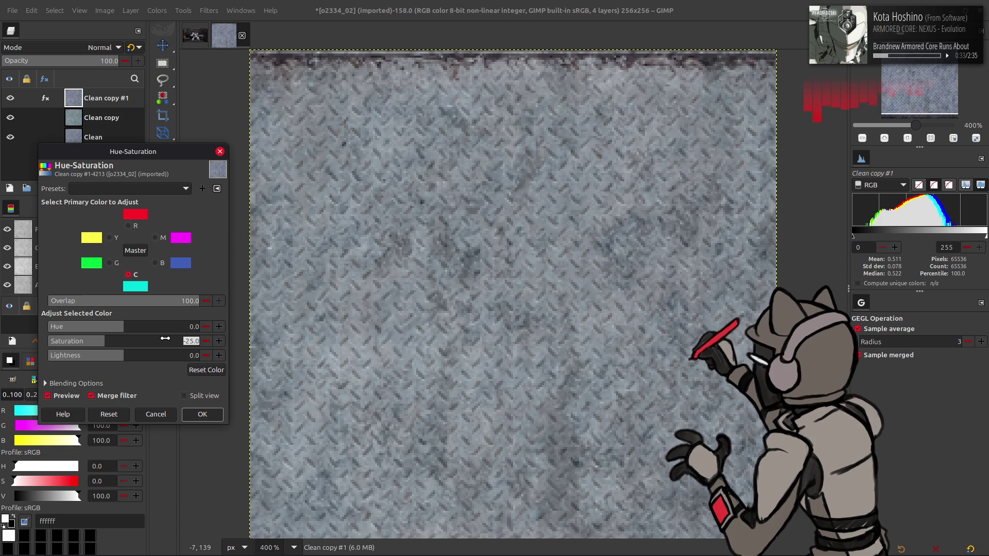
pyautogui.write('-50')
pyautogui.press('Return')
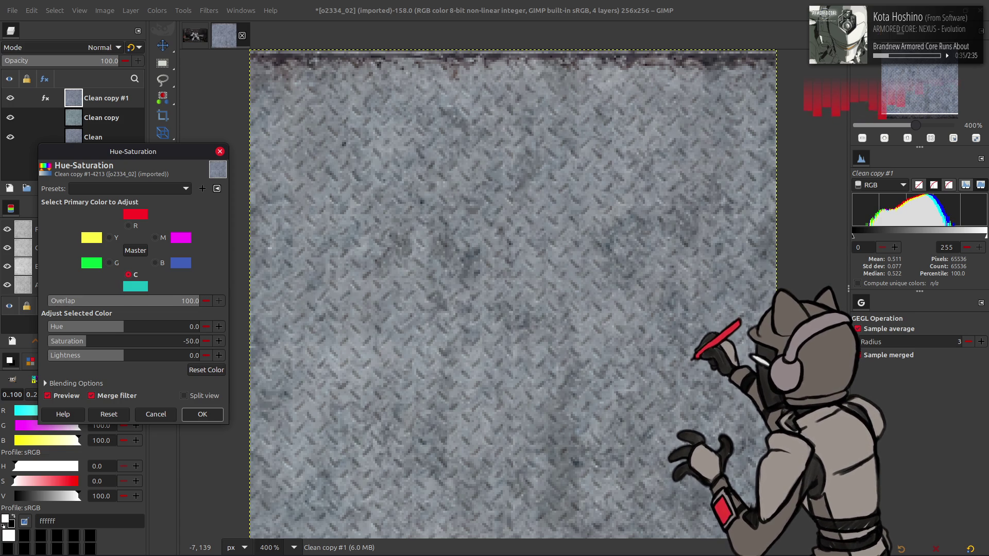
pyautogui.click(200, 413)
# Step: Compare LCh Chroma, Normal and hidden states, then leave Clean copy #1 blending as LCh Color
pyautogui.click(85, 47)
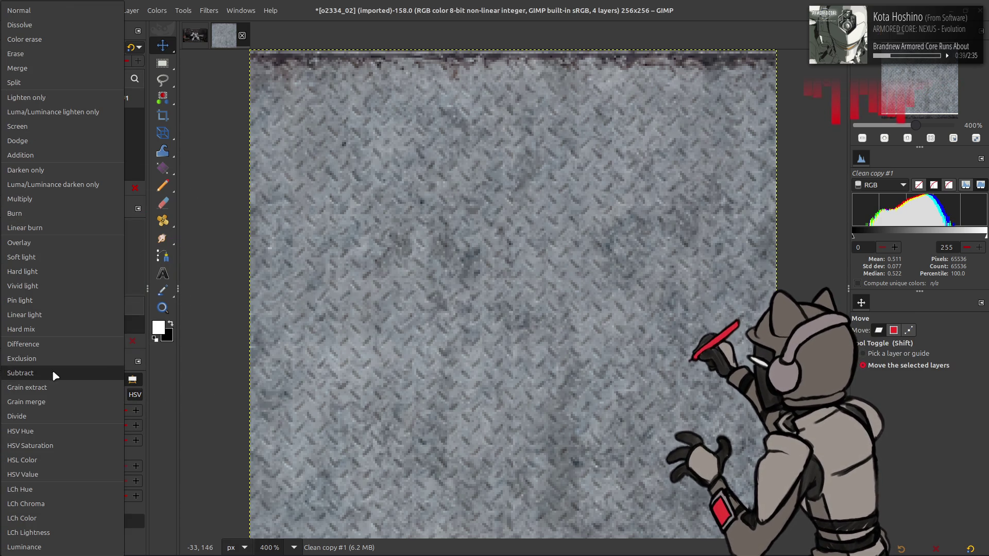
pyautogui.click(46, 504)
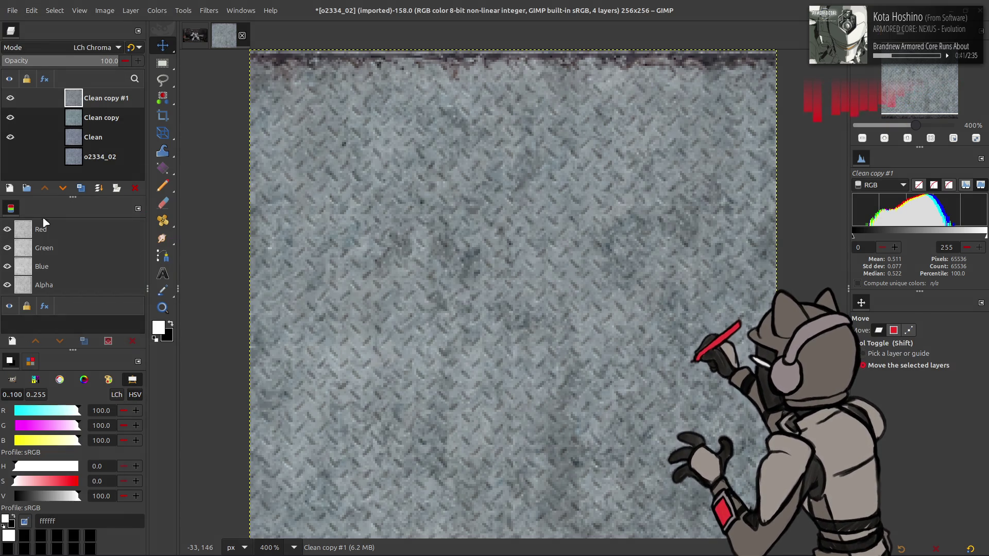
pyautogui.click(10, 98)
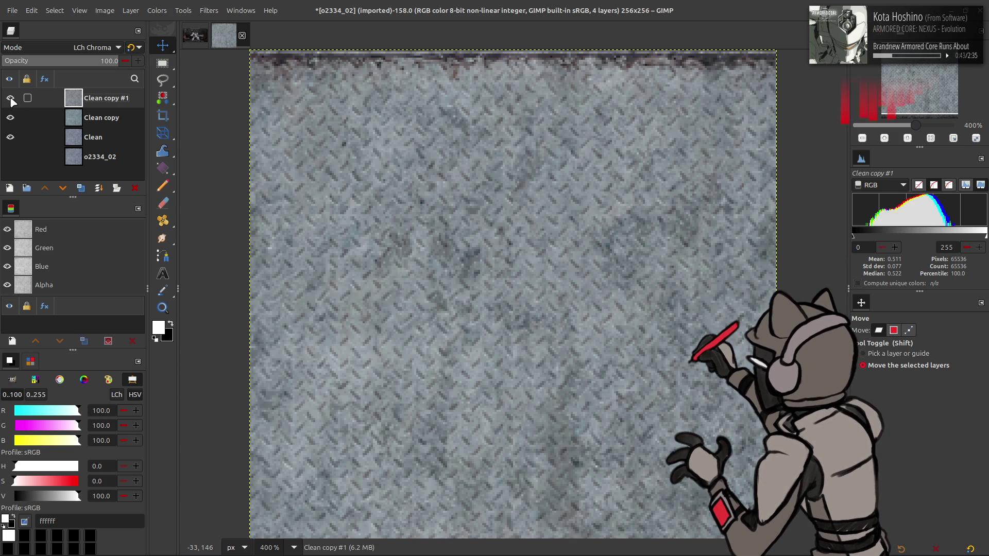
pyautogui.click(77, 46)
pyautogui.click(73, 68)
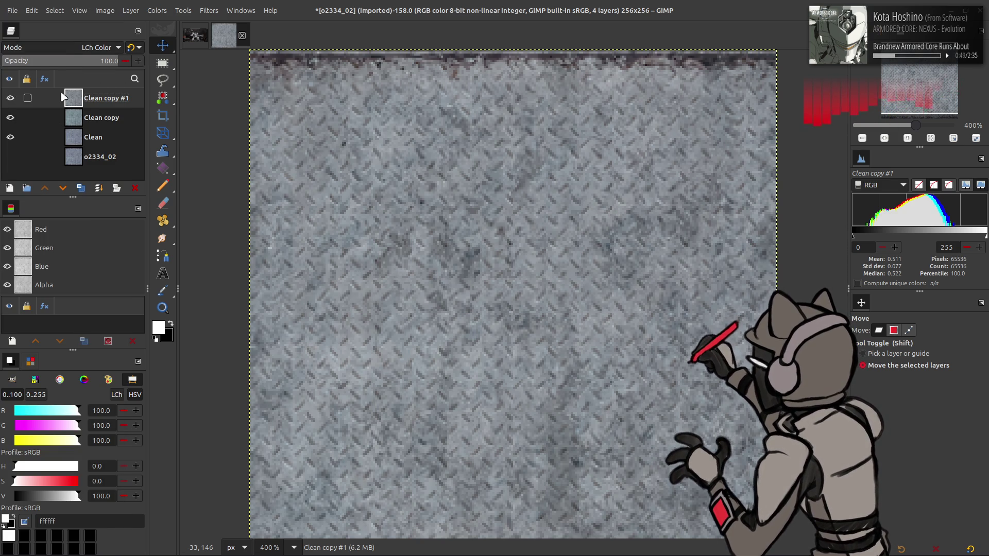
pyautogui.press('Up')
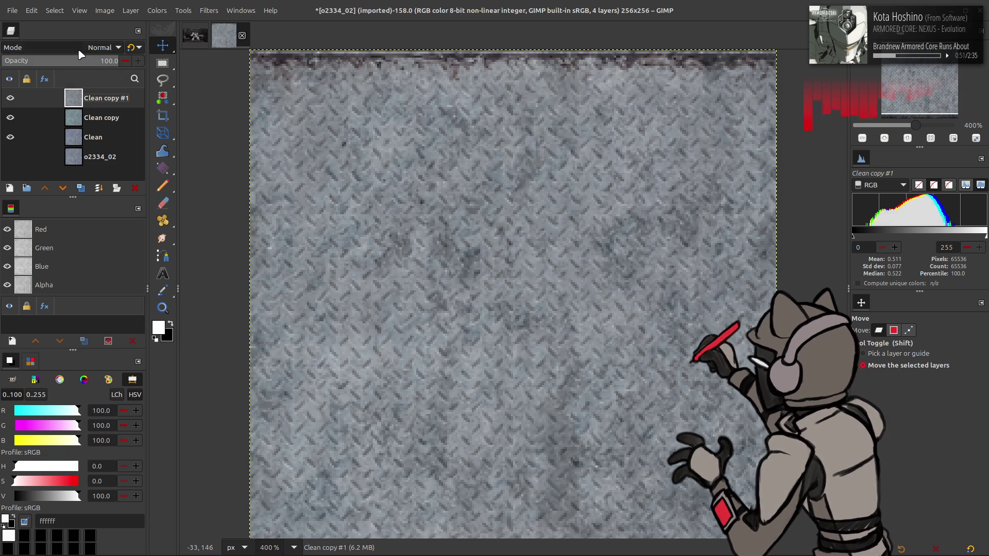
pyautogui.click(93, 47)
pyautogui.click(51, 520)
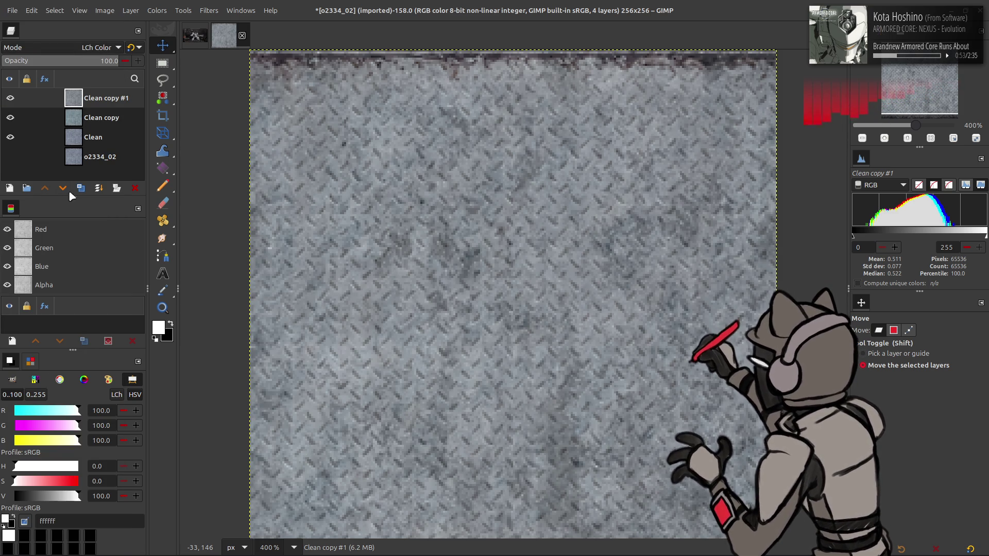
pyautogui.click(10, 97)
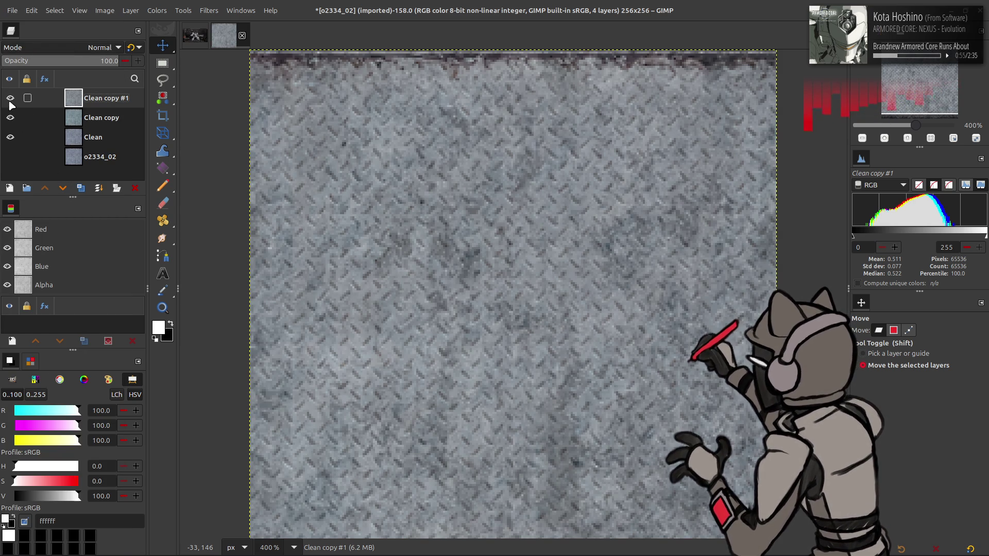
pyautogui.click(44, 108)
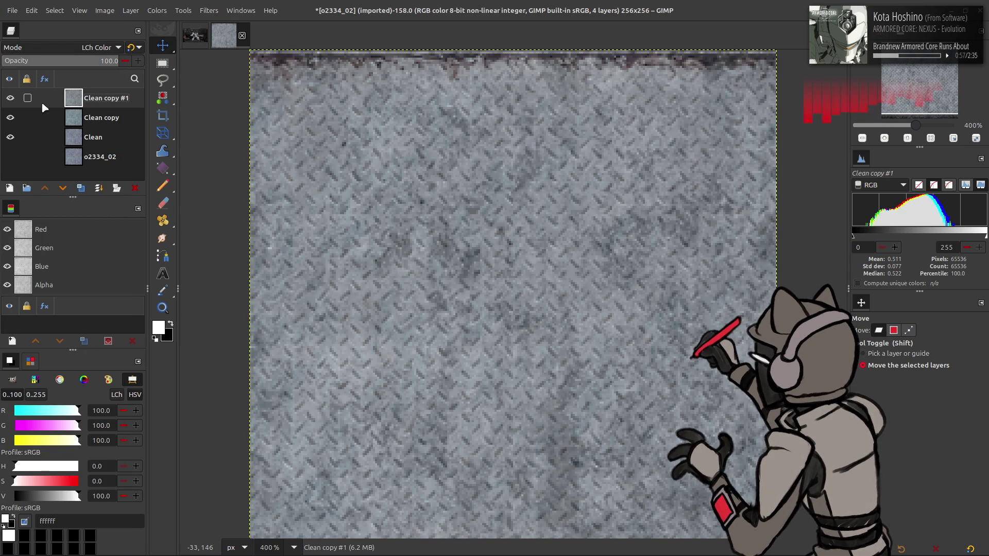
# Step: Merge Clean copy #1 down and rename the merged layer Recolor
pyautogui.click(99, 188)
pyautogui.doubleClick(105, 98)
pyautogui.write('Recolor')
pyautogui.press('Return')
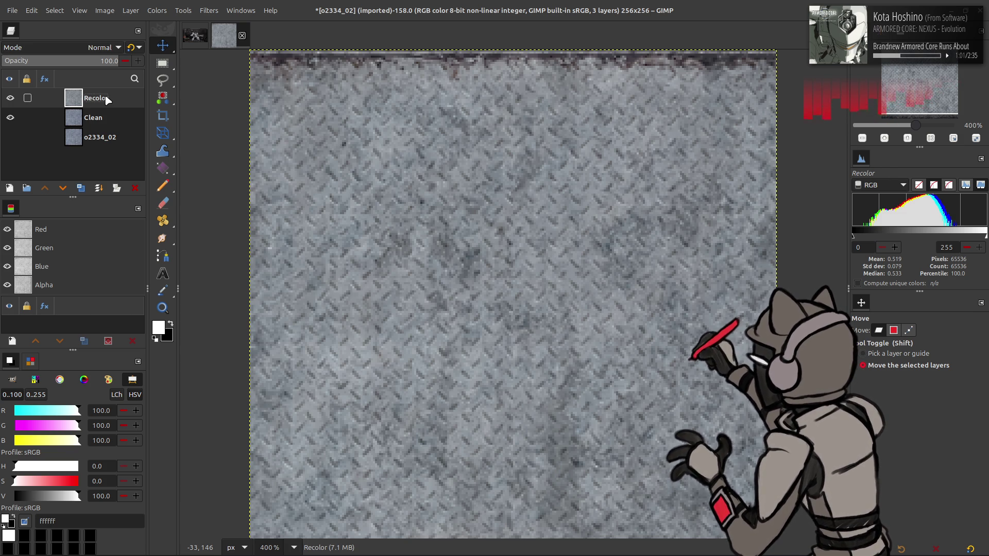
# Step: Duplicate Recolor and set the Recolor copy's blend mode to LCh Color
pyautogui.click(81, 188)
pyautogui.click(101, 47)
pyautogui.click(31, 518)
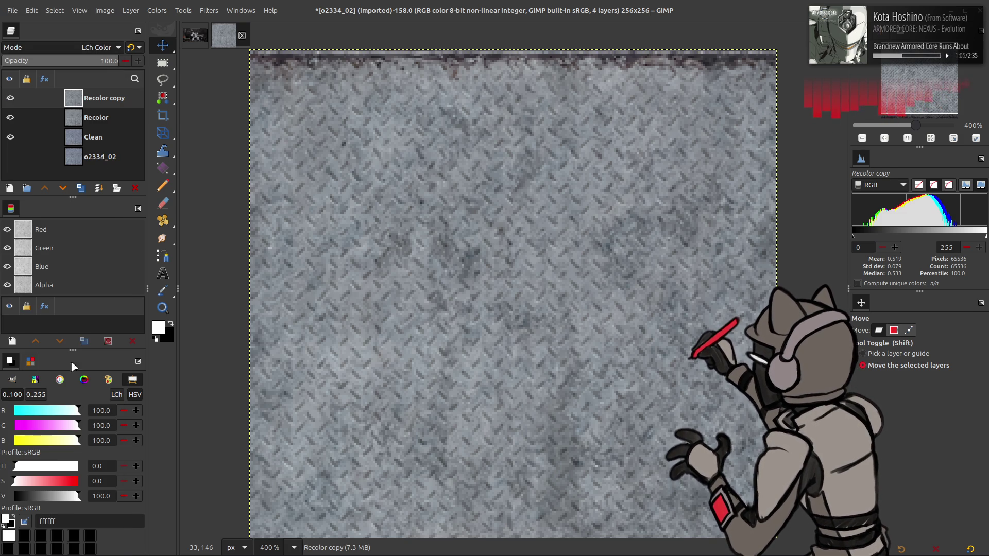
pyautogui.click(157, 10)
# Step: In Hue-Saturation, set overlap to full and max out red, yellow and magenta saturation
pyautogui.click(186, 66)
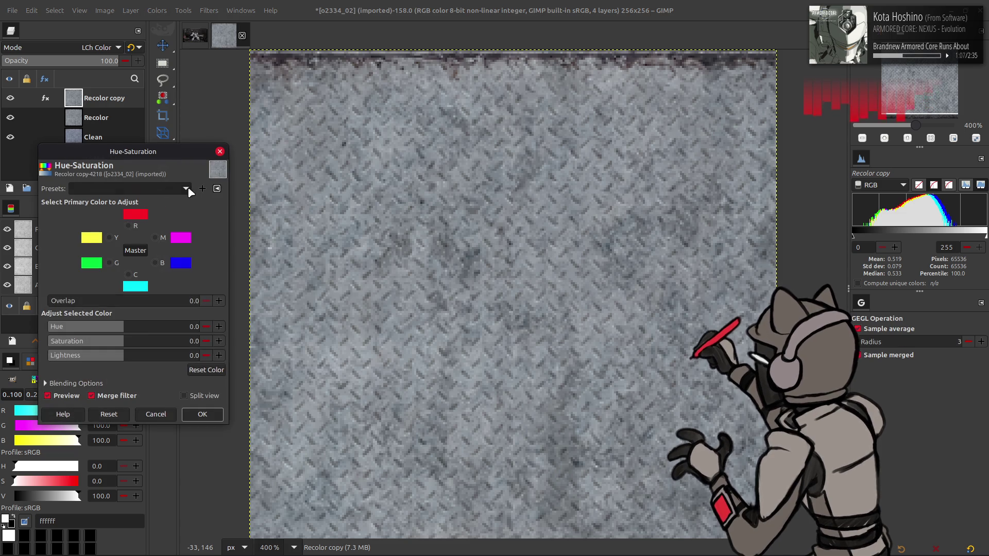
pyautogui.click(133, 227)
pyautogui.moveTo(112, 301); pyautogui.dragTo(201, 300)
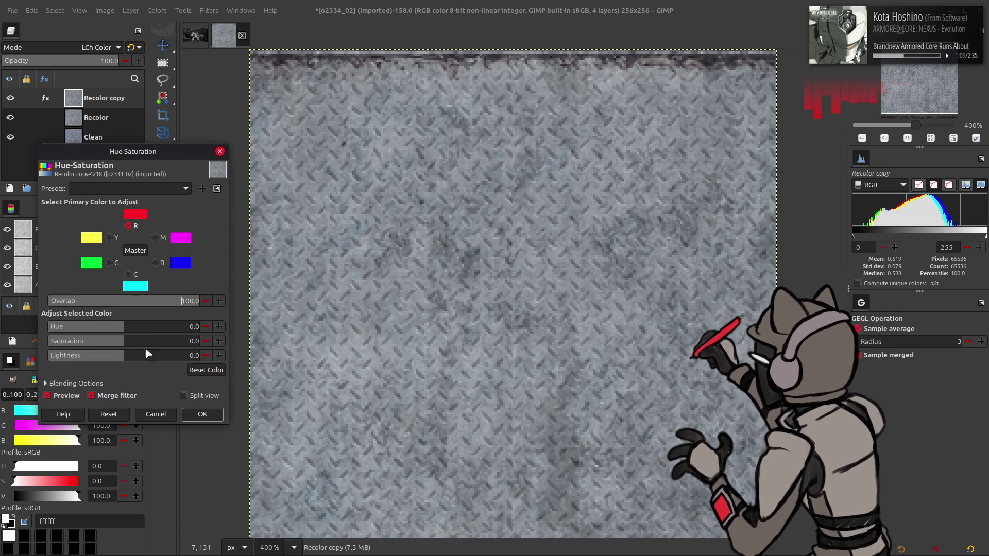
pyautogui.moveTo(126, 342); pyautogui.dragTo(299, 347)
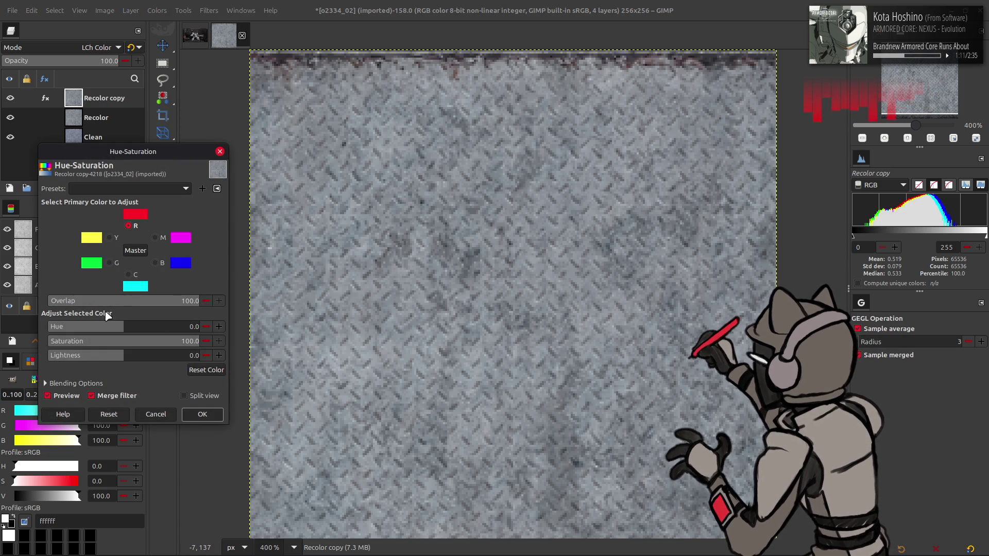
pyautogui.click(110, 238)
pyautogui.moveTo(124, 342); pyautogui.dragTo(277, 340)
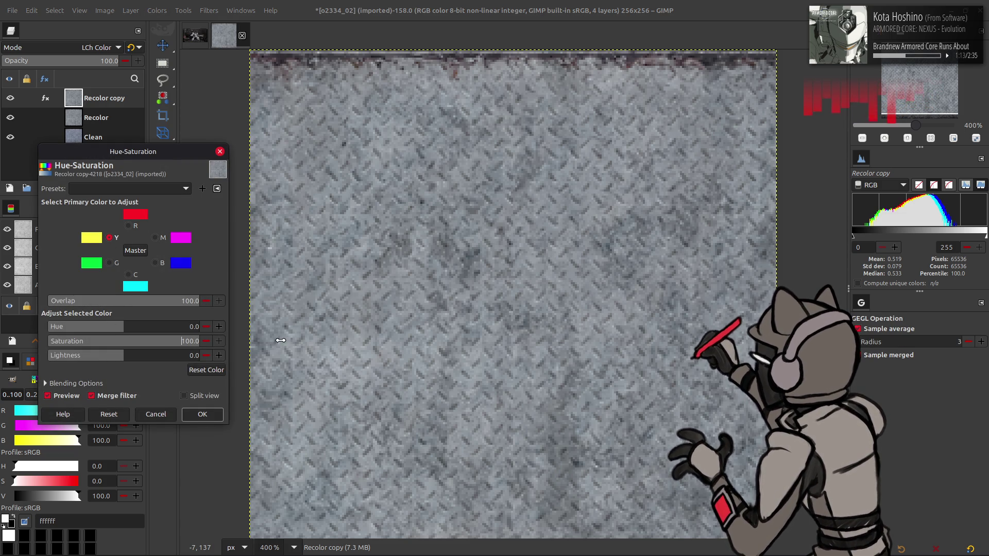
pyautogui.click(156, 238)
pyautogui.moveTo(128, 341); pyautogui.dragTo(241, 343)
# Step: Try a magenta hue of 90 and red hues of 90 then 30
pyautogui.moveTo(126, 327); pyautogui.dragTo(176, 326)
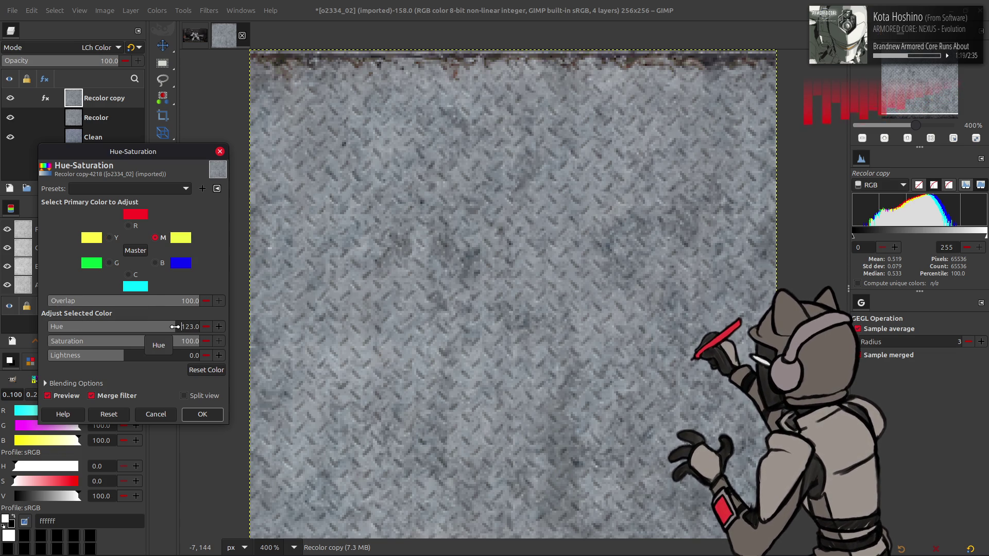
pyautogui.moveTo(175, 326); pyautogui.dragTo(158, 328)
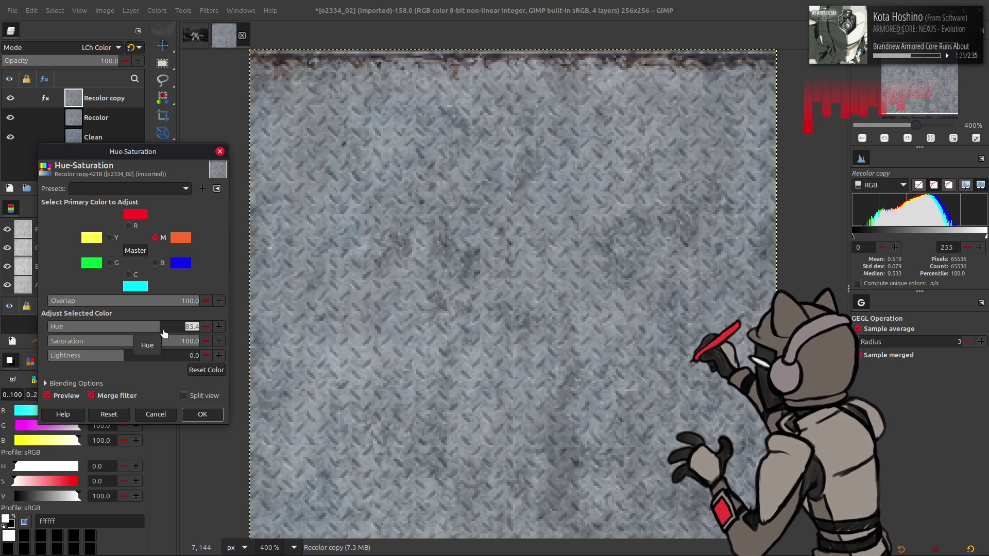
pyautogui.write('90')
pyautogui.press('Return')
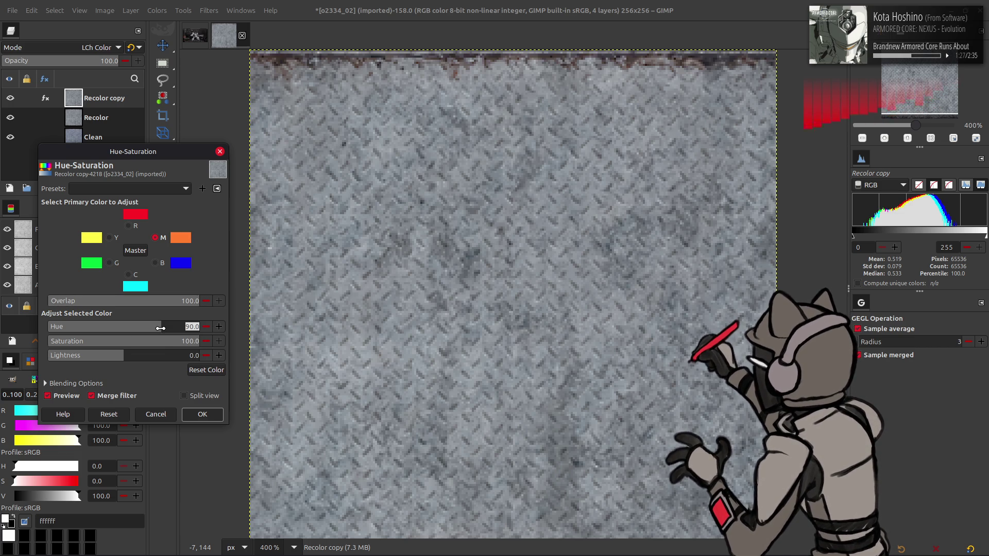
pyautogui.click(130, 225)
pyautogui.click(139, 331)
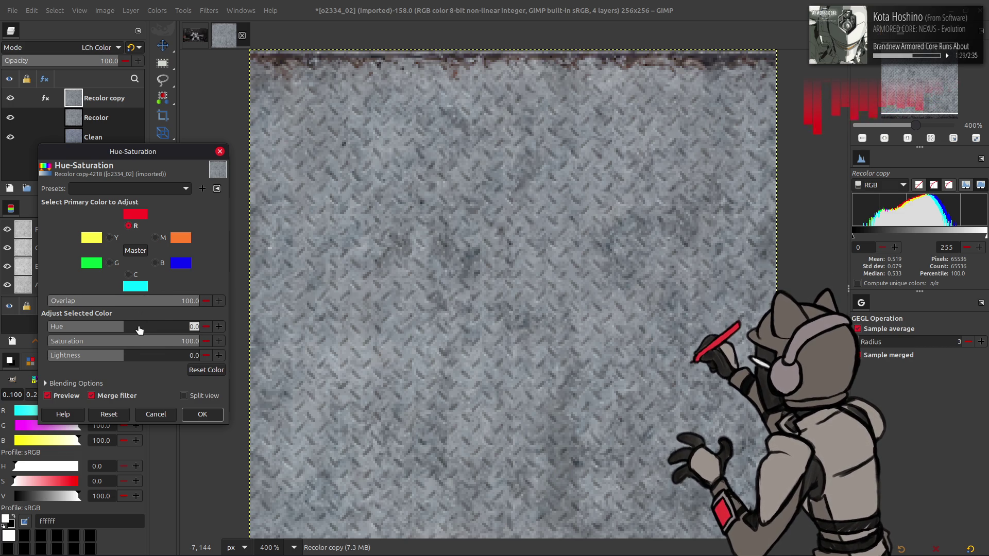
pyautogui.write('90')
pyautogui.press('Return')
pyautogui.click(155, 325)
pyautogui.write('30')
pyautogui.press('Return')
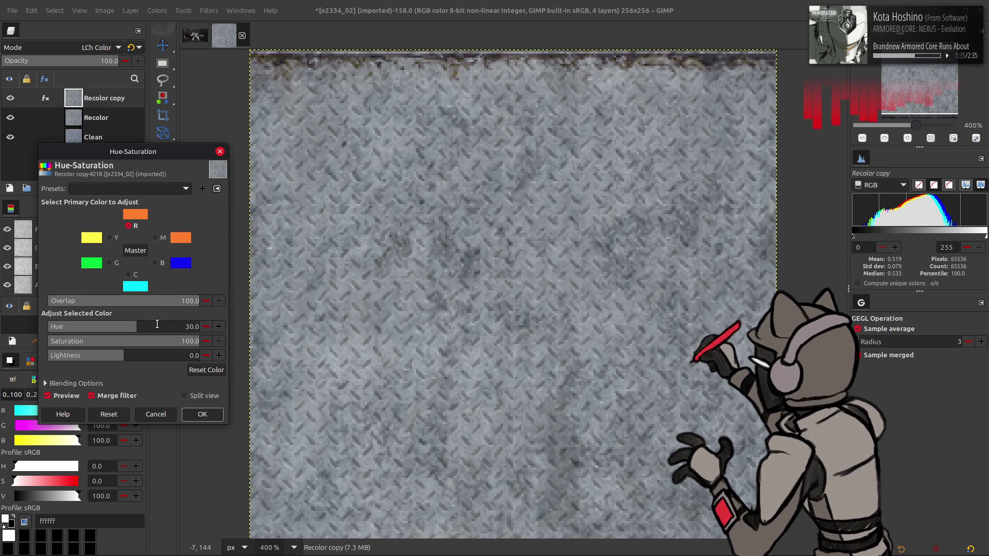
# Step: Settle on red hue 15 and magenta hue 75, check without preview, and apply
pyautogui.click(155, 237)
pyautogui.click(162, 327)
pyautogui.moveTo(172, 334); pyautogui.dragTo(170, 330)
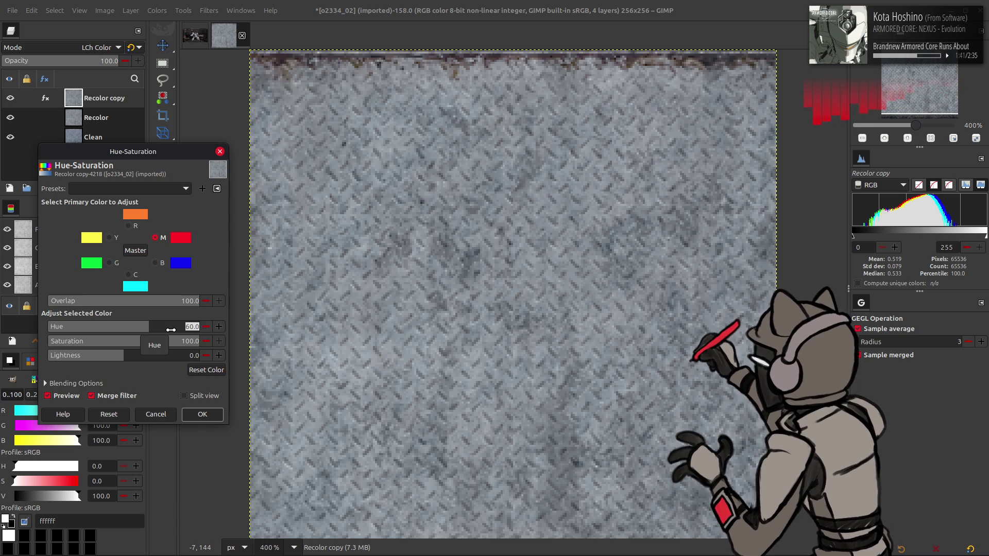
pyautogui.click(162, 326)
pyautogui.click(128, 226)
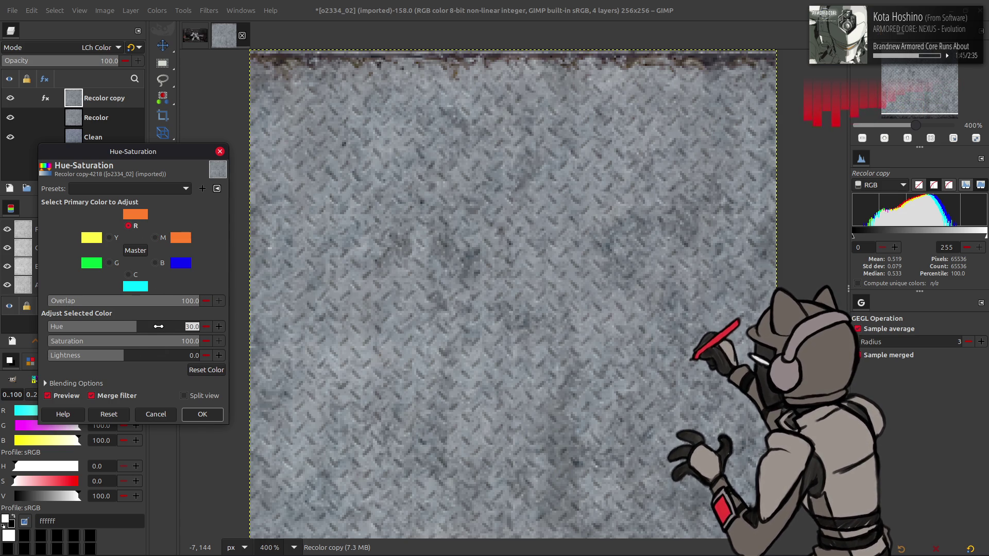
pyautogui.write('15')
pyautogui.press('Return')
pyautogui.click(155, 237)
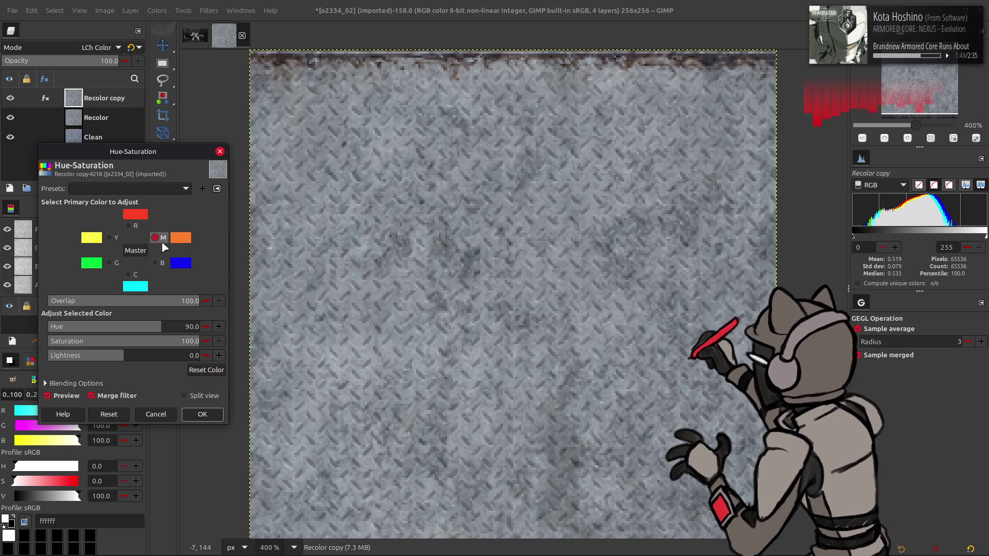
pyautogui.write('75')
pyautogui.press('Return')
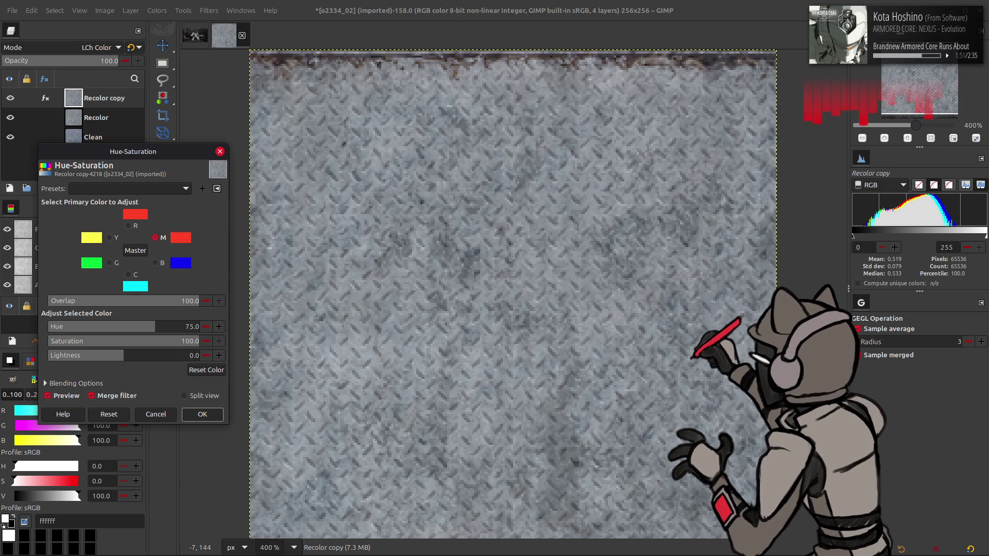
pyautogui.click(72, 396)
pyautogui.click(201, 415)
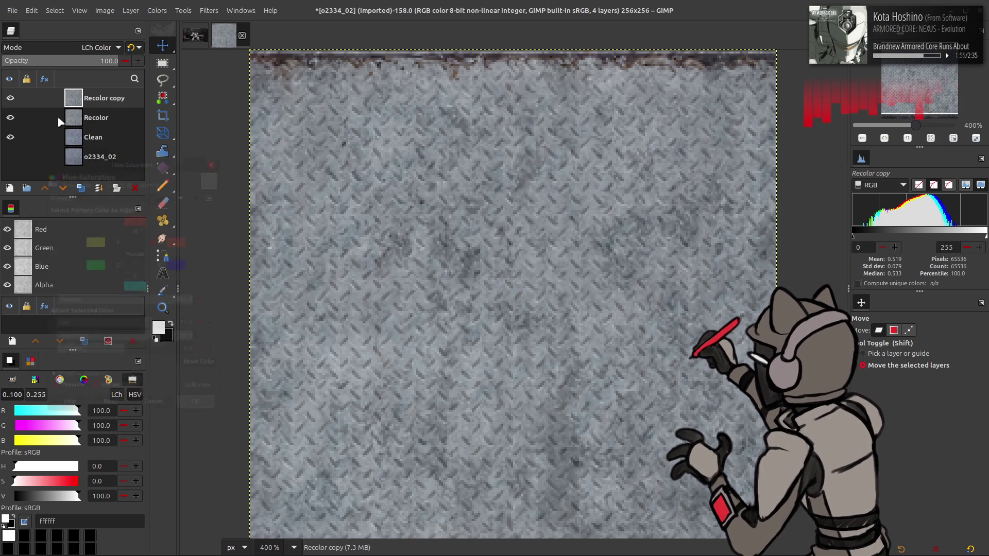
pyautogui.scroll(7, 85, 51)
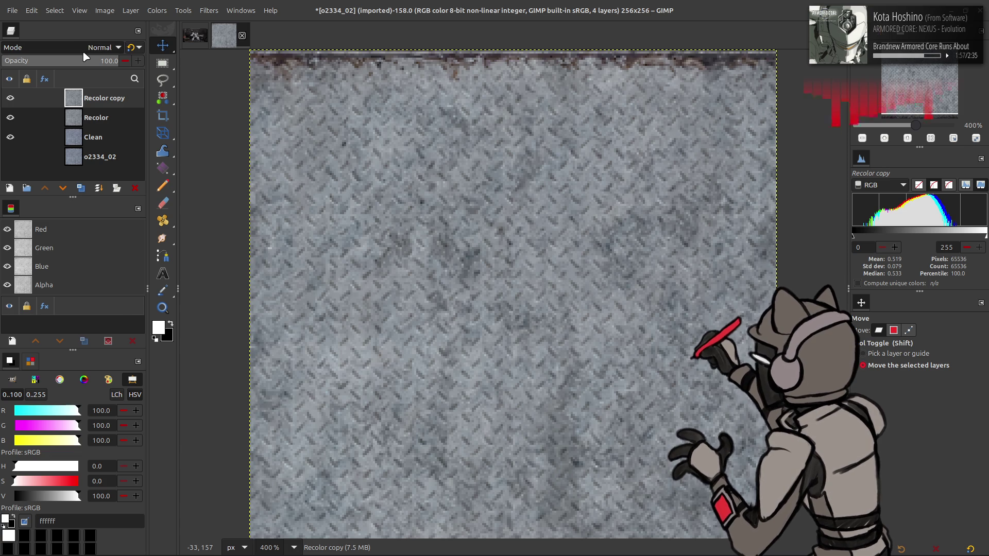
# Step: Reselect LCh Color mode and remove the Recolor copy layer
pyautogui.click(85, 51)
pyautogui.click(47, 518)
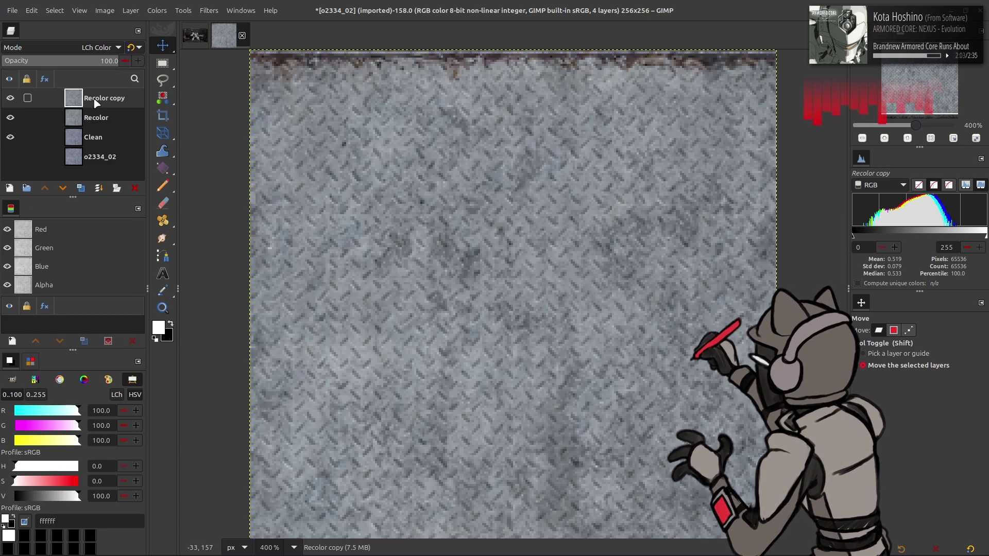
pyautogui.hotkey('ctrl', 'm')
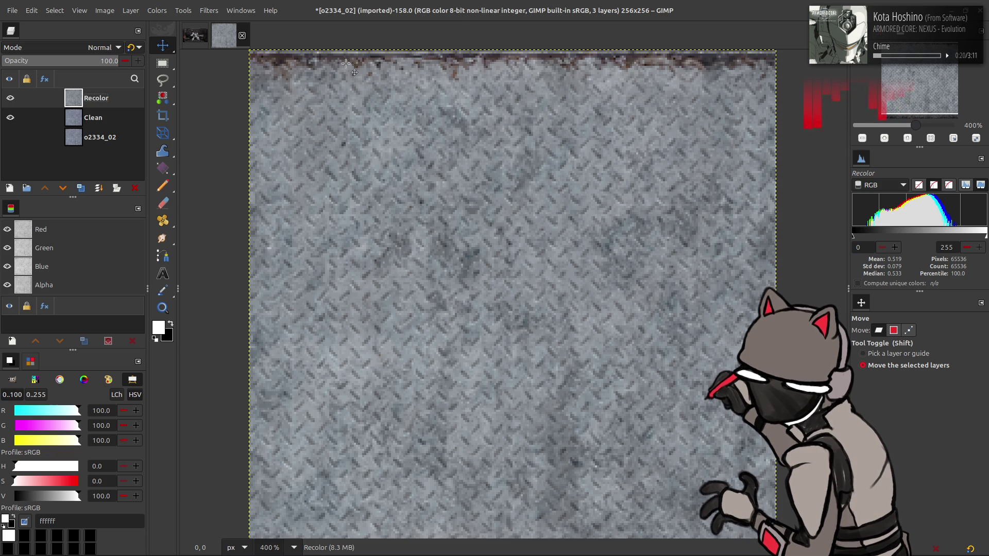
# Step: Delete the Recolor and Clean layers and drag output.png in from the Output folder
pyautogui.click(135, 188)
pyautogui.click(135, 188)
pyautogui.hotkey('alt', 'Tab')
pyautogui.hotkey('alt', 'Tab')
pyautogui.hotkey('alt', 'Tab')
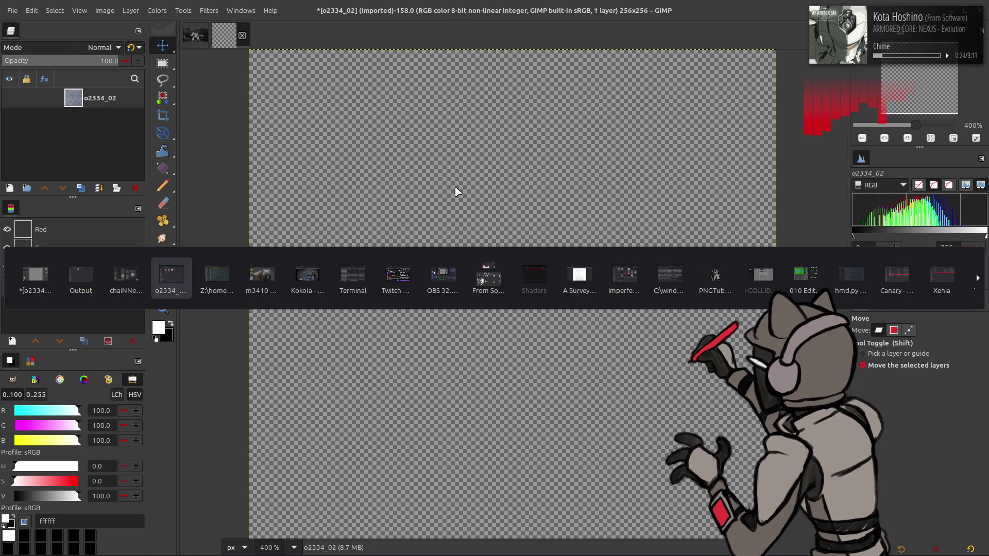
pyautogui.hotkey('alt', 'Tab')
pyautogui.press('Tab')
pyautogui.press('Tab')
pyautogui.hotkey('shift', 'Tab')
pyautogui.moveTo(440, 181); pyautogui.dragTo(445, 96)
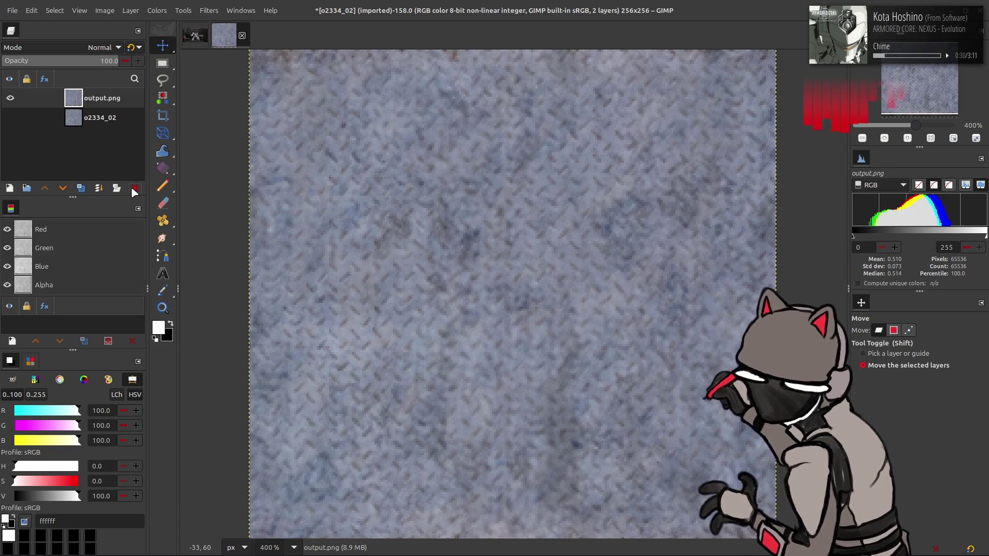
# Step: Delete the output.png layer, show o2334_02 on its own, and switch to chaiNNer
pyautogui.click(135, 188)
pyautogui.click(10, 98)
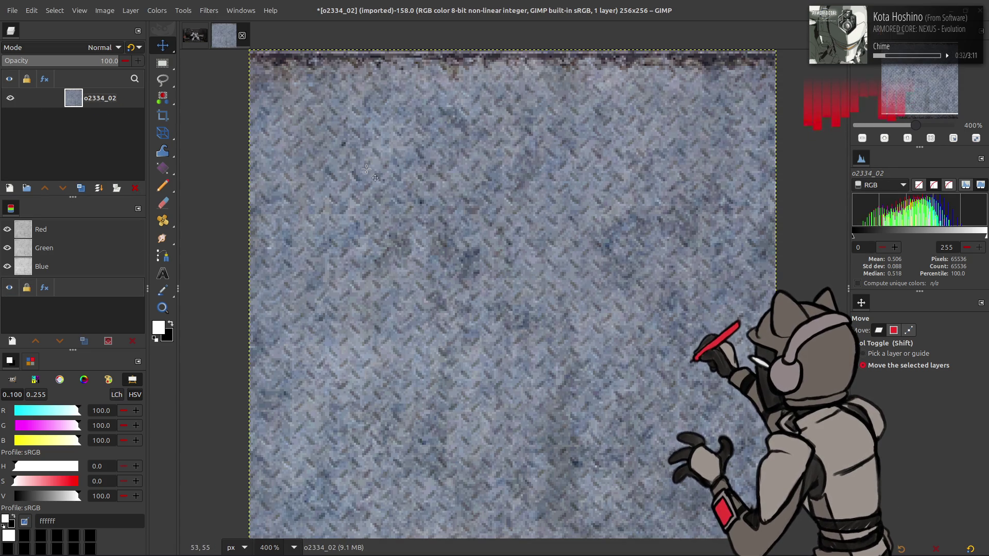
pyautogui.click(304, 542)
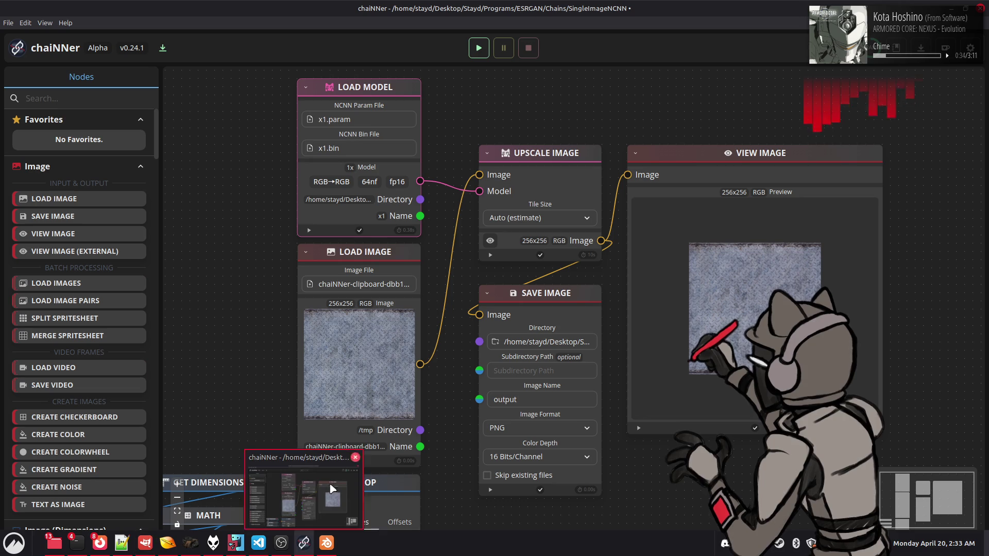
# Step: Reopen the SingleImageNCNN chain from Open Recent without saving changes
pyautogui.click(398, 257)
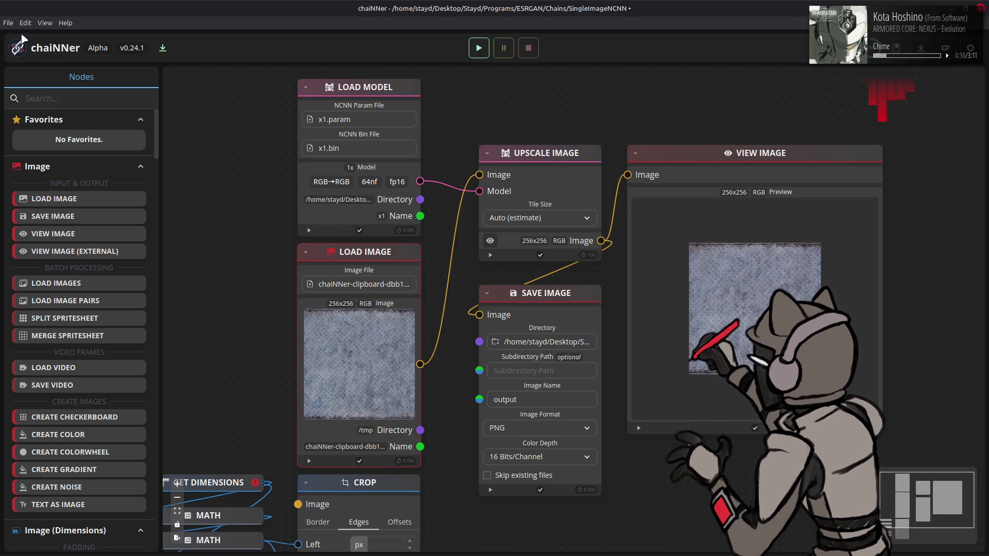
pyautogui.click(8, 22)
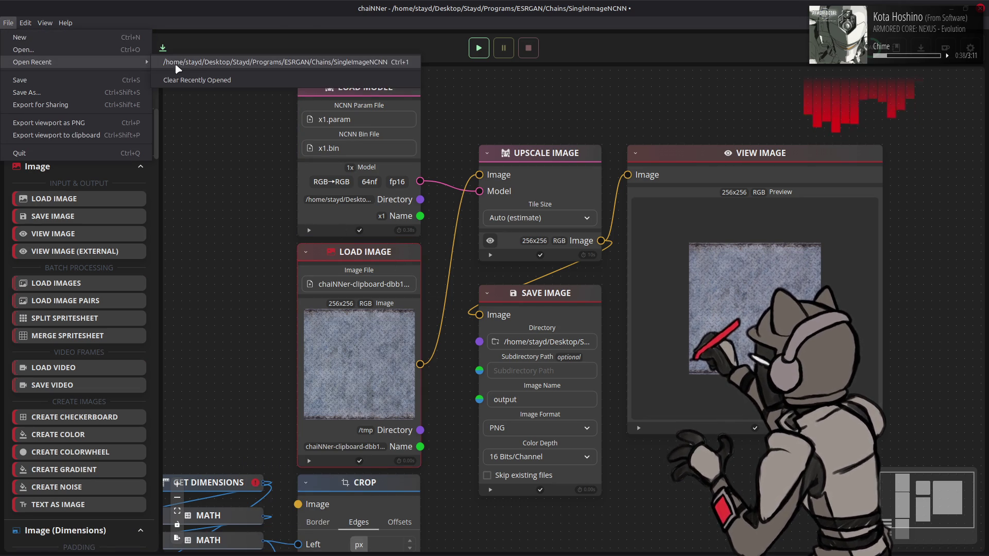
pyautogui.click(232, 62)
pyautogui.click(556, 319)
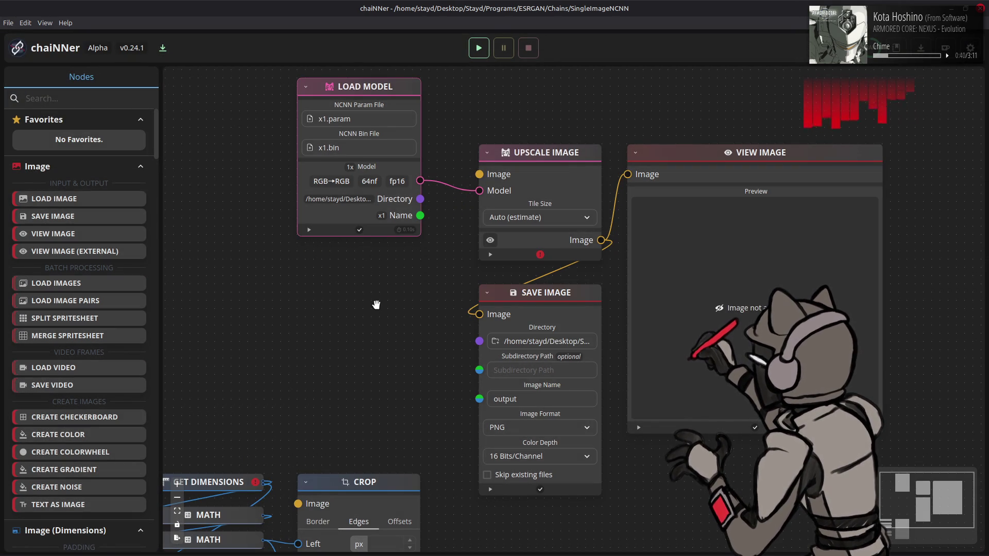
# Step: Paste the clipboard texture as the Load Image node, wire it to Upscale Image and run the chain
pyautogui.hotkey('ctrl', 'v')
pyautogui.moveTo(617, 390)
pyautogui.mouseDown()
pyautogui.moveTo(420, 340)
pyautogui.moveTo(479, 175)
pyautogui.mouseUp()
pyautogui.click(478, 48)
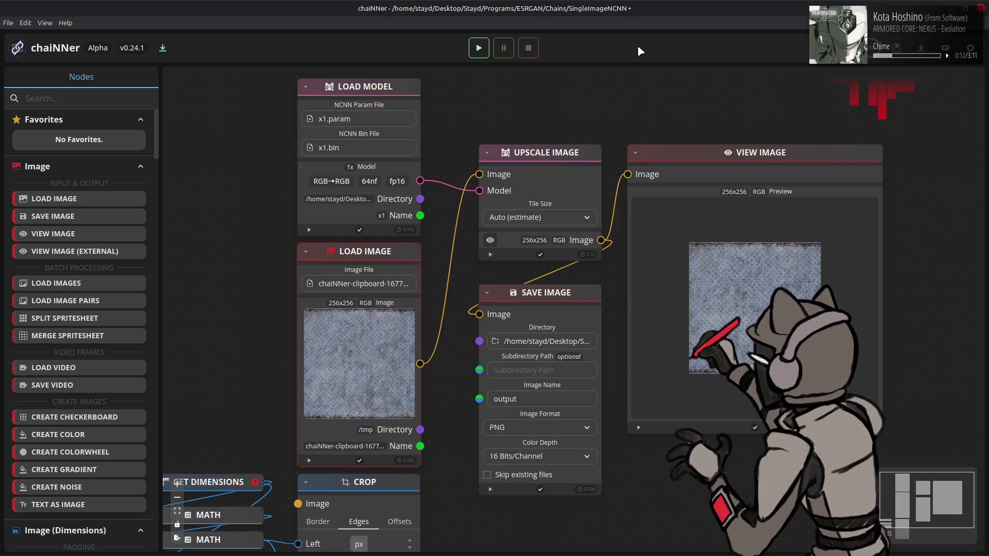
pyautogui.hotkey('alt', 'Tab')
pyautogui.hotkey('alt', 'Tab')
pyautogui.hotkey('alt', 'Tab')
pyautogui.hotkey('alt', 'Tab')
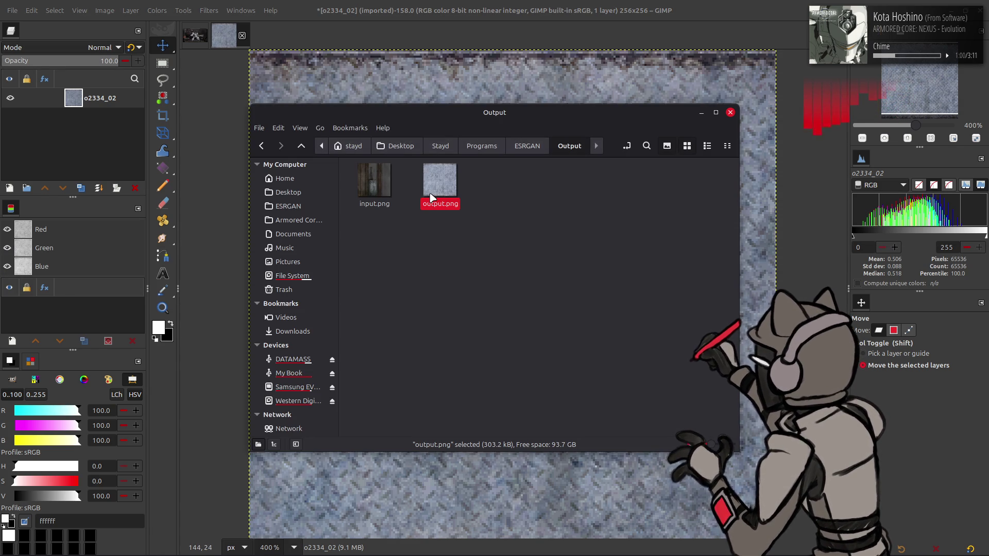
# Step: Convert the image precision to 16-bit integer
pyautogui.hotkey('alt', 'Tab')
pyautogui.click(104, 10)
pyautogui.moveTo(120, 55)
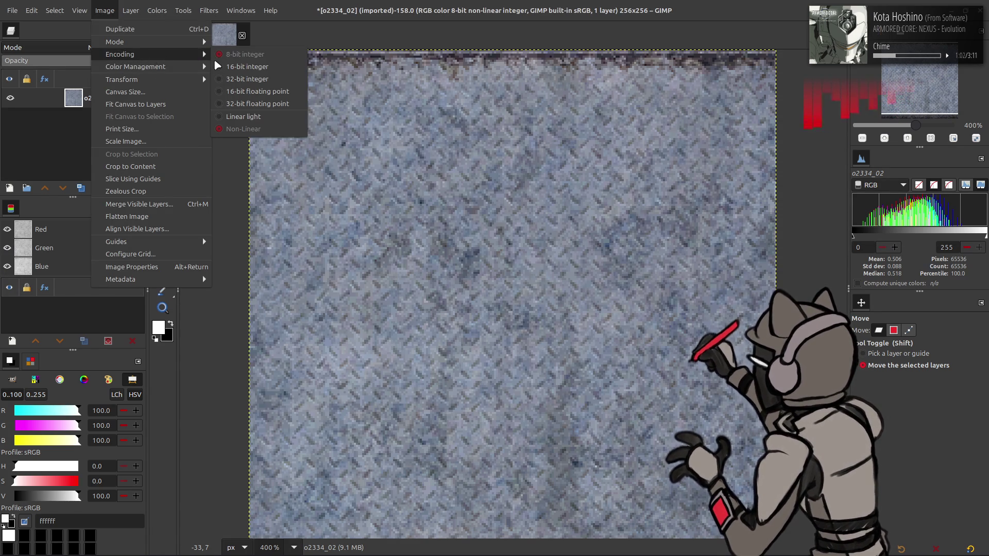
pyautogui.click(247, 70)
pyautogui.click(550, 332)
# Step: Drag the new output.png in as a layer above o2334_02
pyautogui.hotkey('alt', 'Tab')
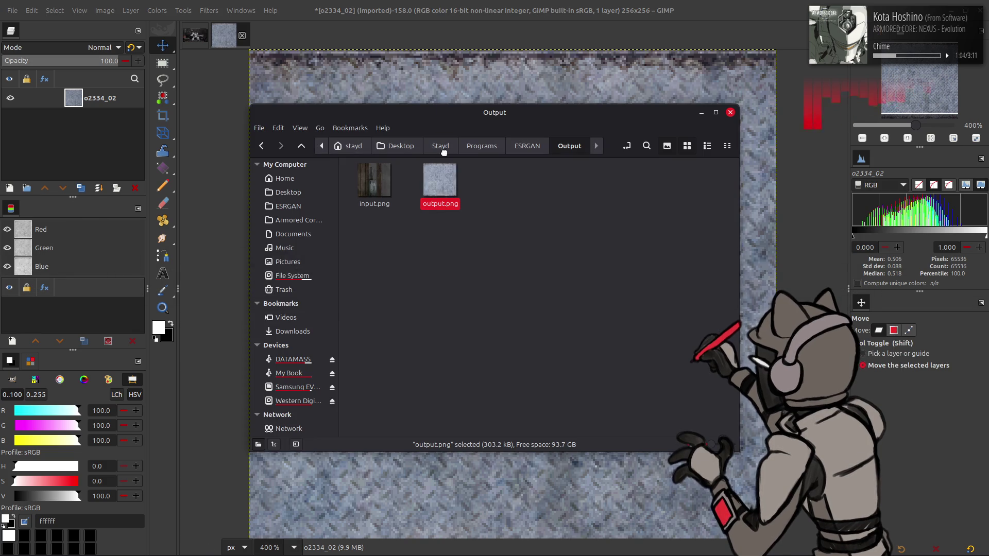
pyautogui.moveTo(437, 177); pyautogui.dragTo(456, 85)
pyautogui.press('q')
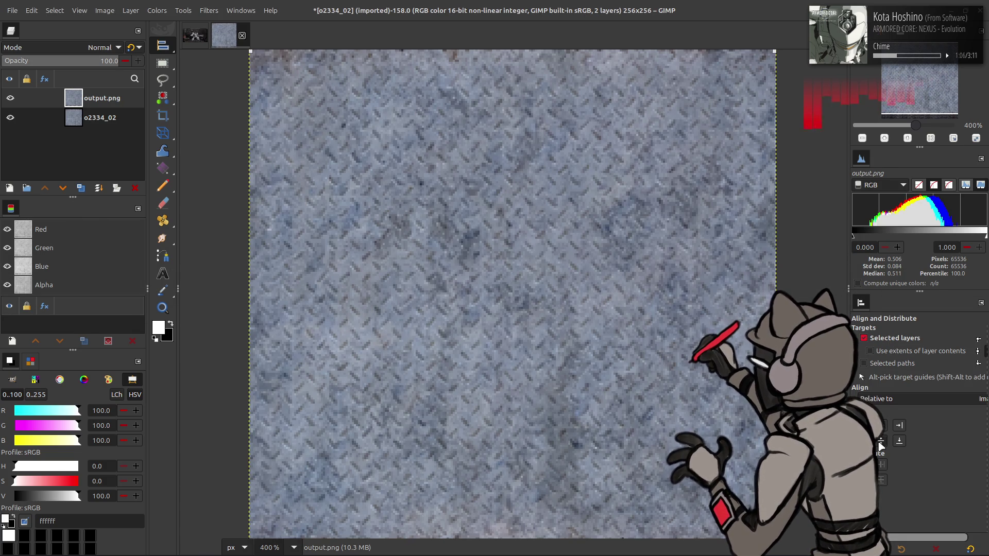
pyautogui.scroll(1, 411, 243)
pyautogui.press('m')
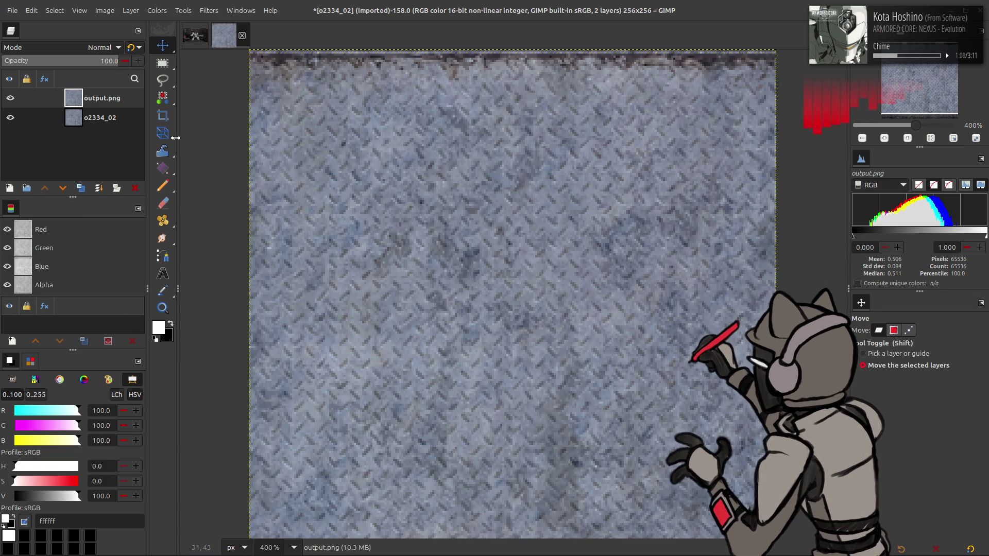
# Step: Duplicate o2334_02, raise the copy to the top and apply G'MIC Blur [Gaussian]
pyautogui.click(97, 119)
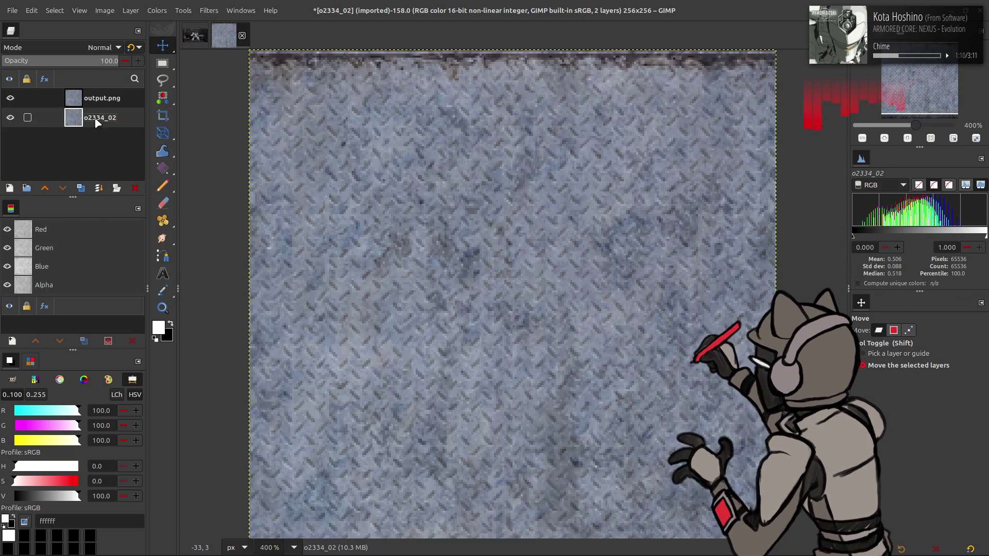
pyautogui.click(81, 188)
pyautogui.click(44, 188)
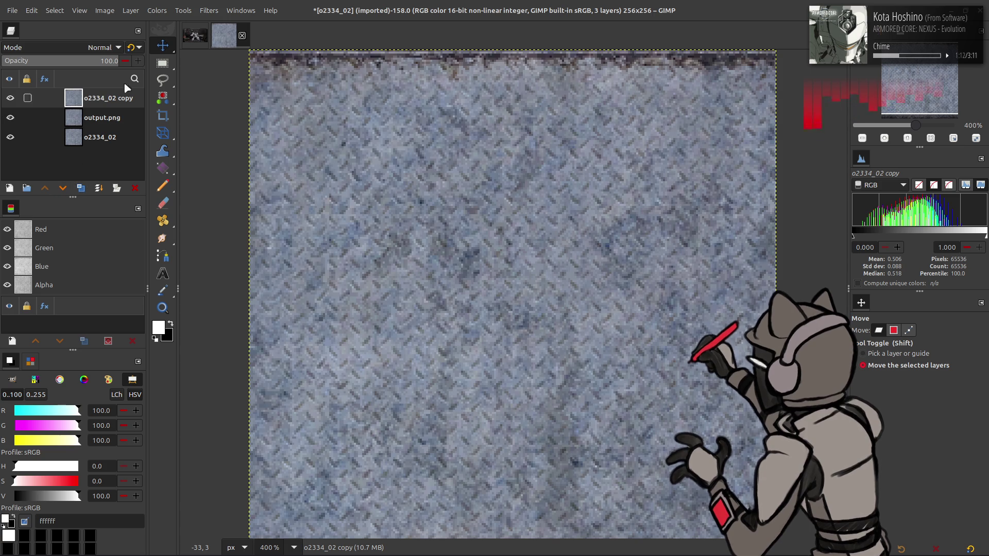
pyautogui.click(208, 10)
pyautogui.click(253, 266)
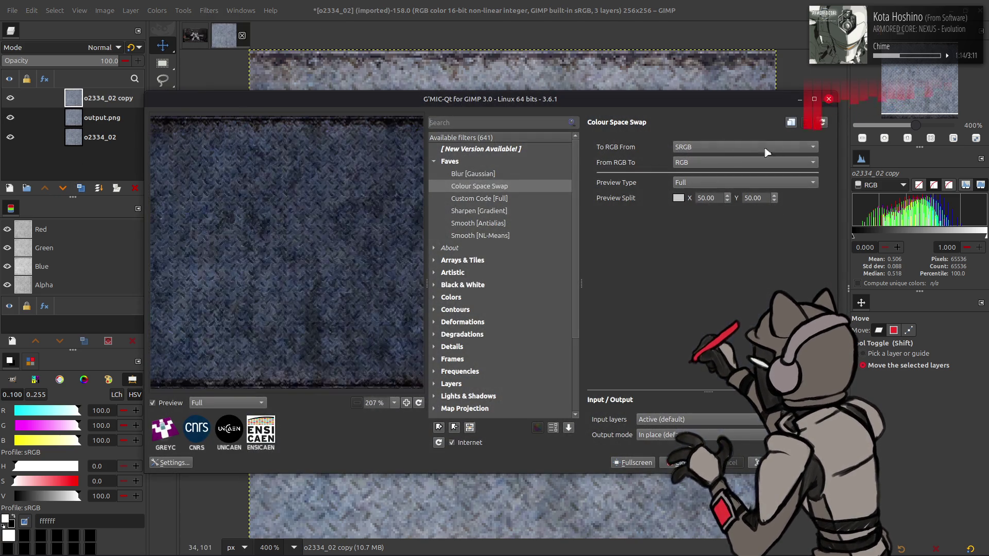
pyautogui.press('Up')
pyautogui.write('5')
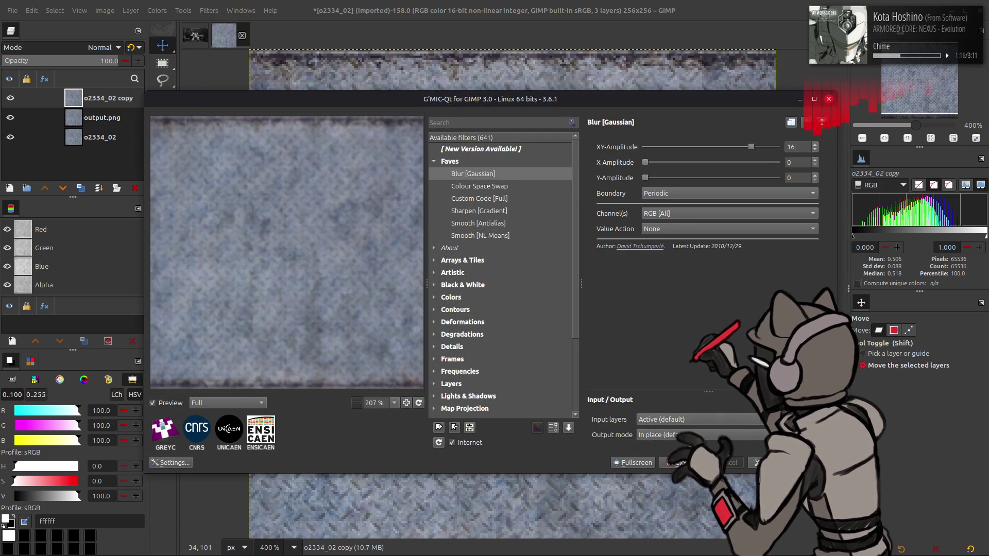
pyautogui.press('Return')
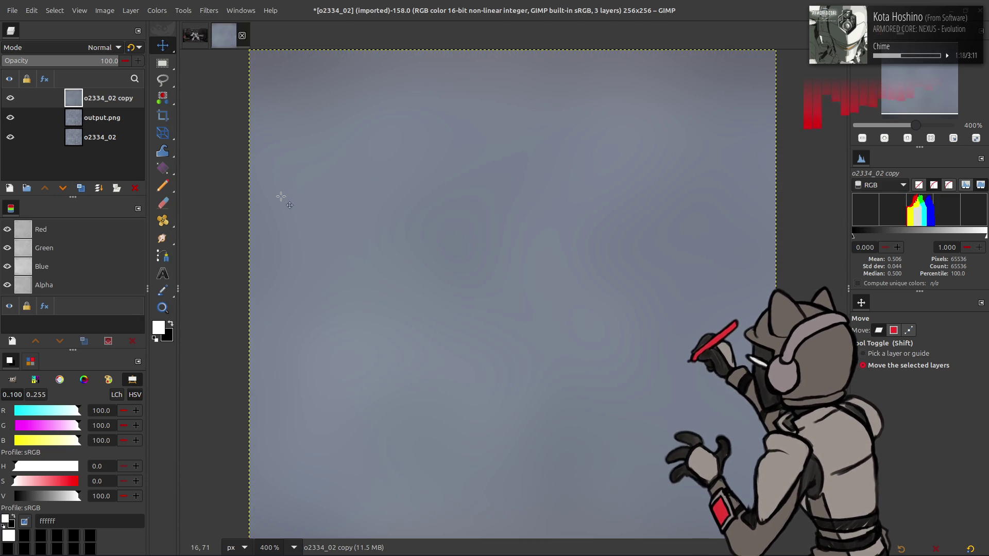
# Step: Duplicate output.png on top as Grain extract and merge it onto the blurred copy
pyautogui.click(98, 119)
pyautogui.click(81, 188)
pyautogui.click(45, 188)
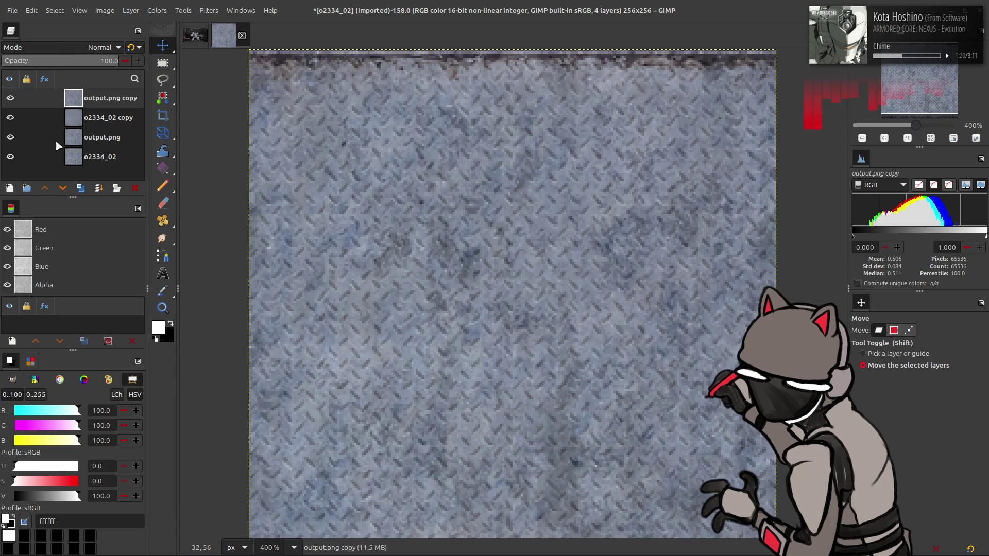
pyautogui.click(75, 47)
pyautogui.click(95, 426)
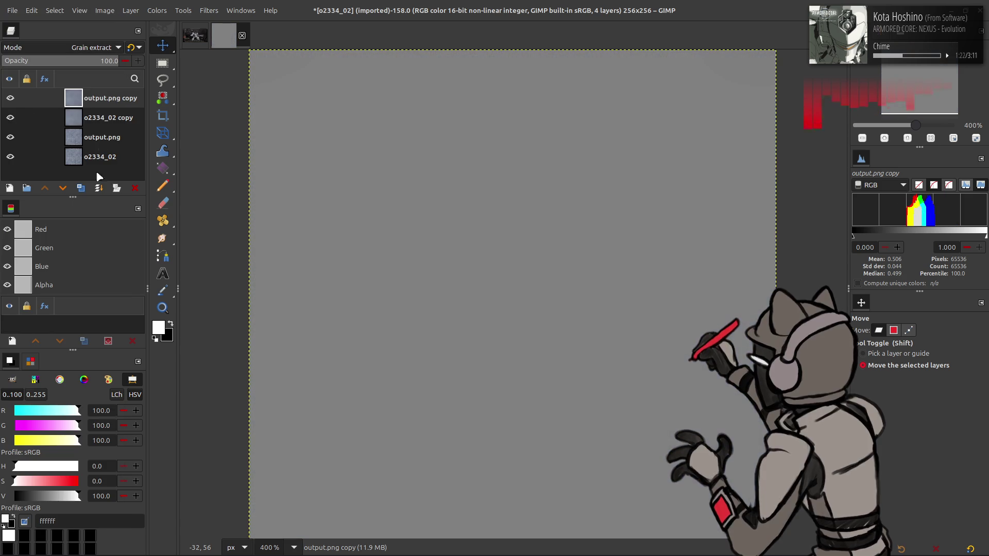
pyautogui.rightClick(99, 100)
pyautogui.click(99, 47)
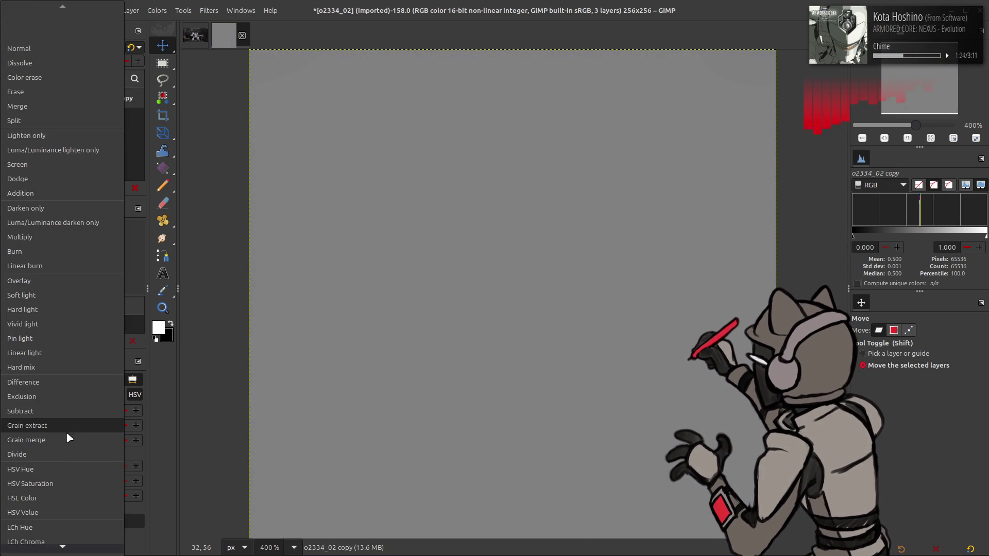
# Step: Set the merged layer to Grain merge, merge it down and rename the result Clean
pyautogui.click(69, 438)
pyautogui.click(89, 120)
pyautogui.click(81, 188)
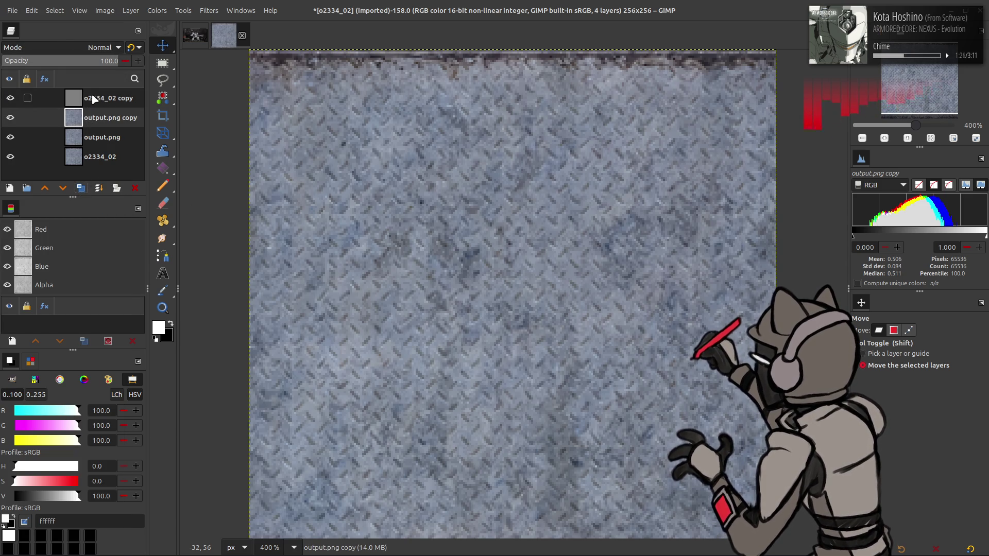
pyautogui.doubleClick(91, 99)
pyautogui.write('Clean')
pyautogui.press('Return')
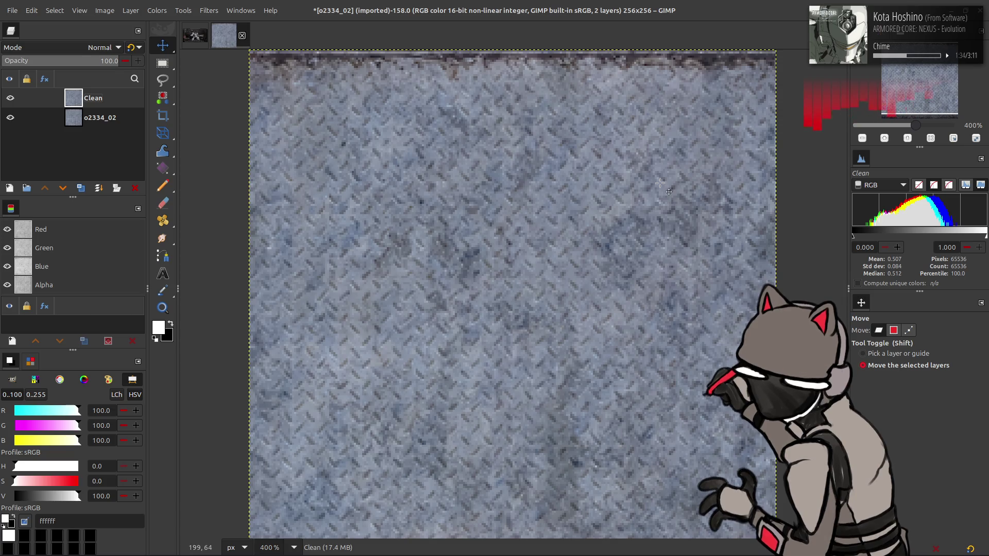
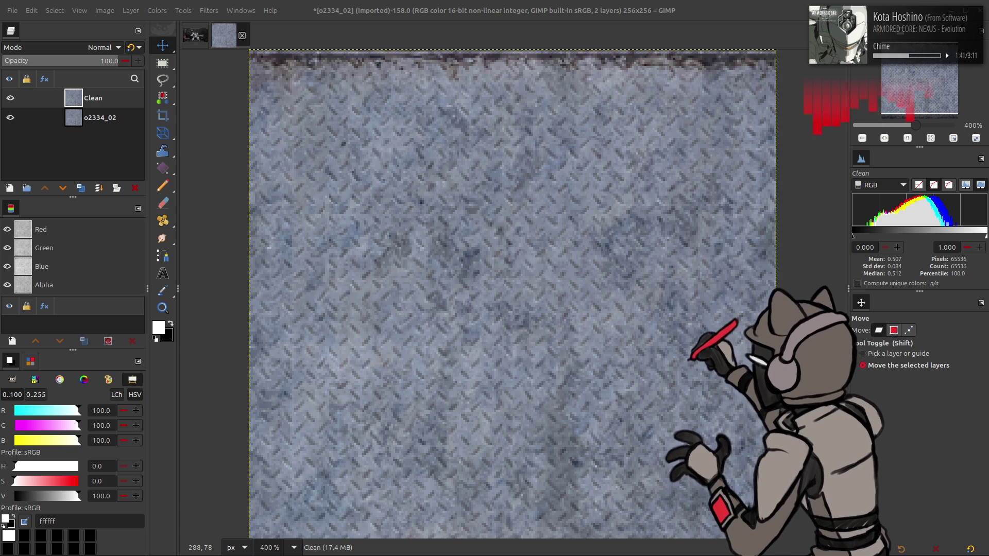
# Step: Lower the USB microphone input volume to about 80% in Sound Settings and close it
pyautogui.click(861, 543)
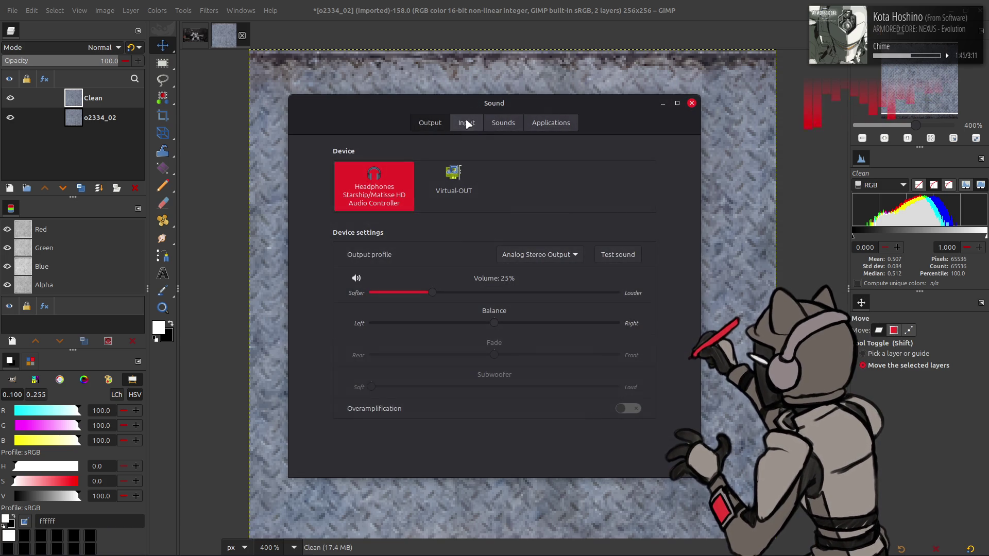
pyautogui.click(465, 122)
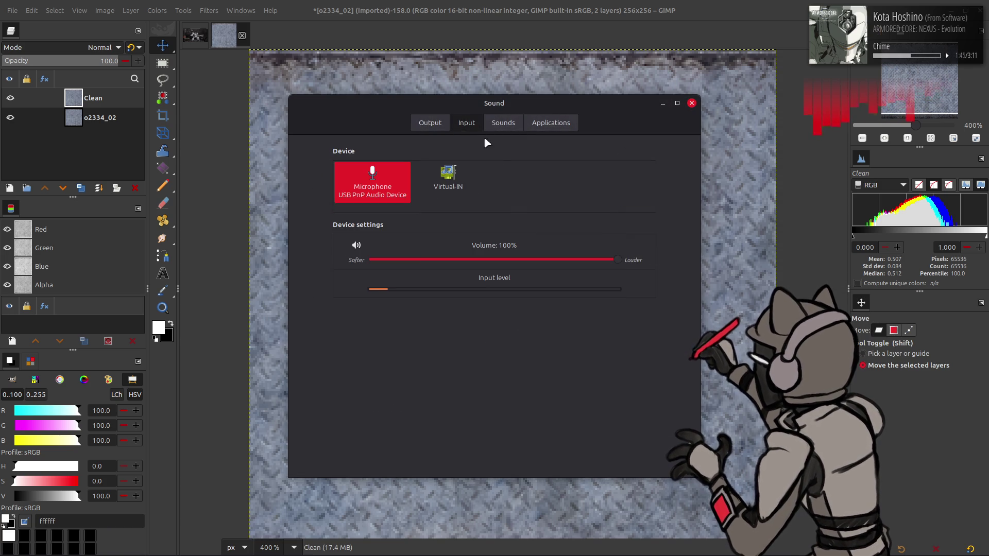
pyautogui.click(608, 261)
pyautogui.moveTo(579, 262); pyautogui.dragTo(570, 262)
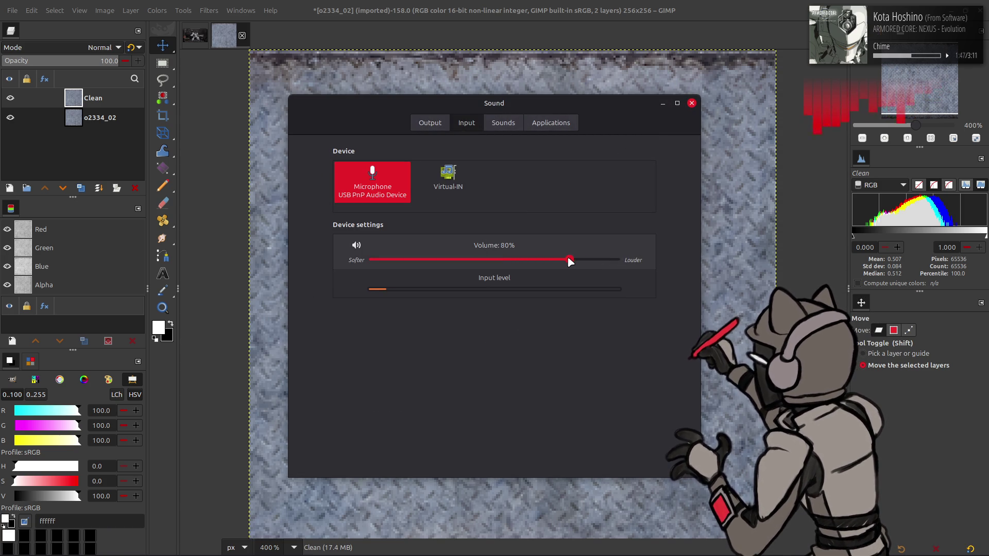
pyautogui.click(692, 102)
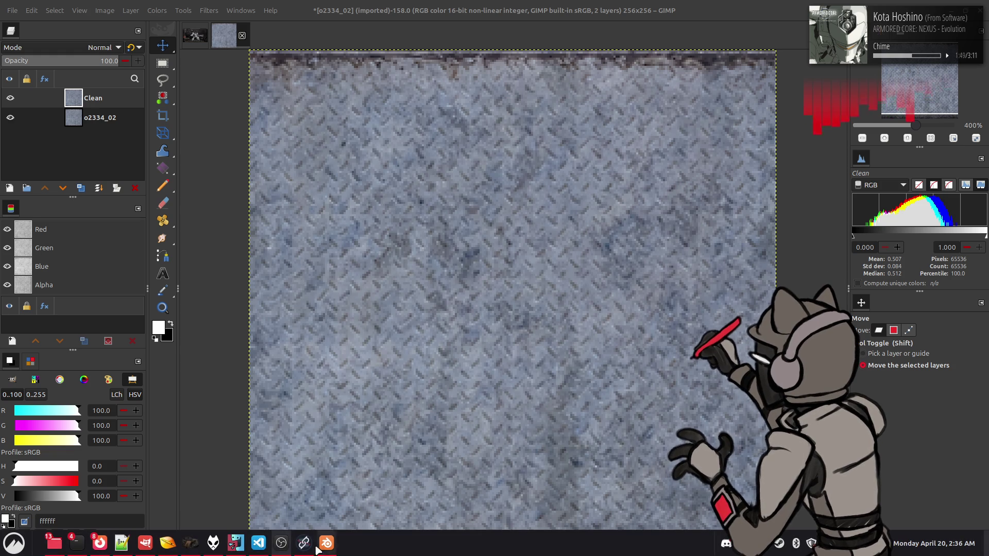
pyautogui.click(946, 537)
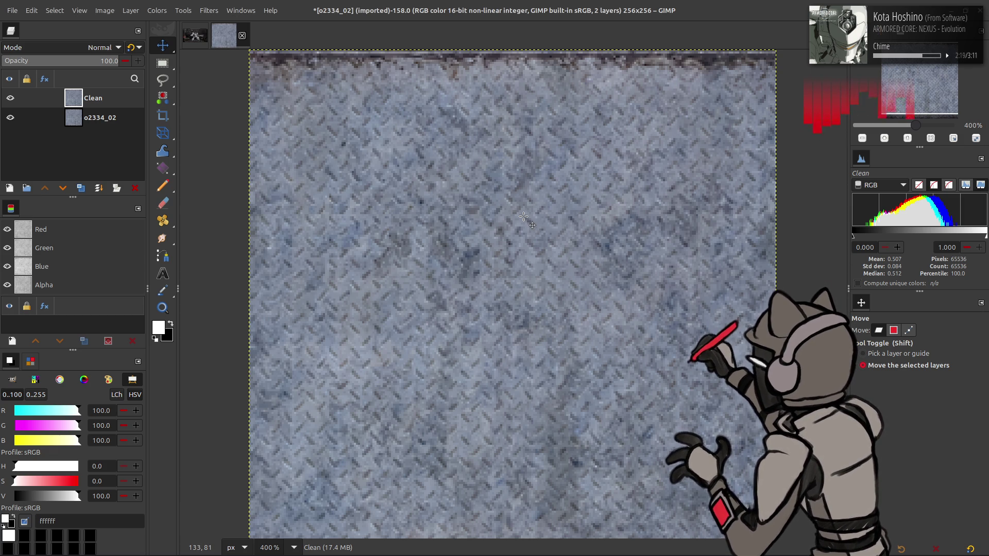
# Step: Save the diamond-plate image as o2334_02.xcf with Ctrl+S
pyautogui.hotkey('ctrl', 's')
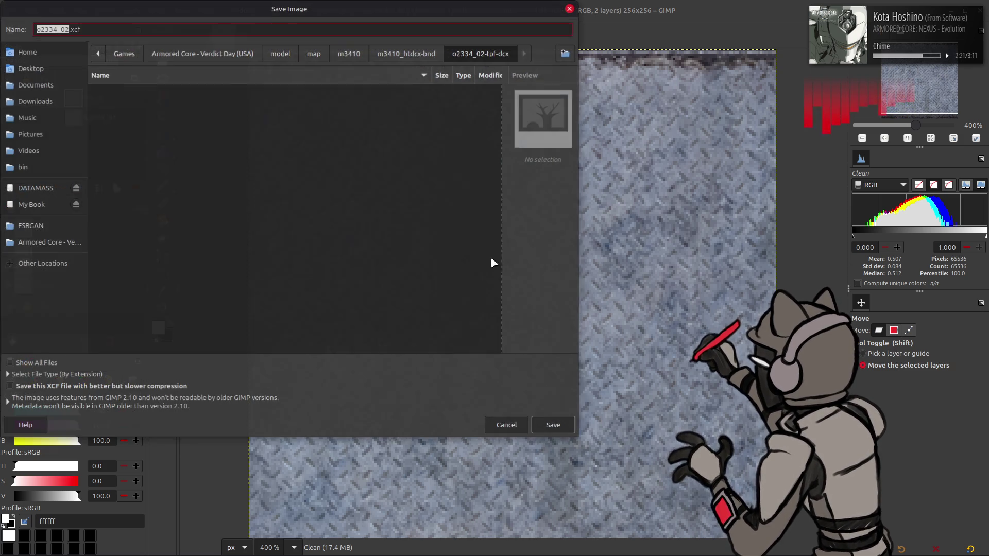
pyautogui.click(553, 426)
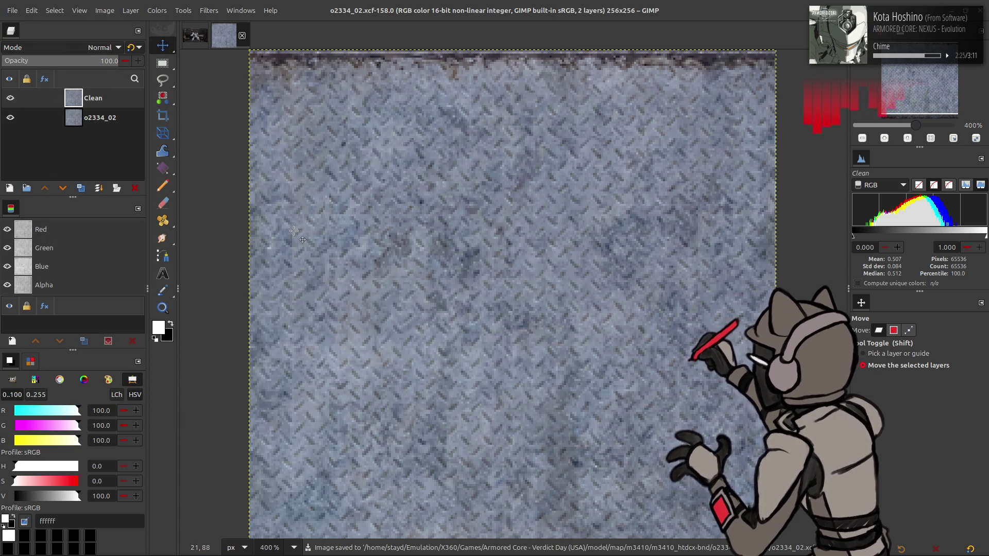
pyautogui.click(130, 10)
pyautogui.moveTo(149, 141)
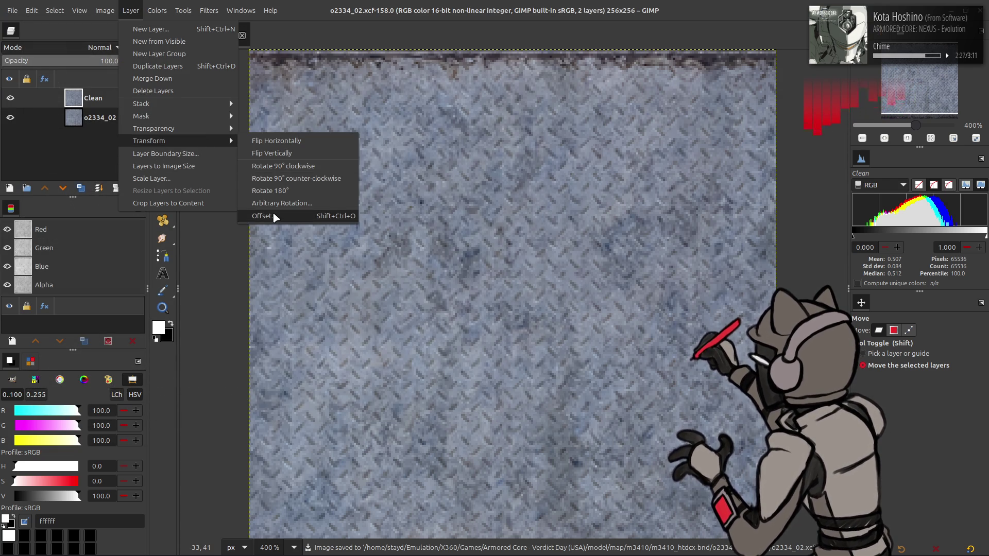
# Step: Offset the Clean layer by half its width (128 px) via Layer > Transform > Offset
pyautogui.click(274, 218)
pyautogui.click(109, 214)
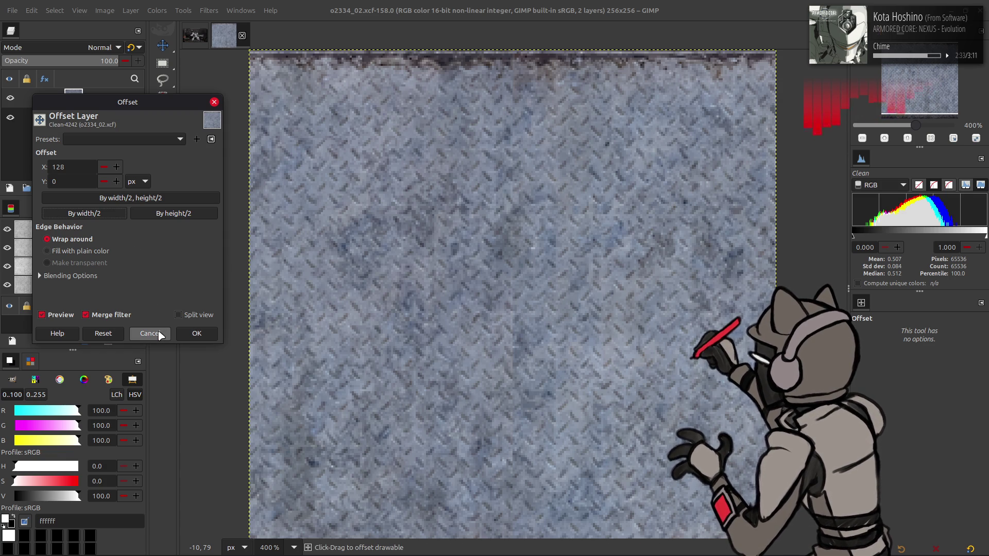
pyautogui.click(173, 214)
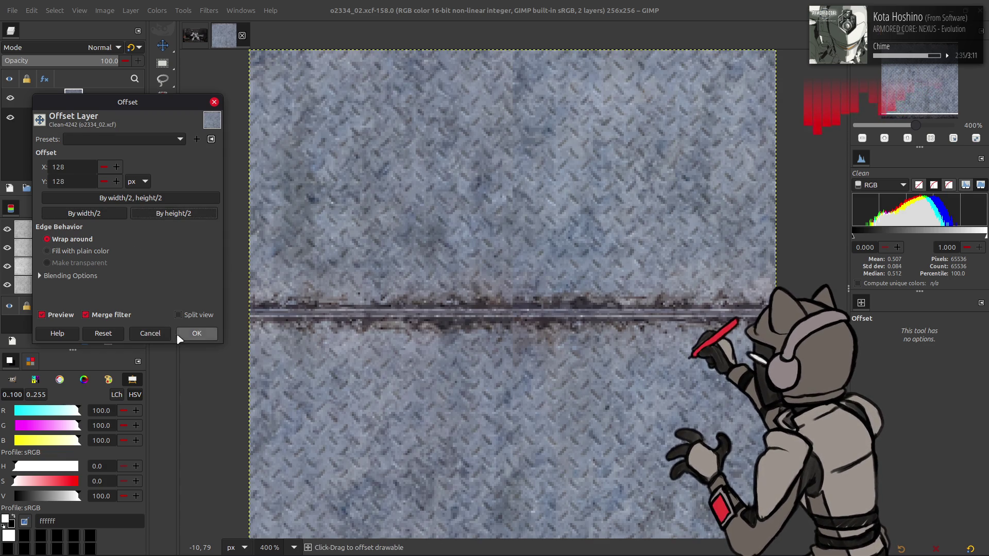
pyautogui.click(193, 334)
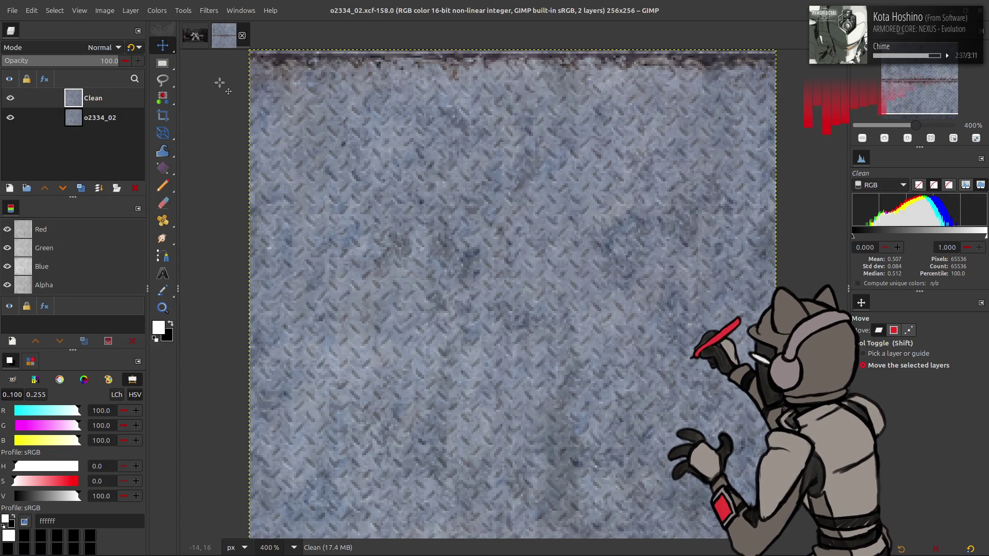
pyautogui.click(130, 11)
pyautogui.moveTo(148, 141)
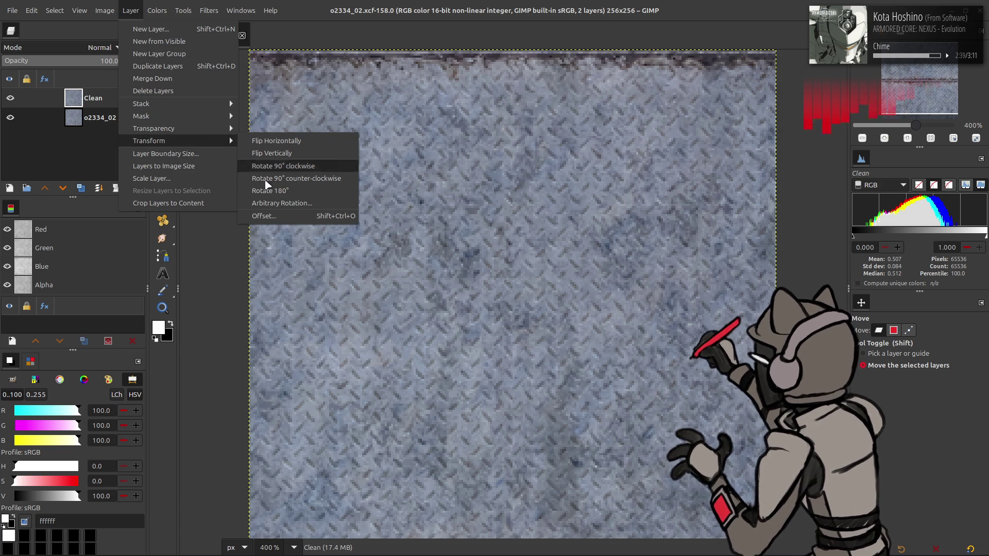
pyautogui.click(267, 215)
pyautogui.click(96, 215)
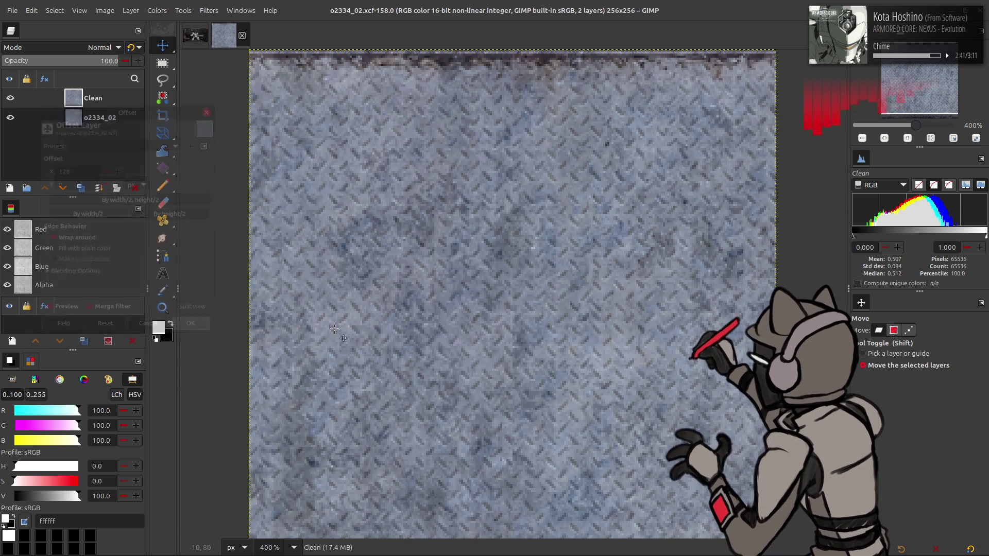
pyautogui.click(196, 334)
pyautogui.press('q')
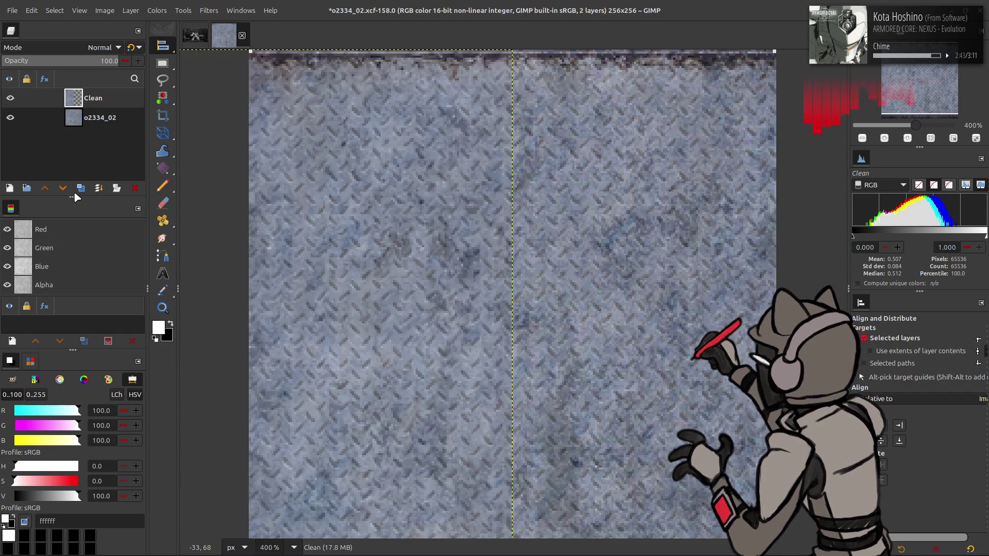
# Step: Duplicate the Clean layer and shift the copy onto the right half
pyautogui.click(81, 188)
pyautogui.click(896, 424)
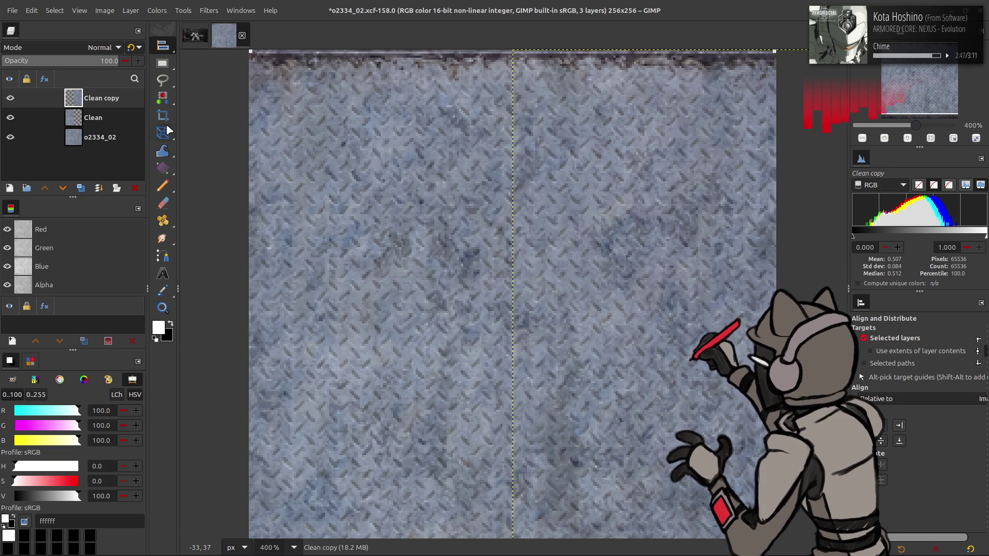
# Step: Merge Clean copy down into Clean, duplicate Clean again and bring up G'MIC-Qt's Gaussian blur
pyautogui.hotkey('ctrl', 'e')
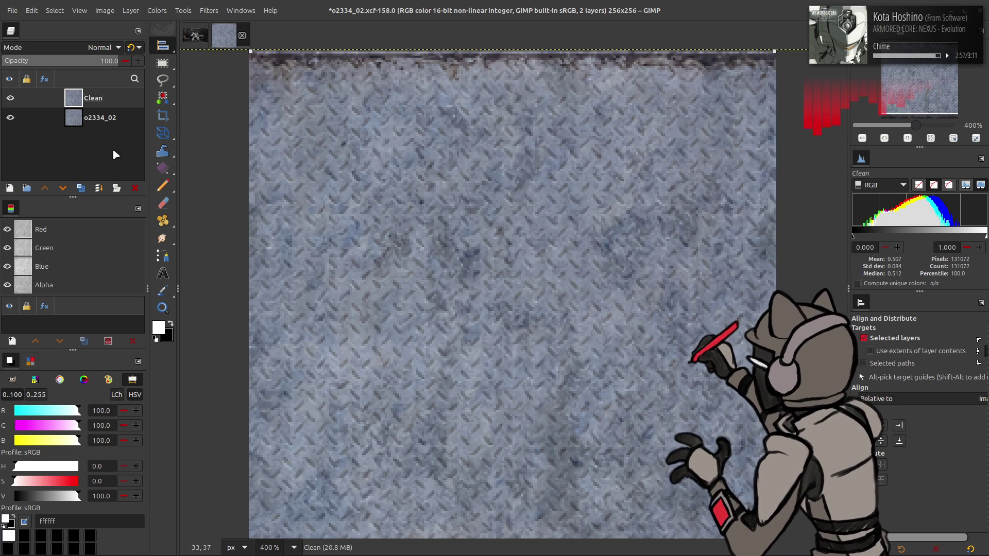
pyautogui.click(81, 187)
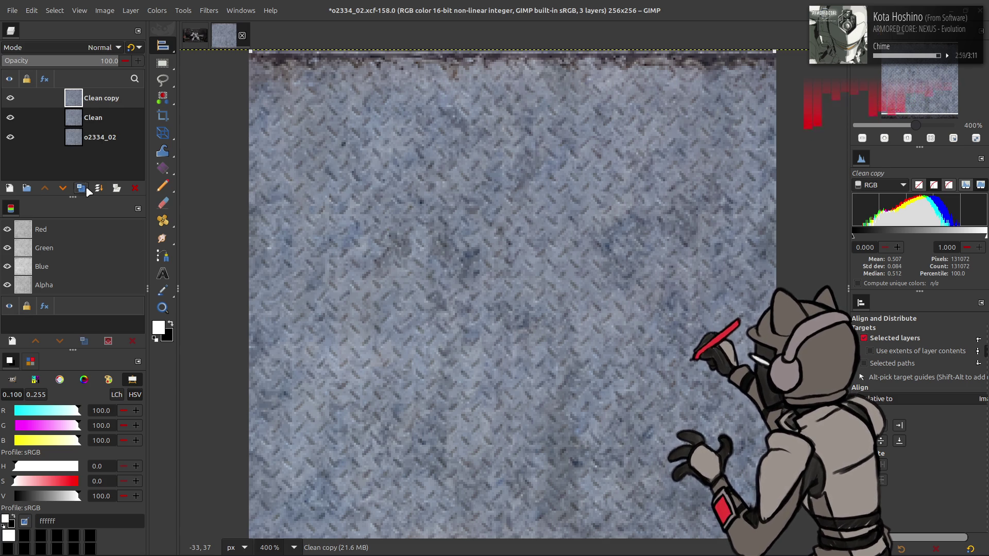
pyautogui.click(208, 7)
pyautogui.click(272, 263)
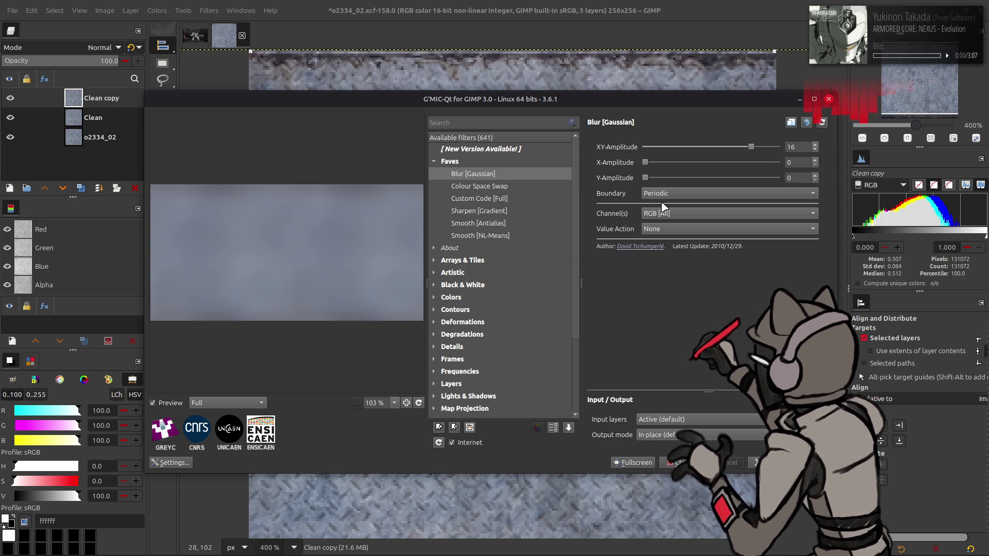
pyautogui.scroll(1, 669, 200)
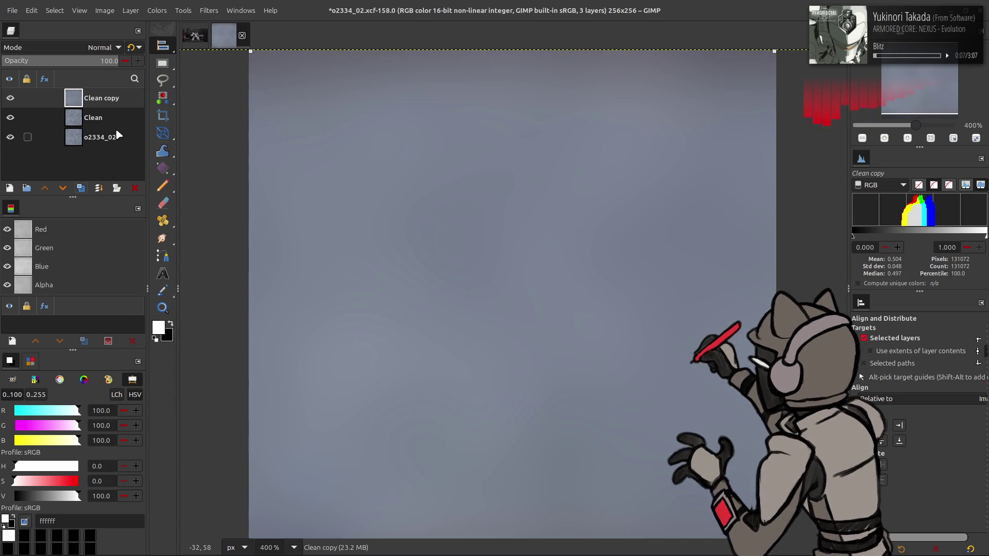
# Step: Apply the G'MIC Gaussian blur to successive Clean copy layers, repeating the filter on each
pyautogui.click(92, 117)
pyautogui.click(80, 187)
pyautogui.click(80, 187)
pyautogui.hotkey('ctrl', 'shift', 'f')
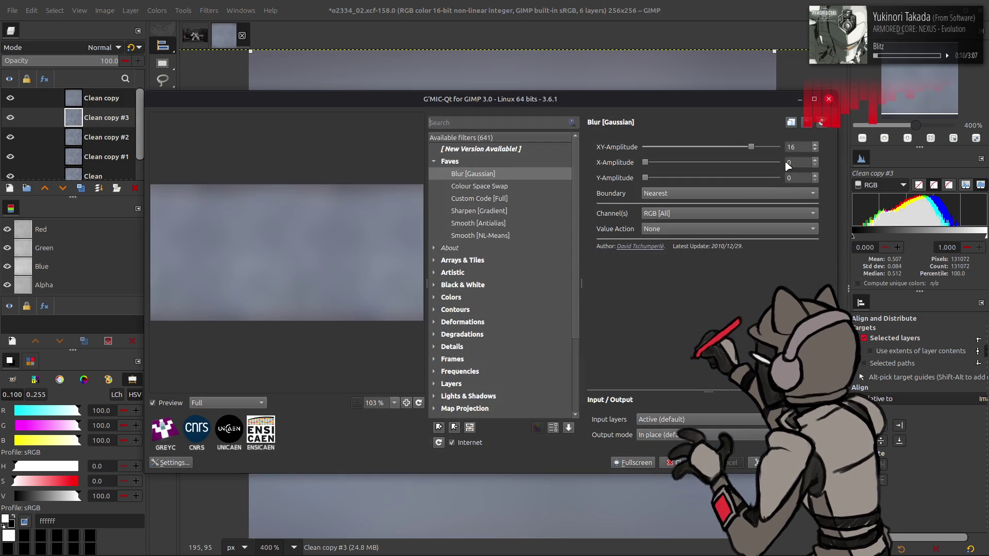
pyautogui.scroll(-5, 744, 150)
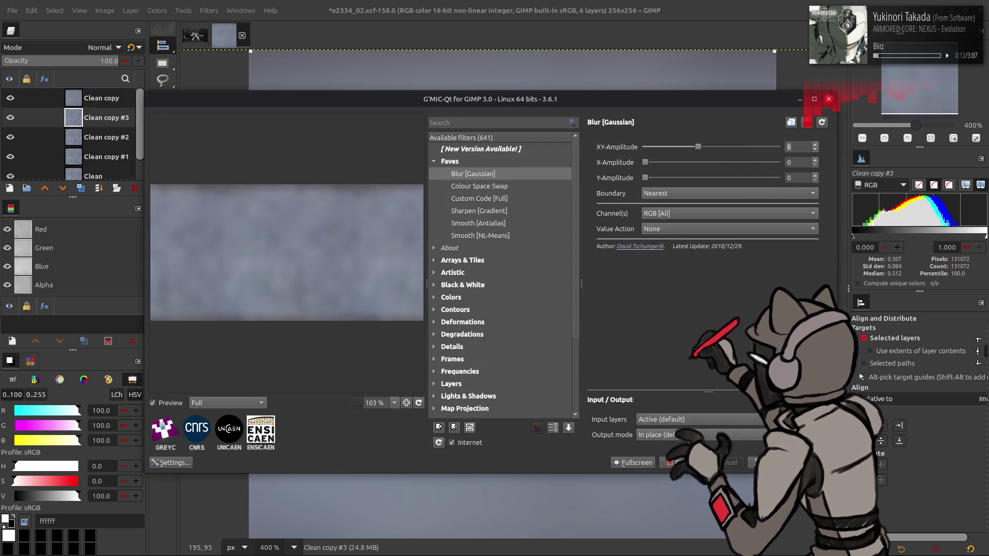
pyautogui.press('Return')
pyautogui.click(94, 140)
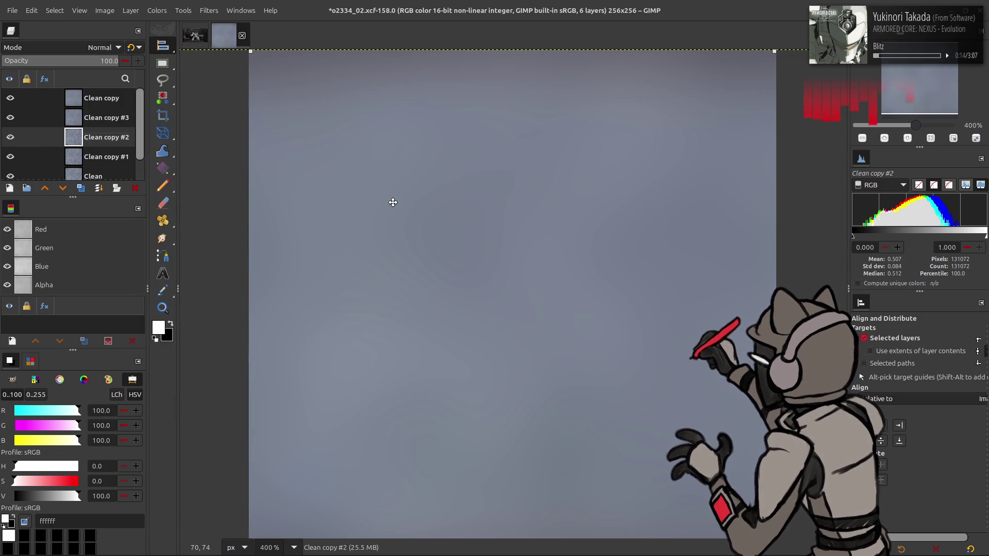
pyautogui.hotkey('ctrl', 'shift', 'f')
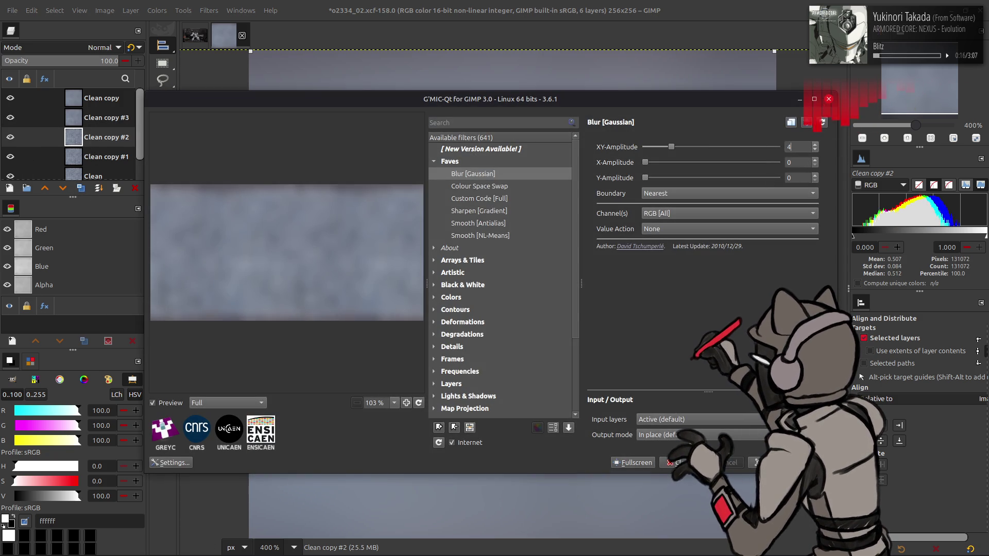
pyautogui.press('Return')
pyautogui.click(94, 156)
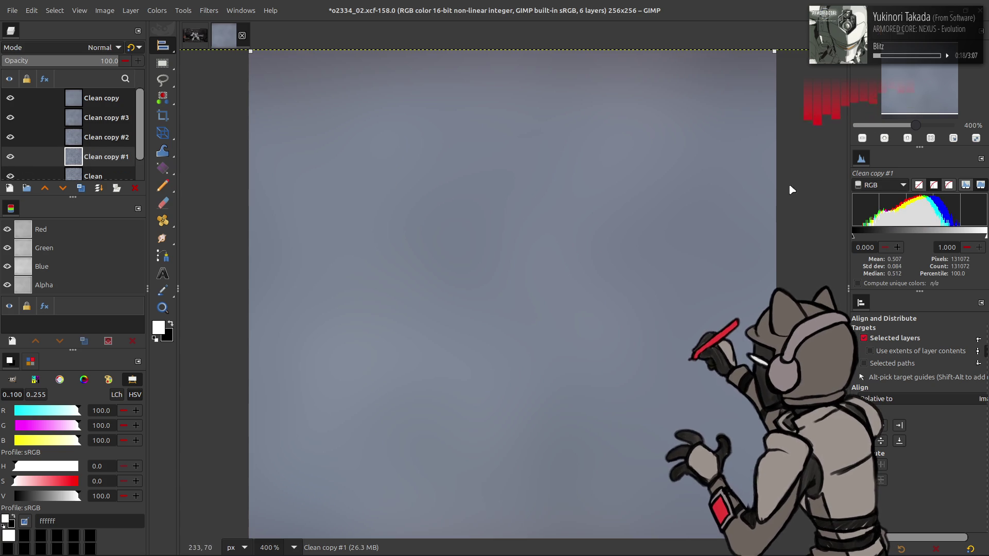
pyautogui.hotkey('ctrl', 'shift', 'f')
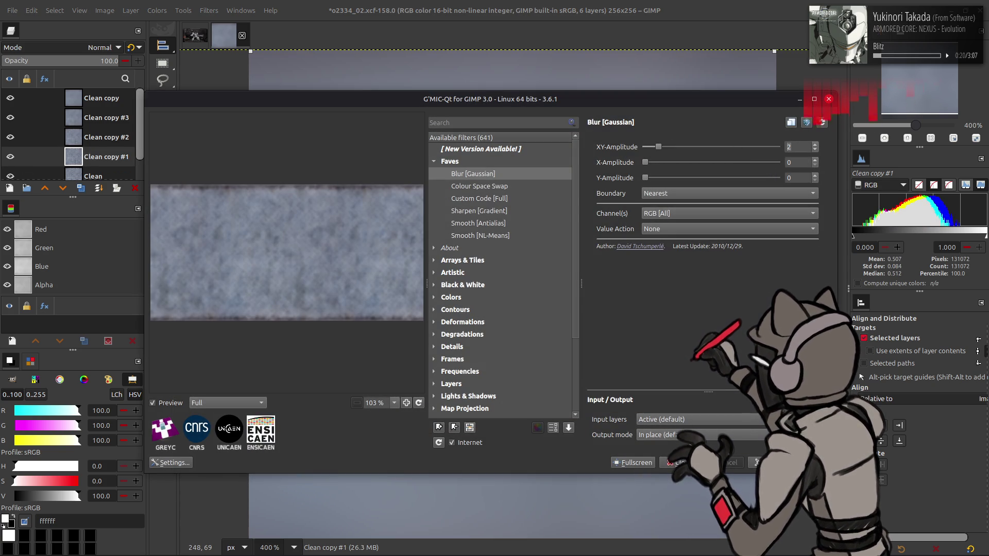
pyautogui.press('Return')
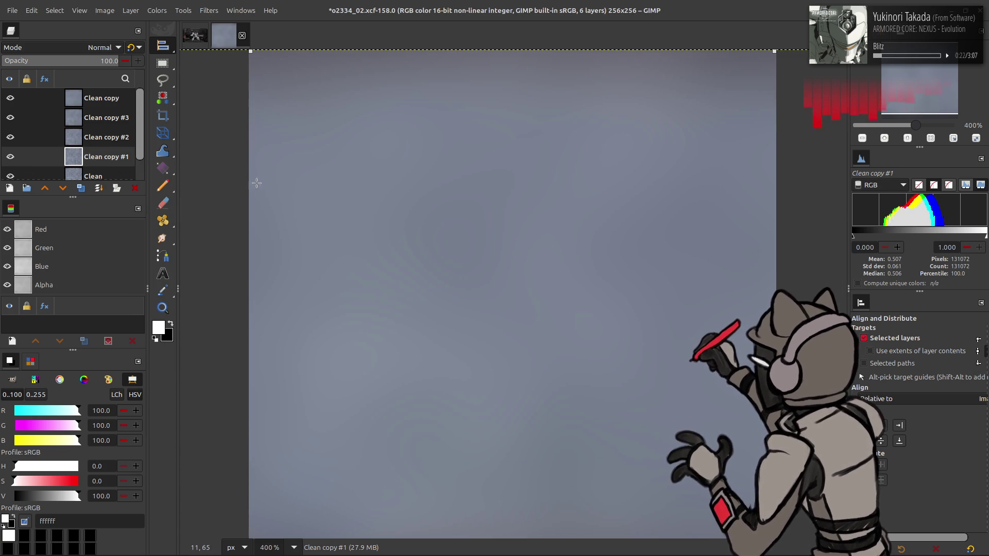
# Step: Undo the blurs and remove the extra Clean copy layers
pyautogui.click(95, 98)
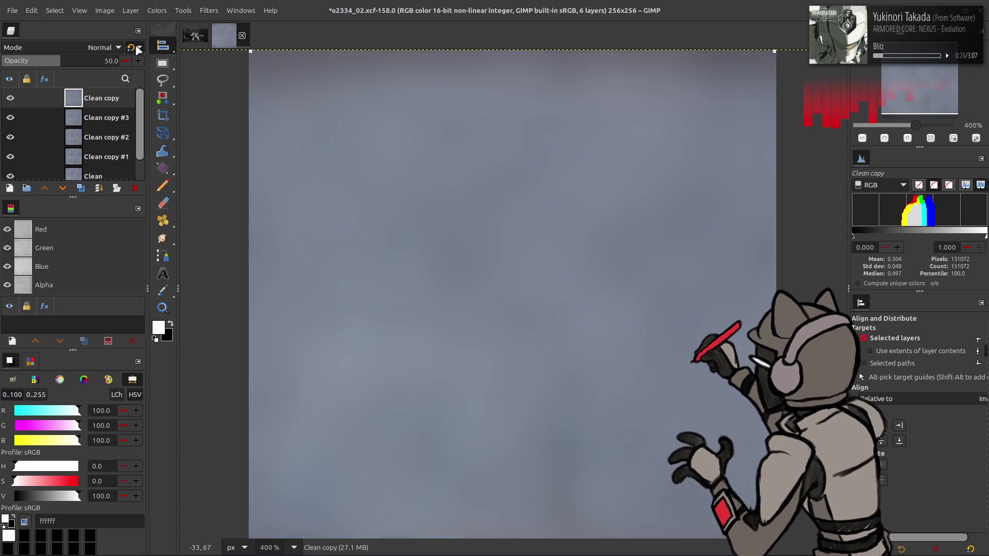
pyautogui.hotkey('ctrl', 'z')
pyautogui.click(101, 62)
pyautogui.write('5')
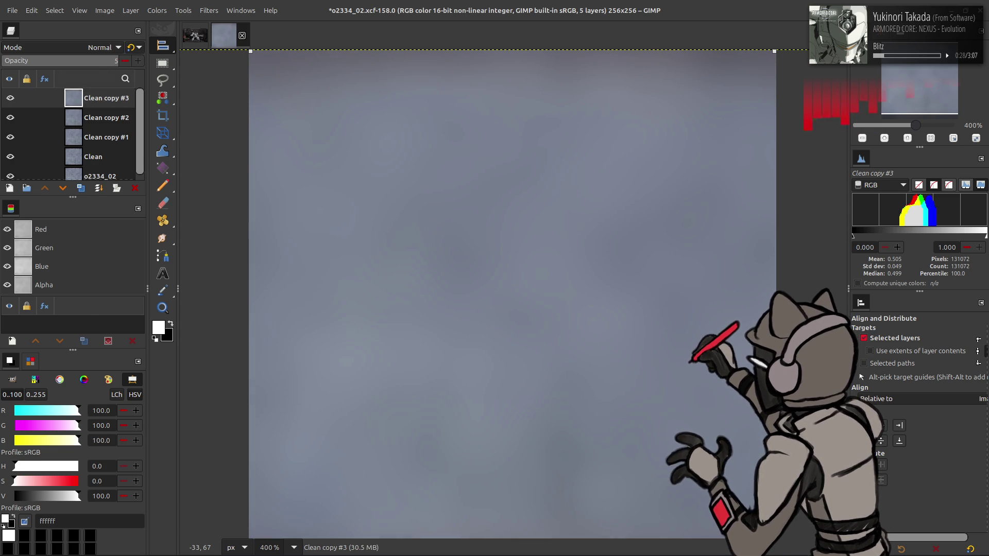
pyautogui.hotkey('ctrl', 'z')
pyautogui.hotkey('ctrl', 'z')
pyautogui.click(95, 62)
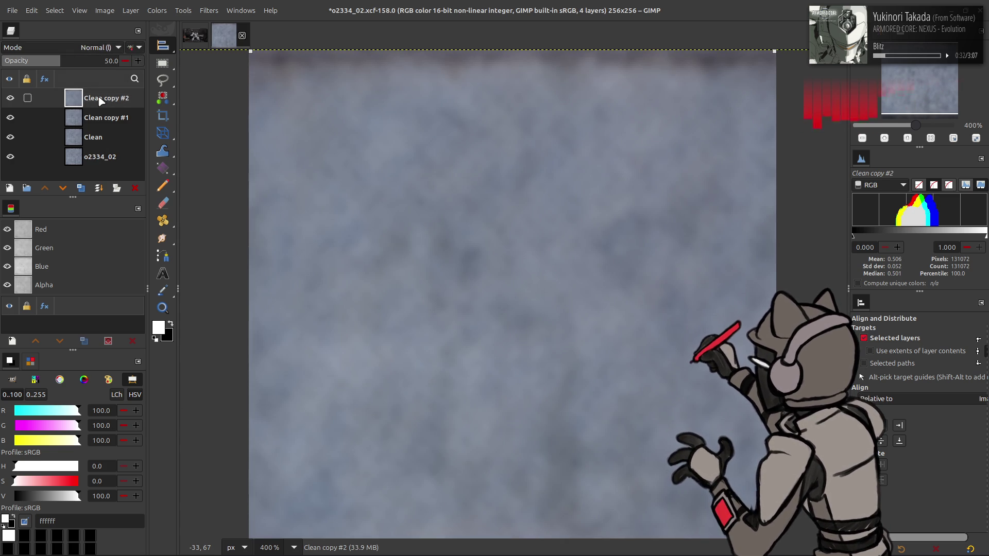
pyautogui.hotkey('ctrl', 'z')
# Step: Duplicate Clean, fit the copy to the image size and make three more duplicates (Clean copy #2–#4)
pyautogui.click(97, 118)
pyautogui.click(81, 188)
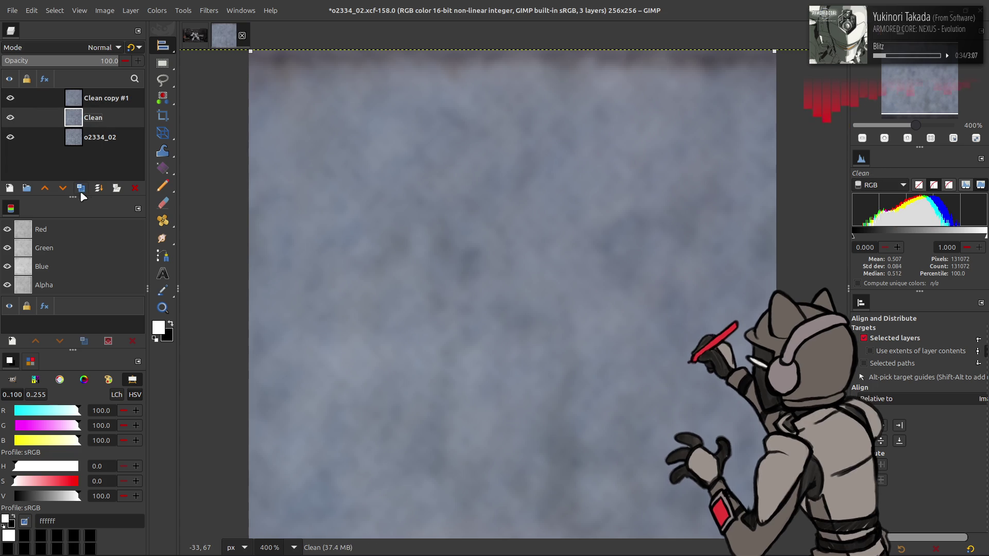
pyautogui.click(44, 187)
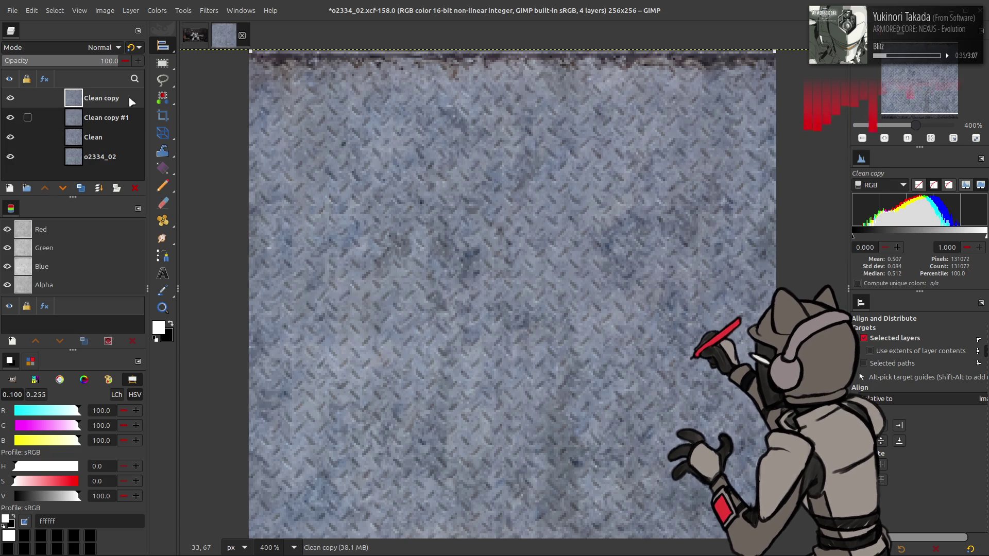
pyautogui.rightClick(100, 101)
pyautogui.click(170, 254)
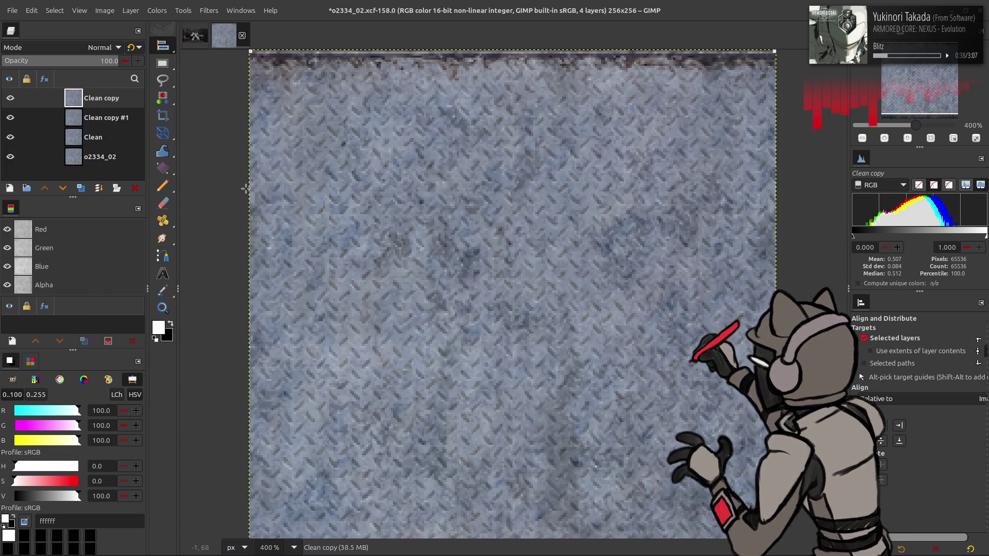
pyautogui.press('m')
pyautogui.click(209, 10)
pyautogui.press('Escape')
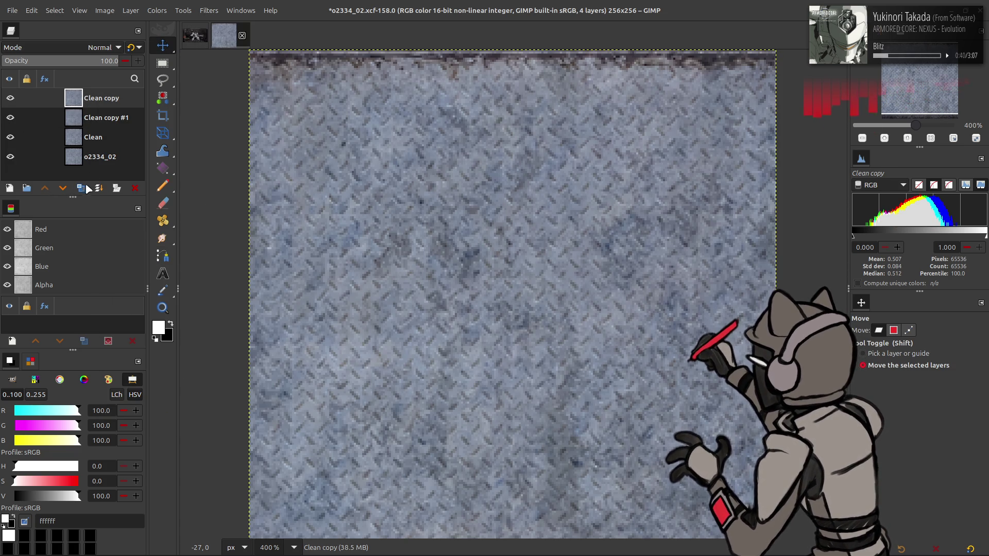
pyautogui.click(81, 188)
pyautogui.click(81, 188)
pyautogui.click(208, 10)
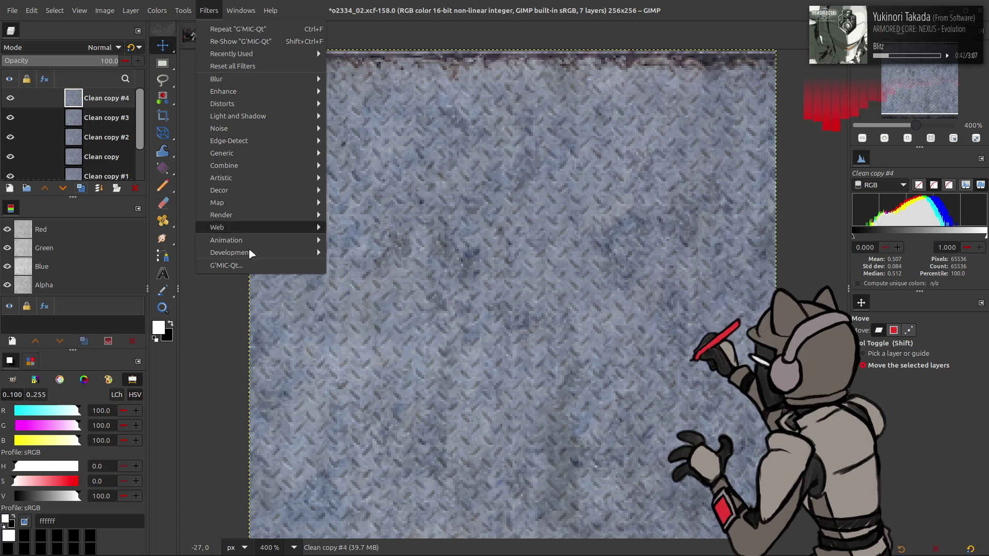
# Step: Apply G'MIC Gaussian blur to each copy layer with decreasing amplitude from top to bottom
pyautogui.click(255, 266)
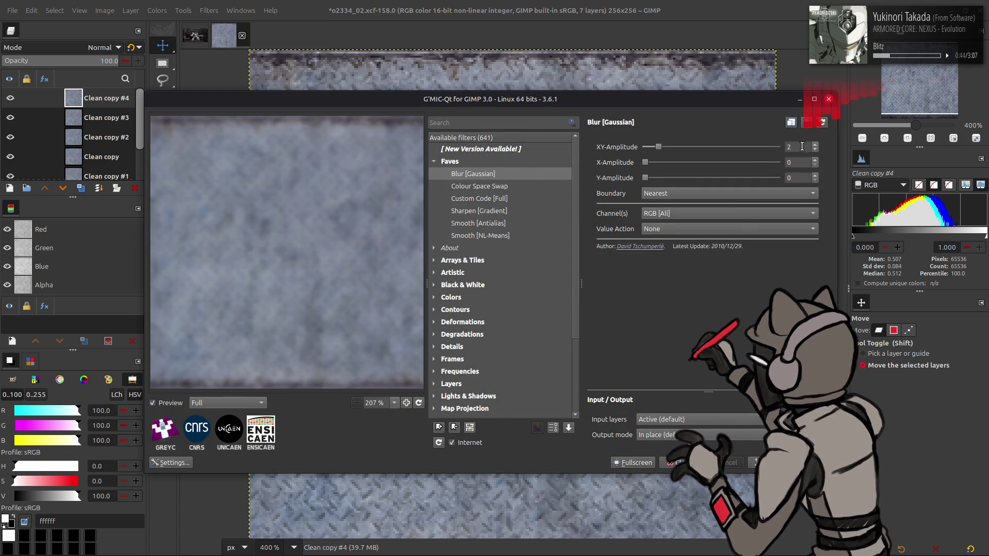
pyautogui.click(750, 147)
pyautogui.click(777, 463)
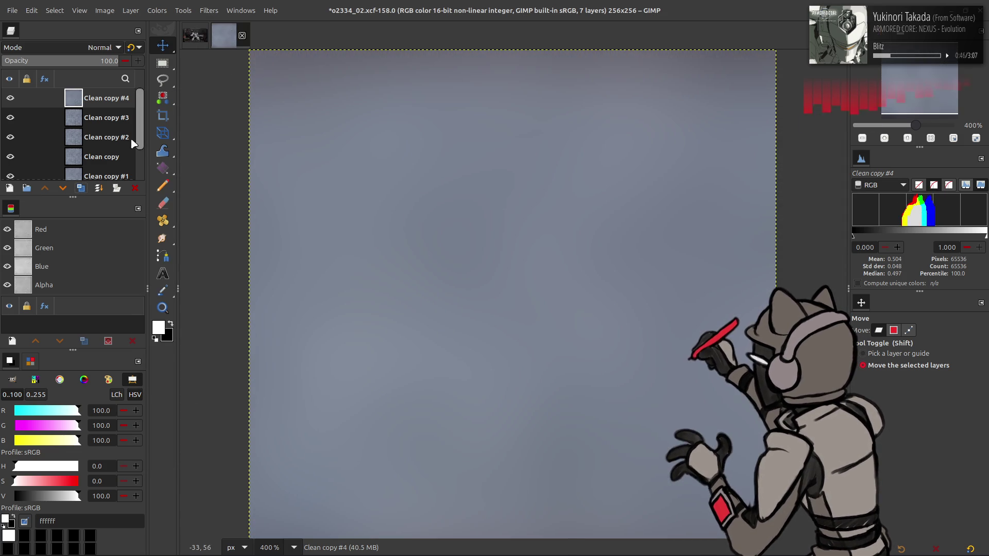
pyautogui.press('pagedown')
pyautogui.hotkey('ctrl', 'shift', 'f')
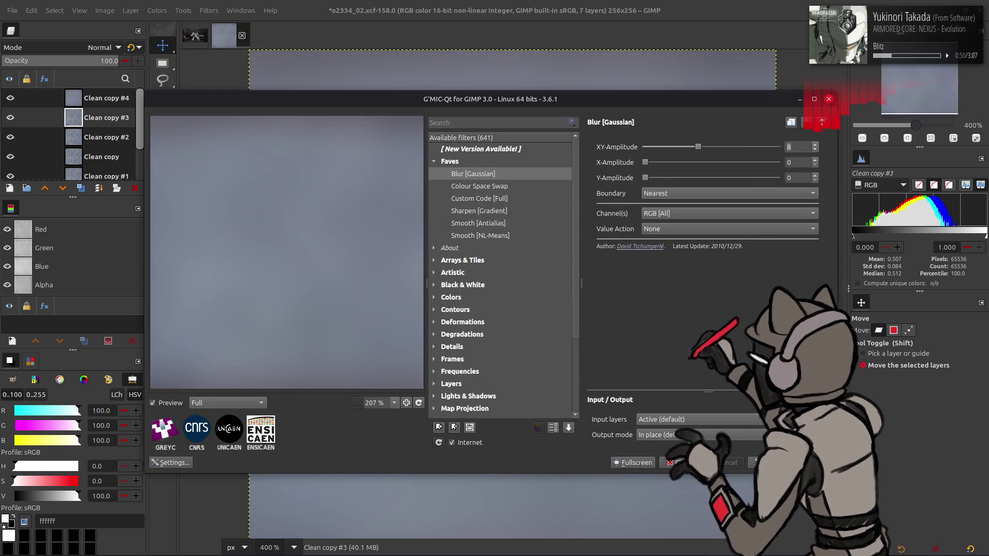
pyautogui.click(777, 462)
pyautogui.click(114, 137)
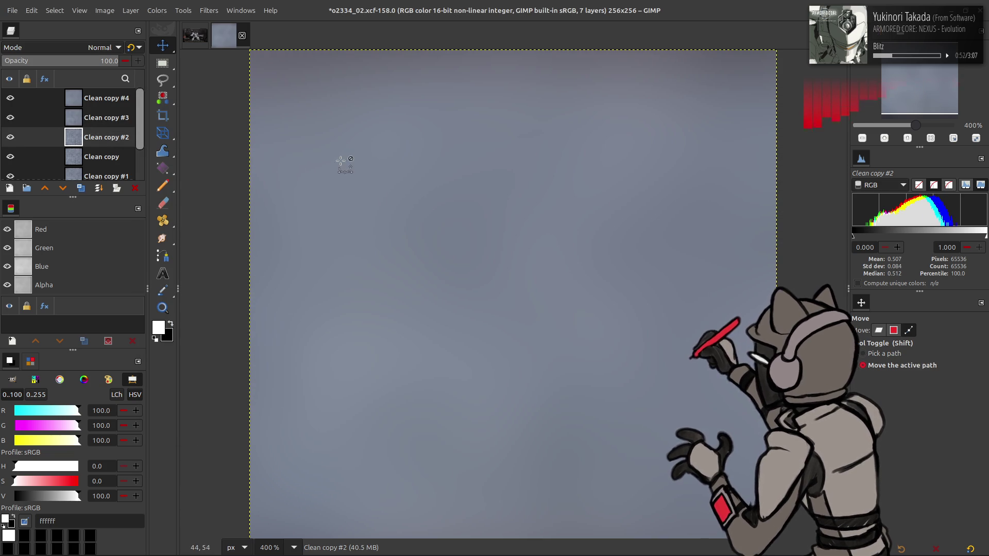
pyautogui.hotkey('ctrl', 'shift', 'f')
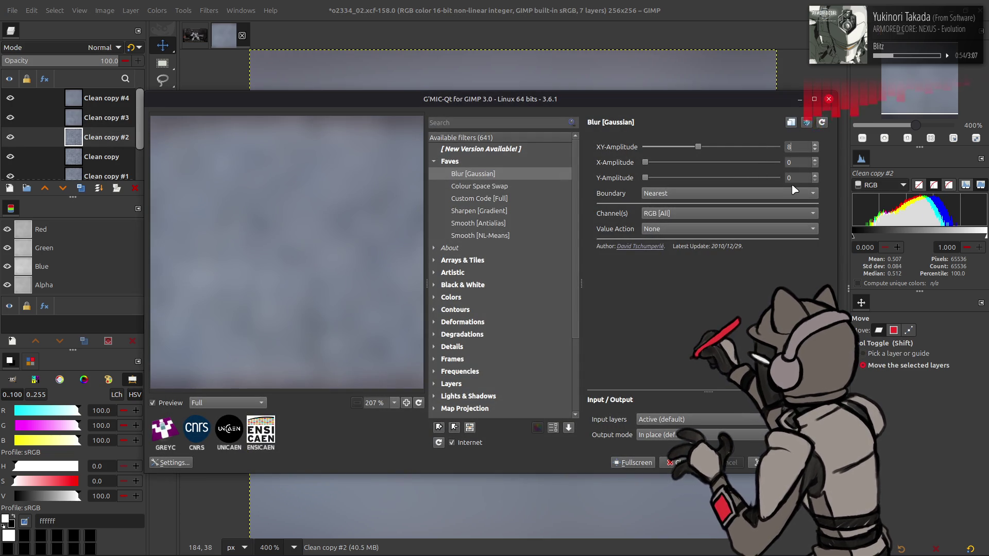
pyautogui.press('BackSpace')
pyautogui.write('4')
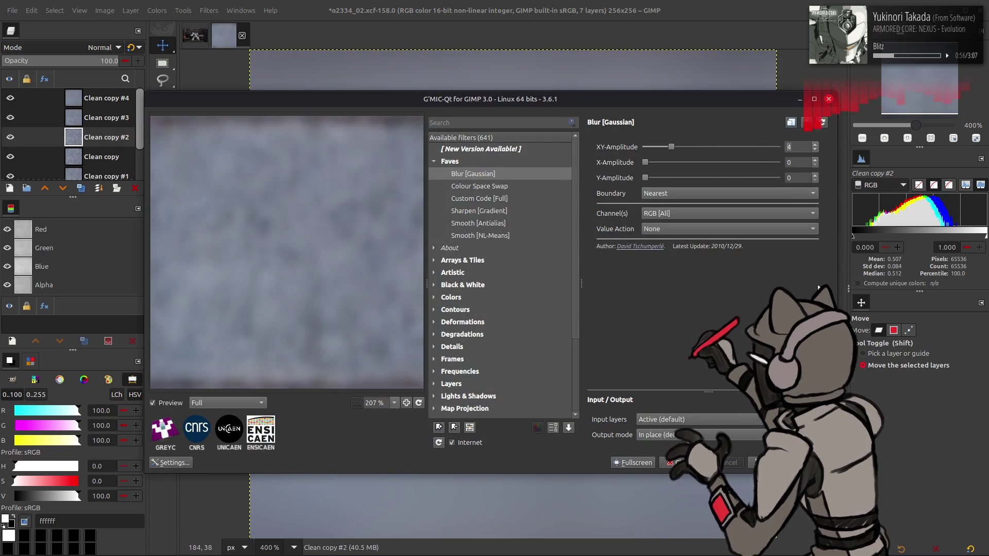
pyautogui.press('Return')
pyautogui.click(101, 157)
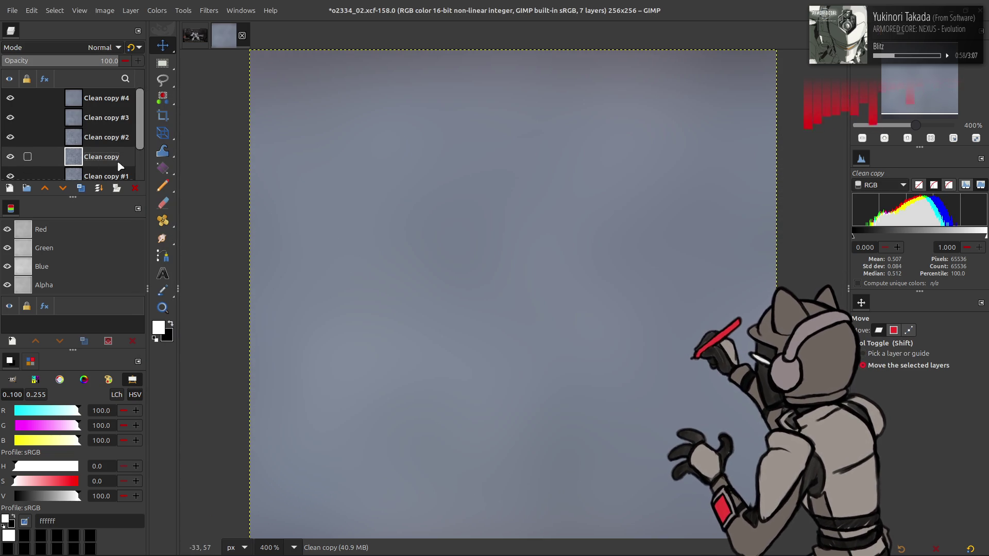
pyautogui.hotkey('ctrl', 'shift', 'f')
pyautogui.doubleClick(796, 147)
pyautogui.write('2')
pyautogui.press('Return')
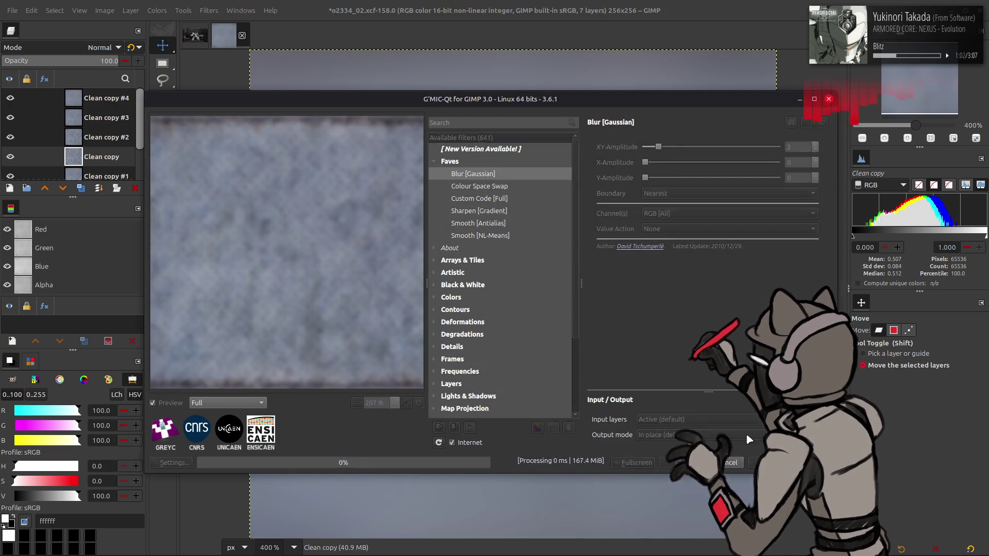
# Step: Set the top copy to half opacity, then delete Clean copy #4, #3 and #2
pyautogui.click(92, 98)
pyautogui.click(92, 66)
pyautogui.write('50')
pyautogui.press('Return')
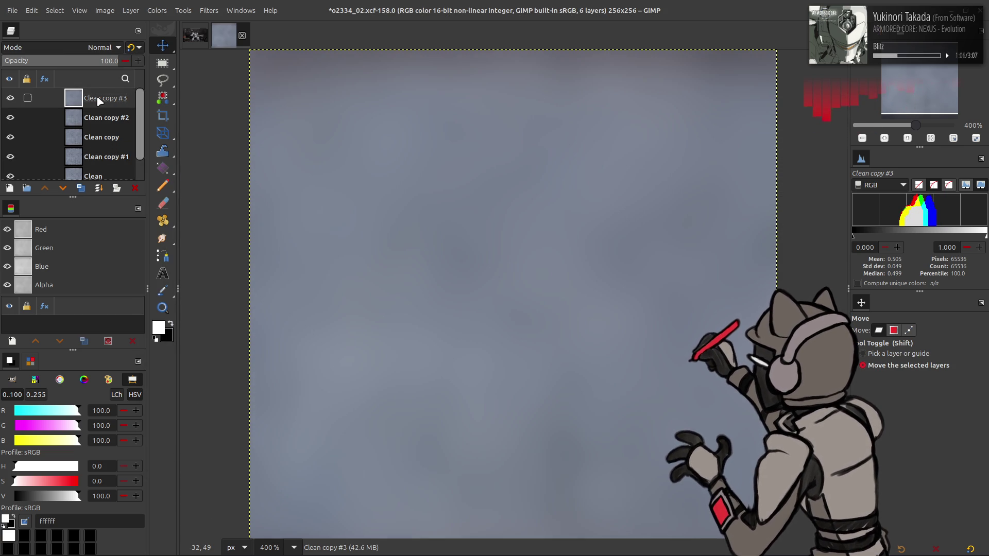
pyautogui.press('Delete')
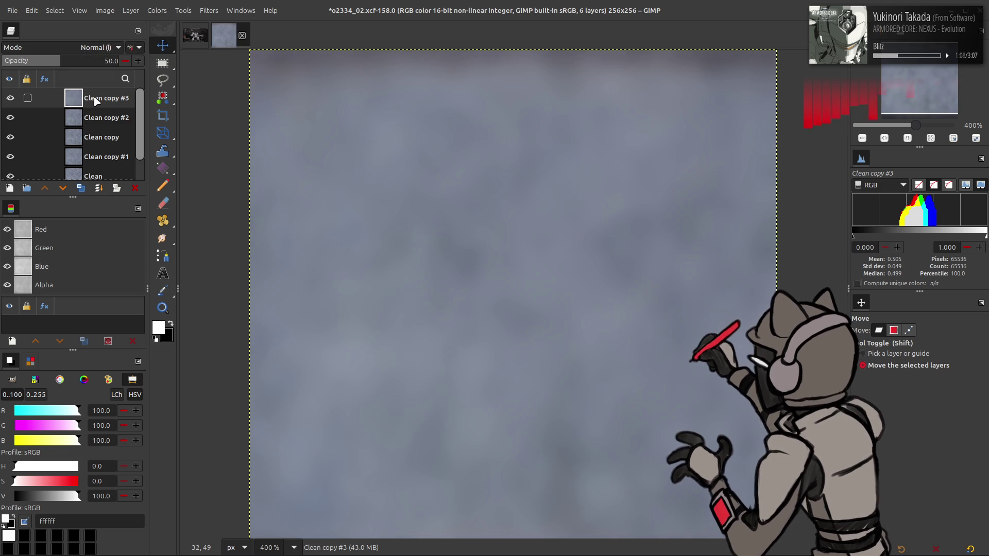
pyautogui.press('Delete')
pyautogui.click(93, 62)
pyautogui.write('5')
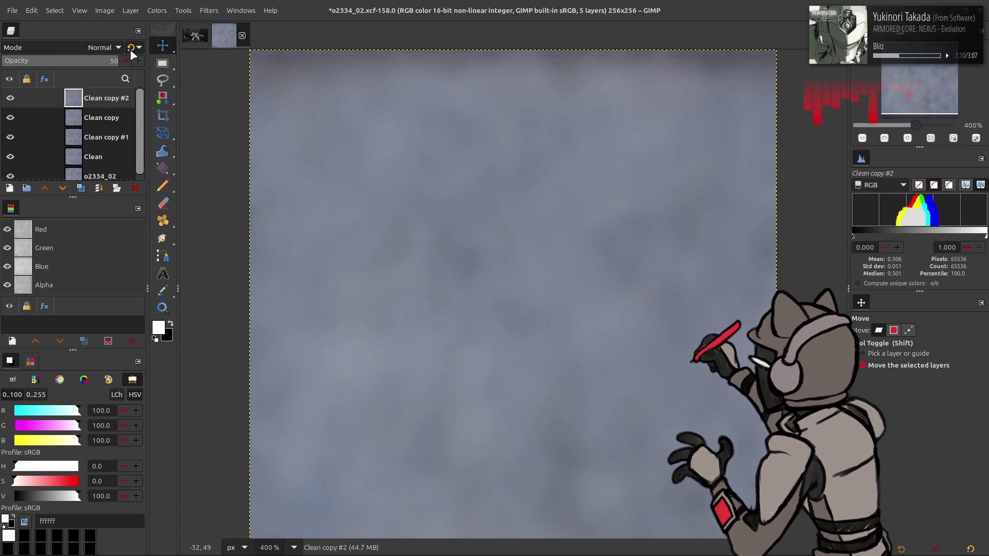
pyautogui.press('Escape')
pyautogui.rightClick(99, 94)
pyautogui.press('Delete')
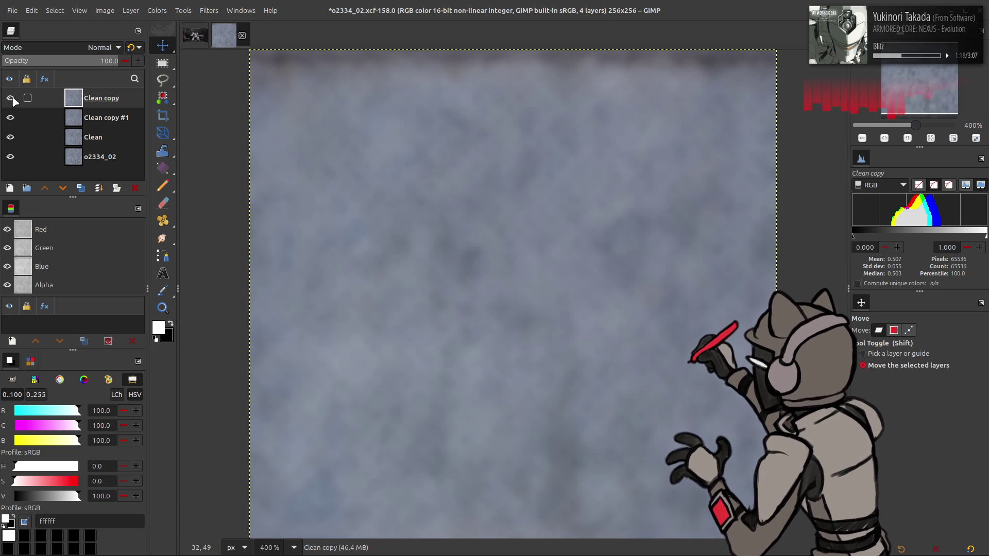
# Step: Set the top copy to Grain extract, merge it into Clean copy #1, fit to canvas and set Grain merge
pyautogui.click(93, 48)
pyautogui.click(70, 424)
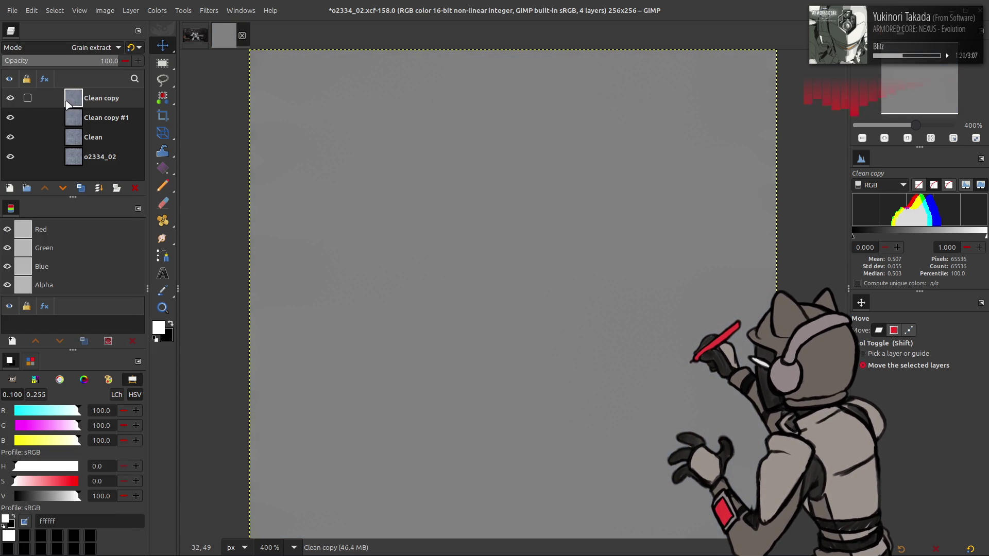
pyautogui.hotkey('ctrl', 'm')
pyautogui.rightClick(98, 102)
pyautogui.press('Escape')
pyautogui.rightClick(96, 102)
pyautogui.click(124, 254)
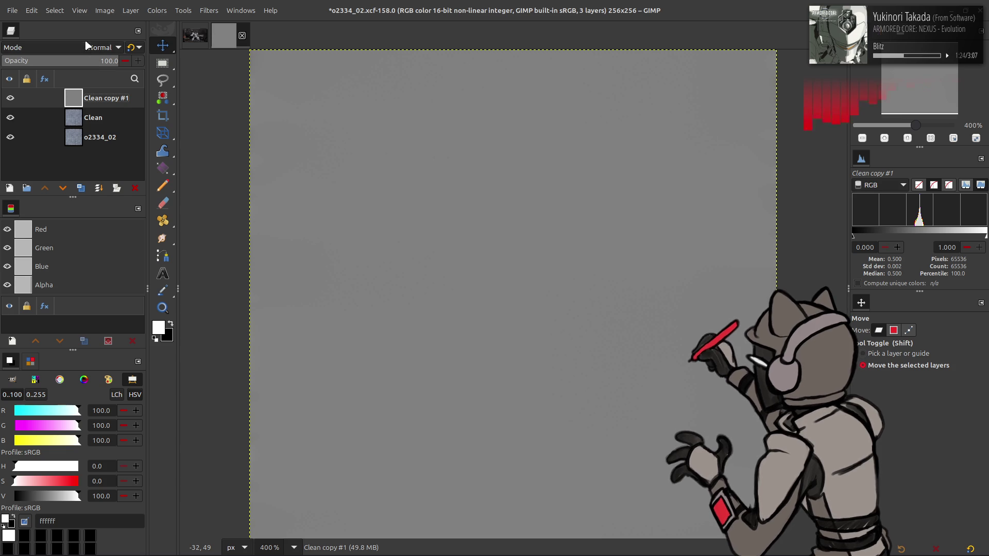
pyautogui.click(87, 48)
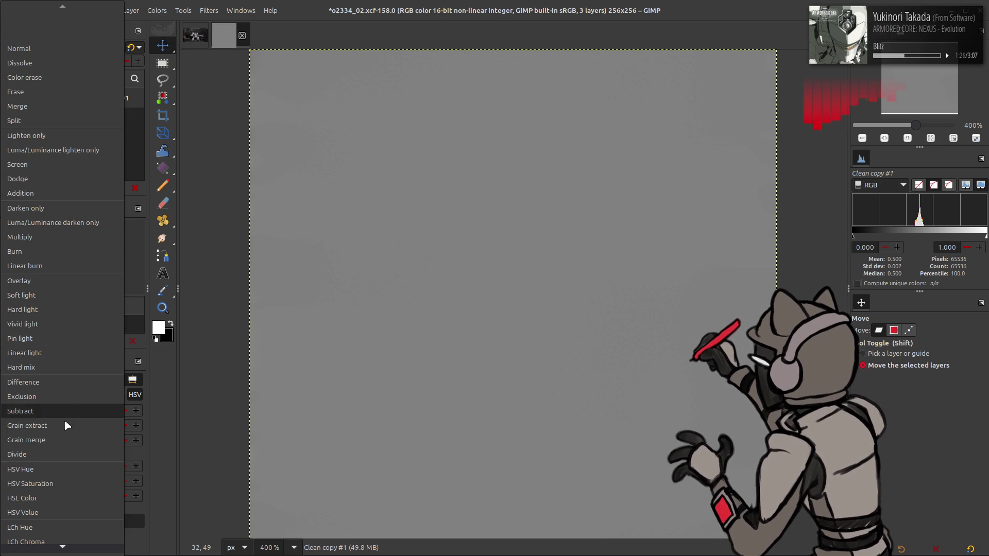
pyautogui.click(65, 440)
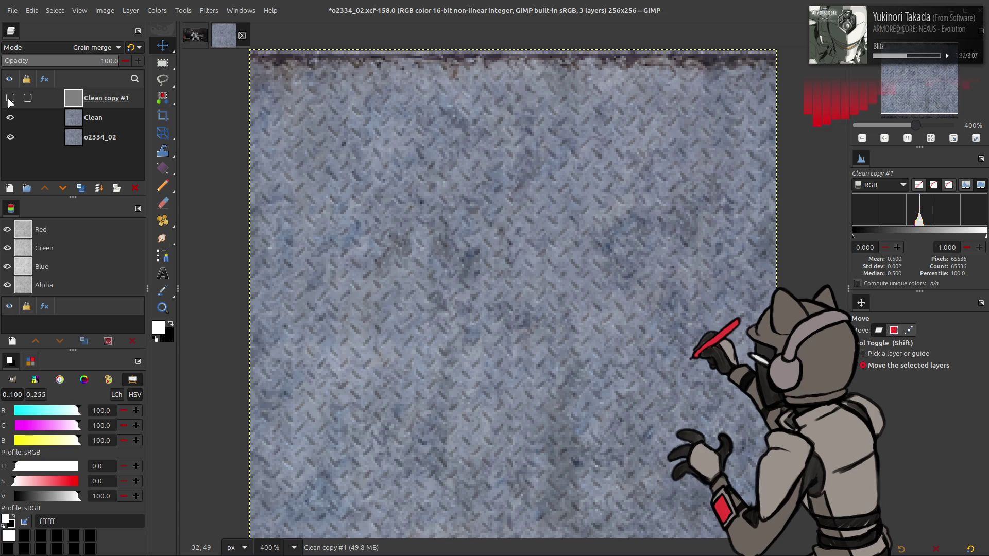
pyautogui.rightClick(99, 98)
# Step: Merge the detail layer into Clean, fit Clean to canvas size, and cancel a half-width offset
pyautogui.click(132, 232)
pyautogui.rightClick(96, 98)
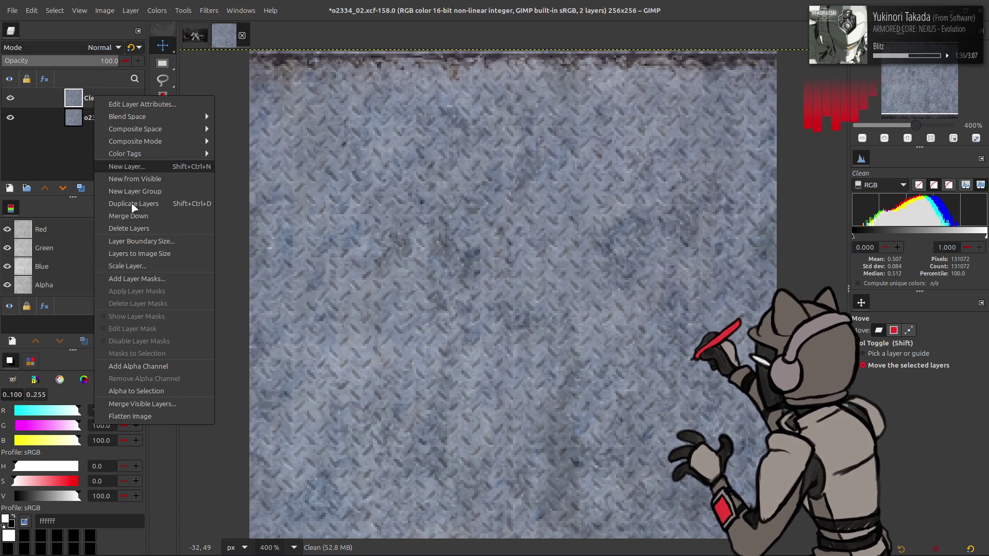
pyautogui.click(154, 256)
pyautogui.click(129, 10)
pyautogui.click(282, 217)
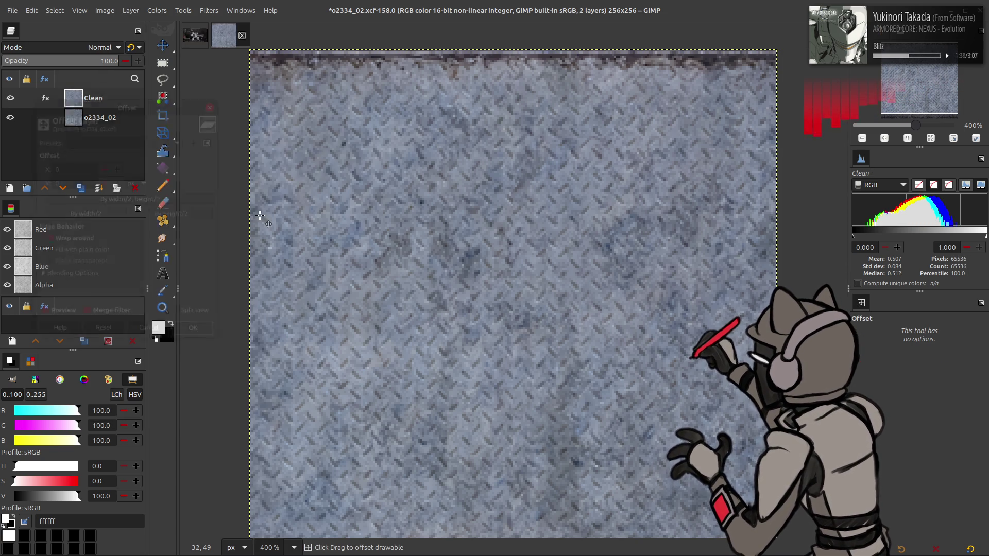
pyautogui.click(87, 215)
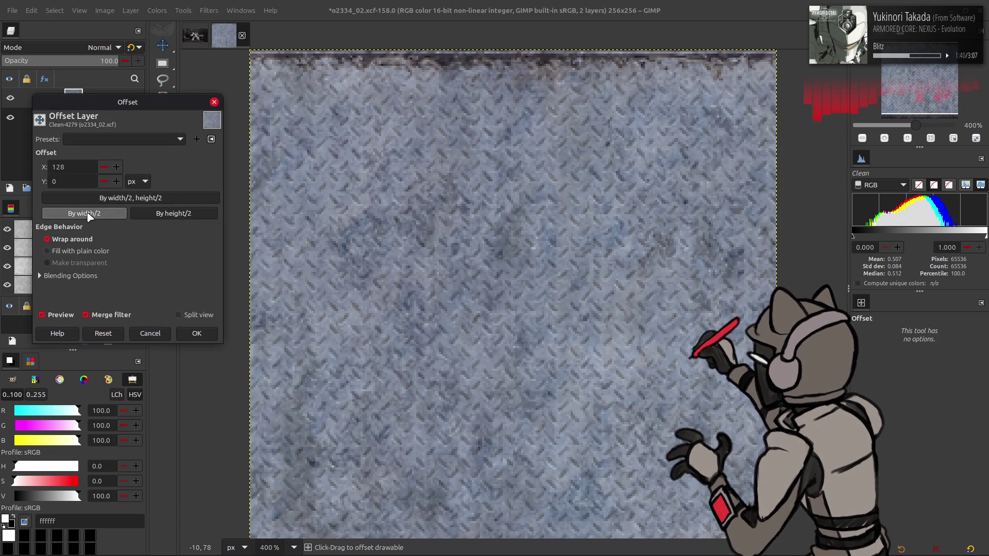
pyautogui.click(152, 336)
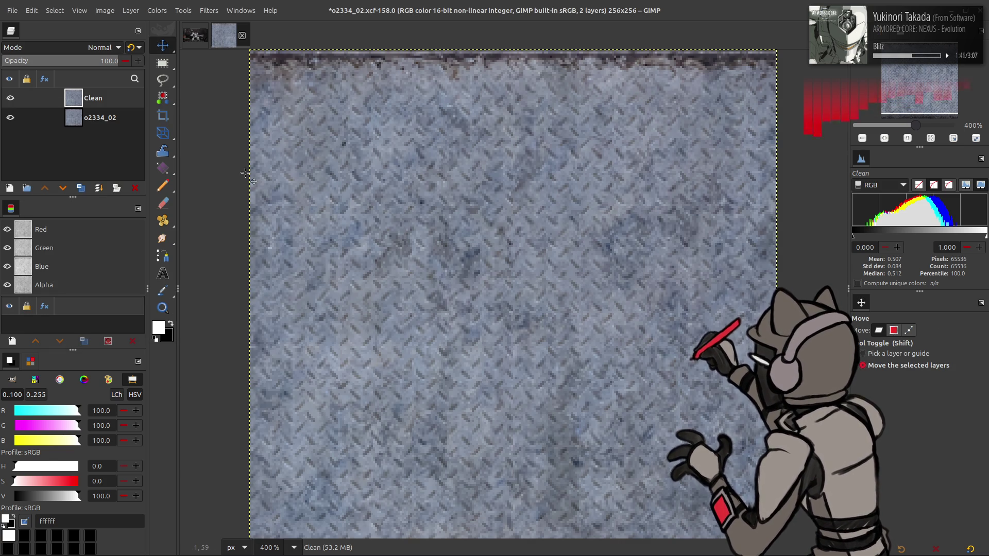
# Step: Duplicate Clean and offset the copy by half its width with wrap-around
pyautogui.click(82, 190)
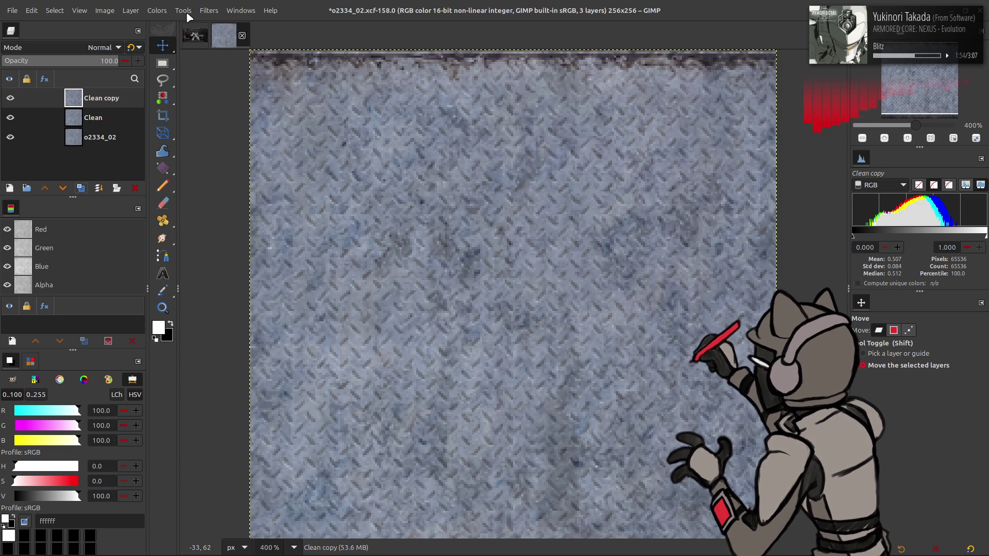
pyautogui.press('q')
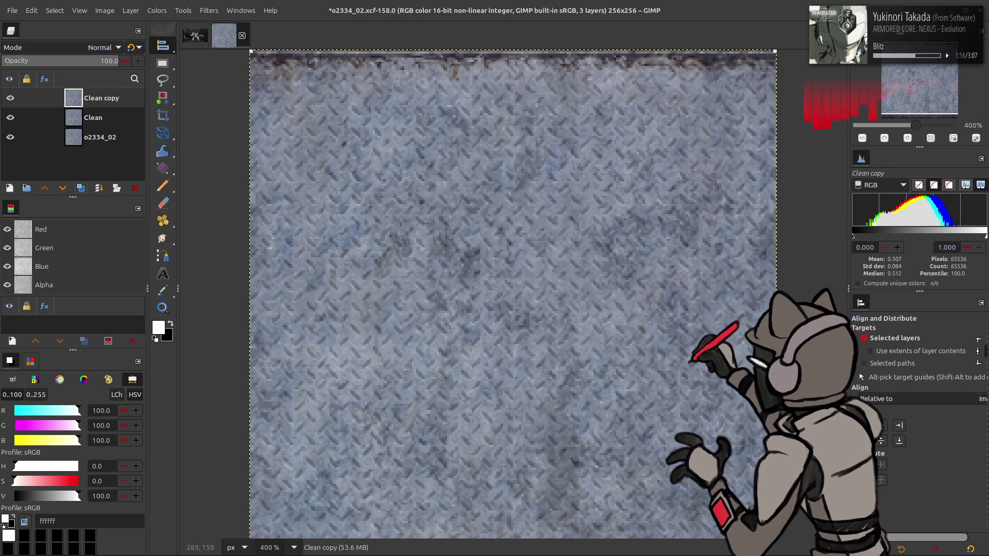
pyautogui.hotkey('ctrl', 'f')
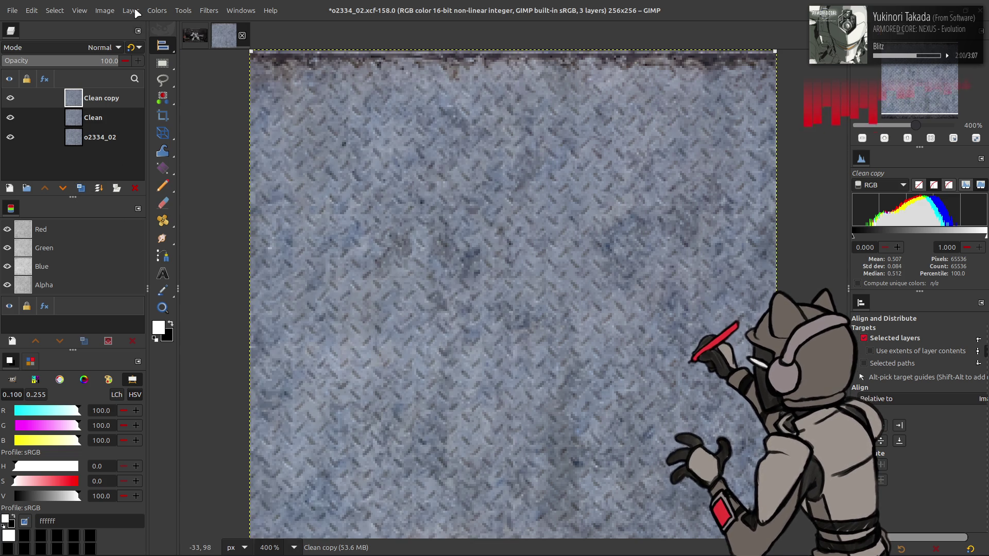
pyautogui.click(130, 11)
pyautogui.click(278, 215)
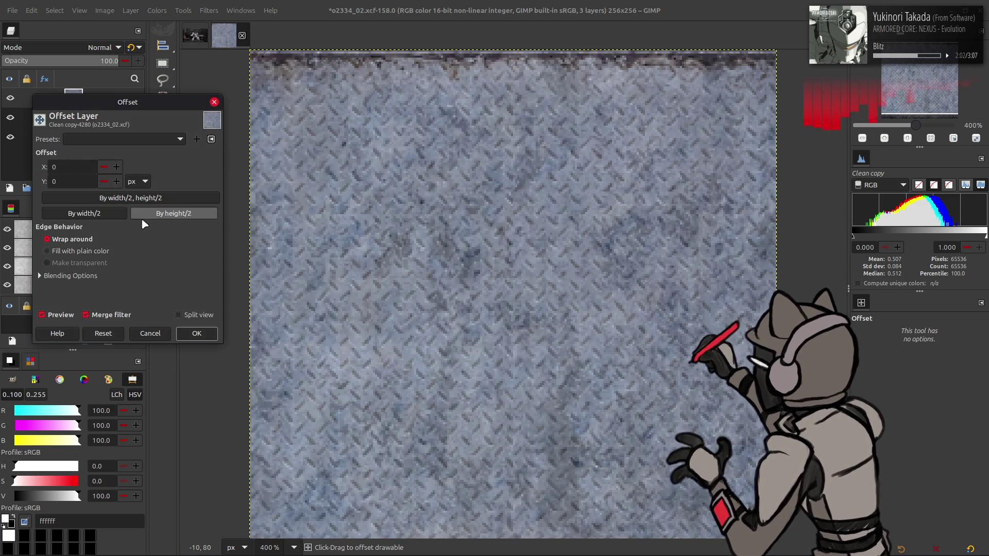
pyautogui.click(83, 212)
pyautogui.click(196, 333)
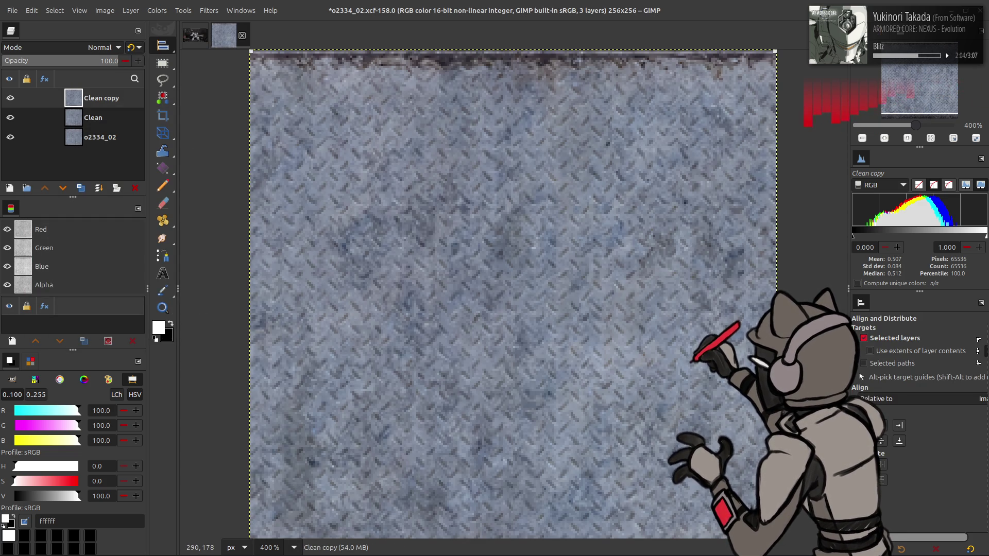
# Step: Duplicate Clean copy and merge Clean copy #1 back down into it
pyautogui.hotkey('shift', 'ctrl', 'd')
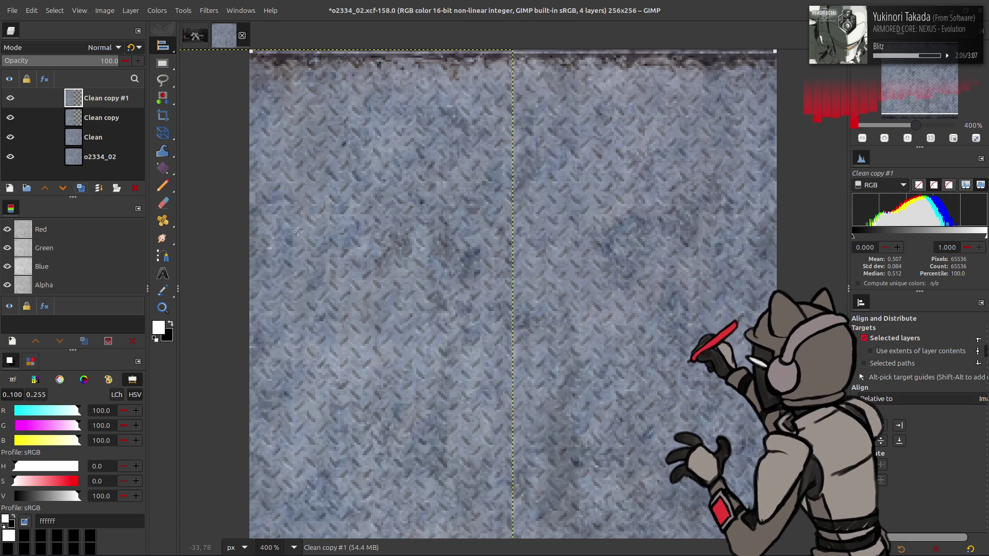
pyautogui.rightClick(116, 105)
pyautogui.click(156, 255)
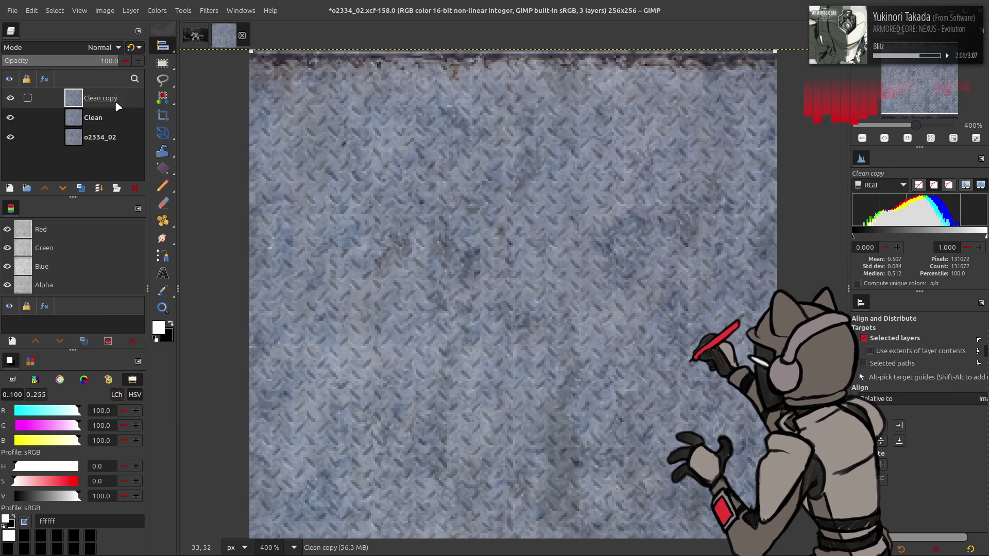
pyautogui.press('m')
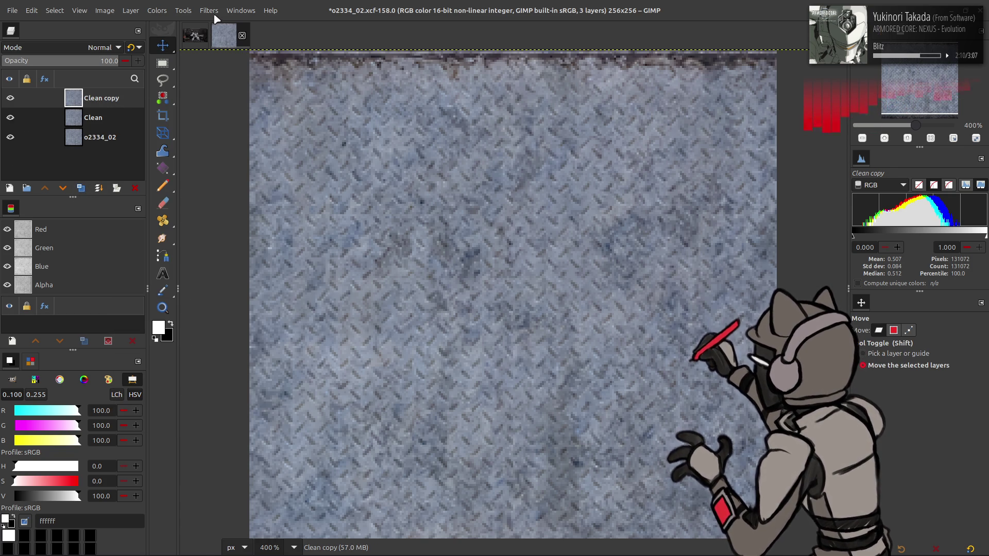
# Step: Apply G'MIC Gaussian blur at amplitude 1 to Clean copy, duplicate it and raise the copy above
pyautogui.click(209, 10)
pyautogui.click(248, 266)
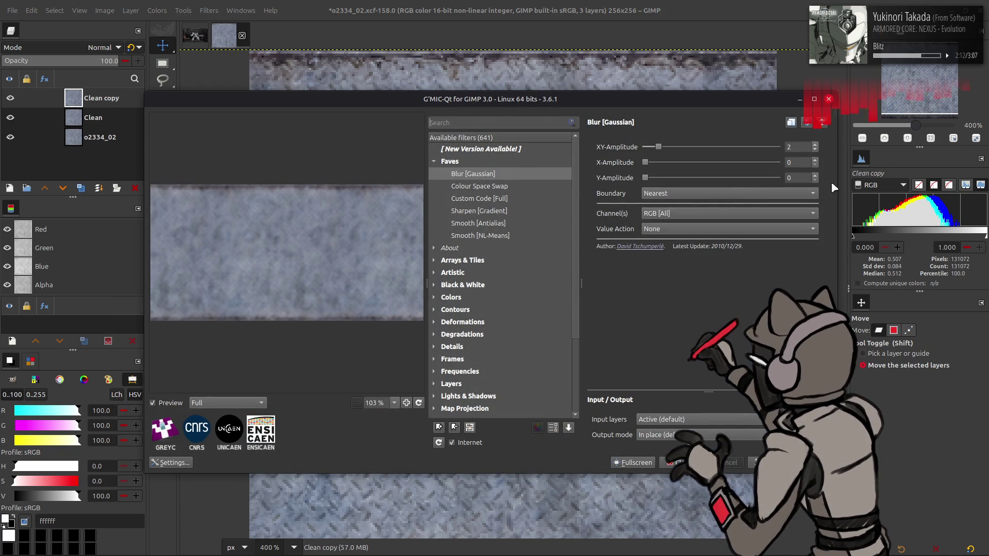
pyautogui.doubleClick(792, 147)
pyautogui.write('1')
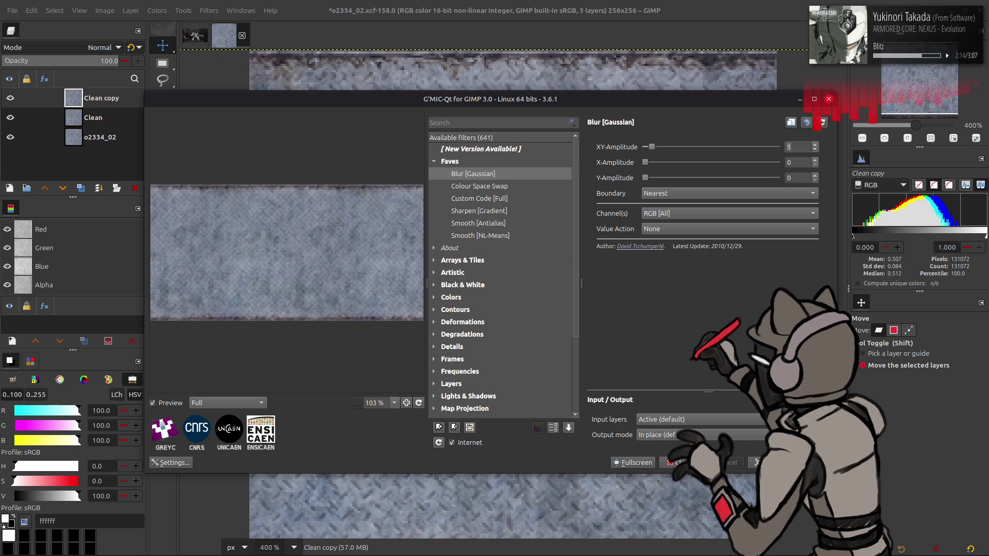
pyautogui.press('Return')
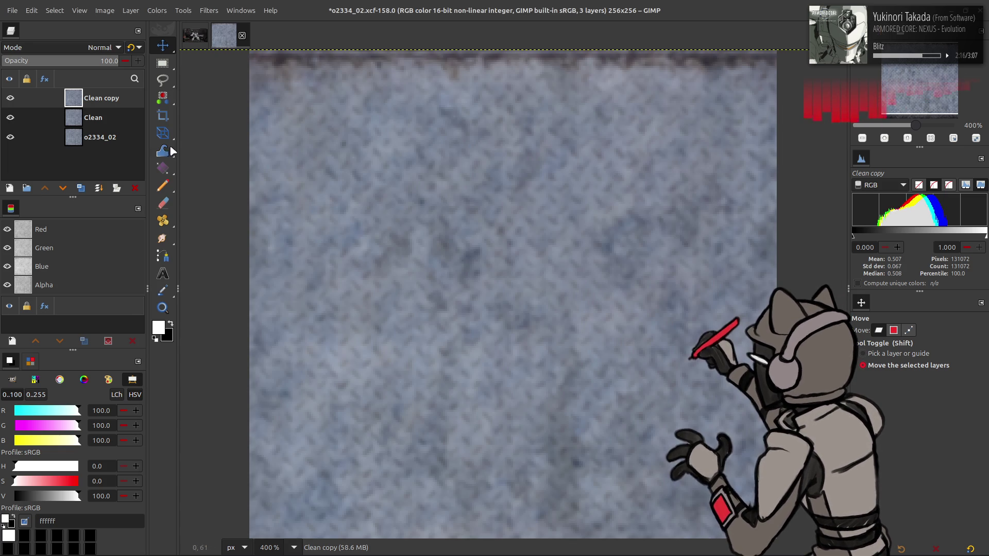
pyautogui.click(93, 117)
pyautogui.click(80, 188)
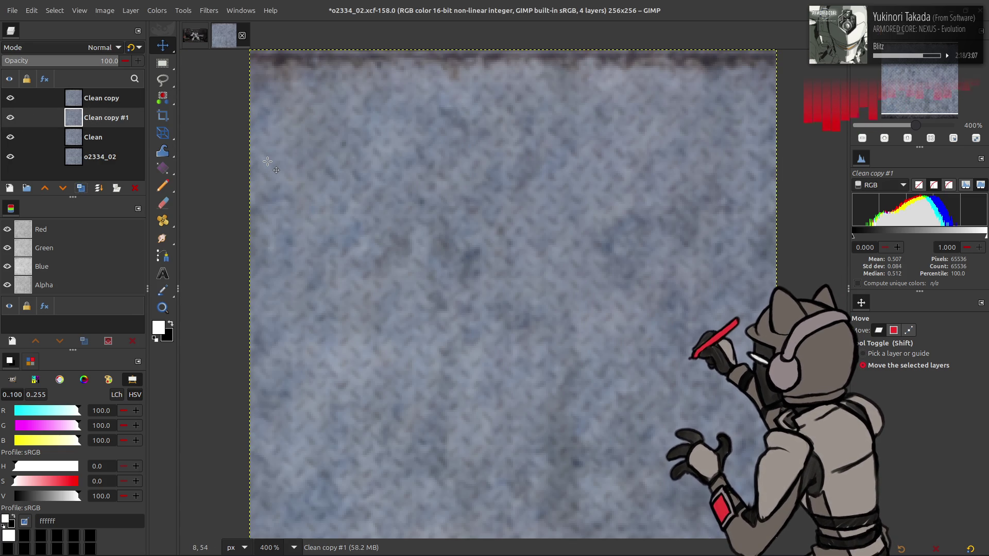
pyautogui.moveTo(105, 117); pyautogui.dragTo(109, 105)
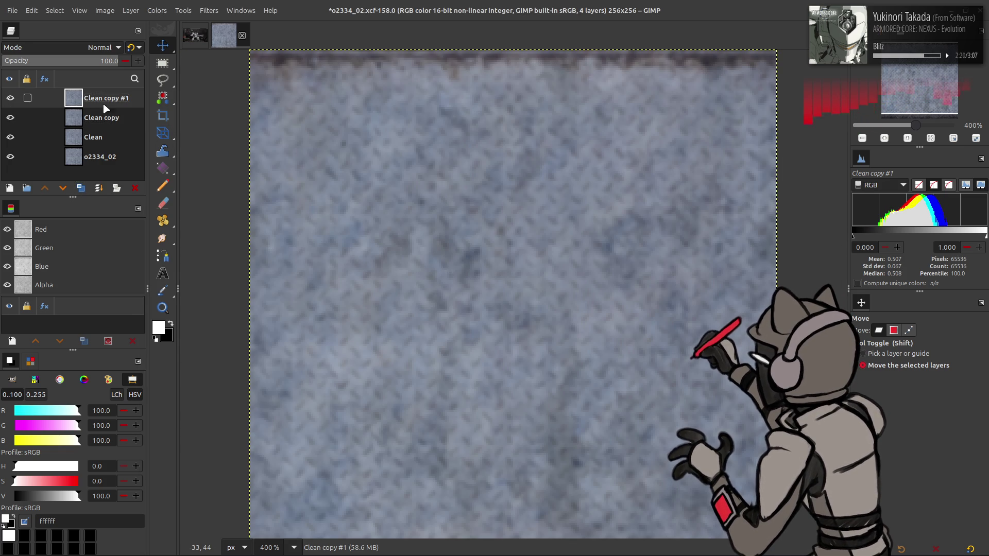
pyautogui.click(96, 118)
pyautogui.rightClick(96, 115)
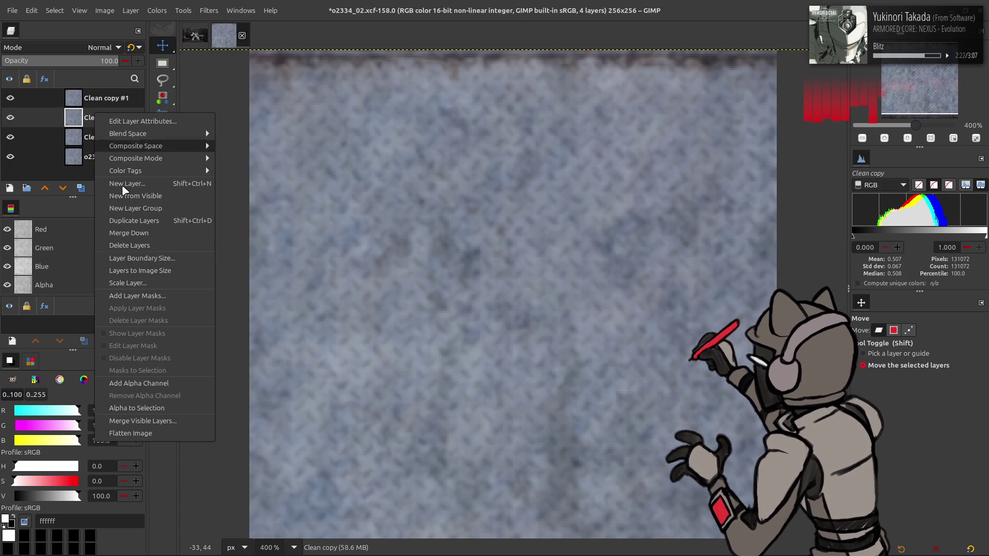
pyautogui.click(160, 271)
# Step: Set Clean copy #1 to Grain extract, merge down, set Grain merge and merge into Clean
pyautogui.click(101, 98)
pyautogui.click(101, 47)
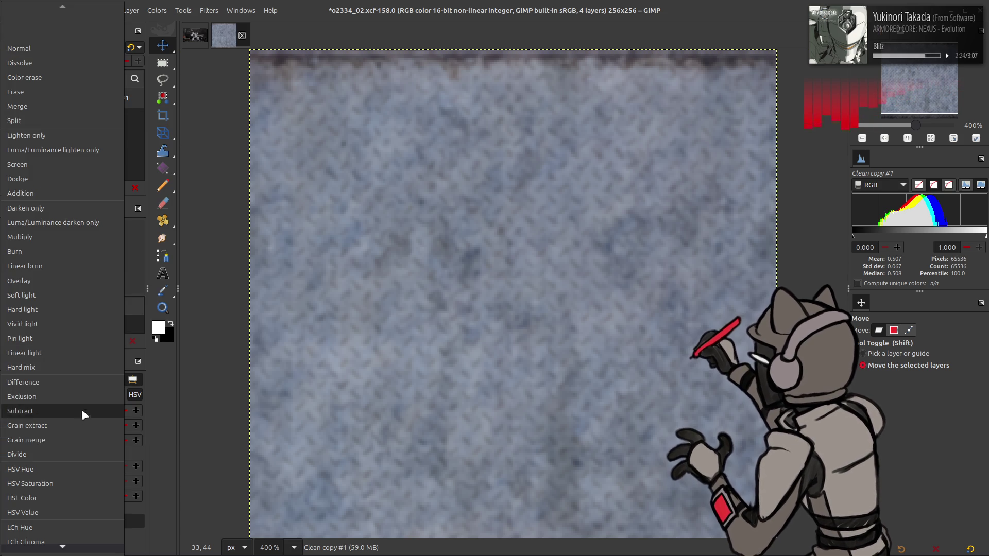
pyautogui.click(81, 425)
pyautogui.hotkey('ctrl', 'm')
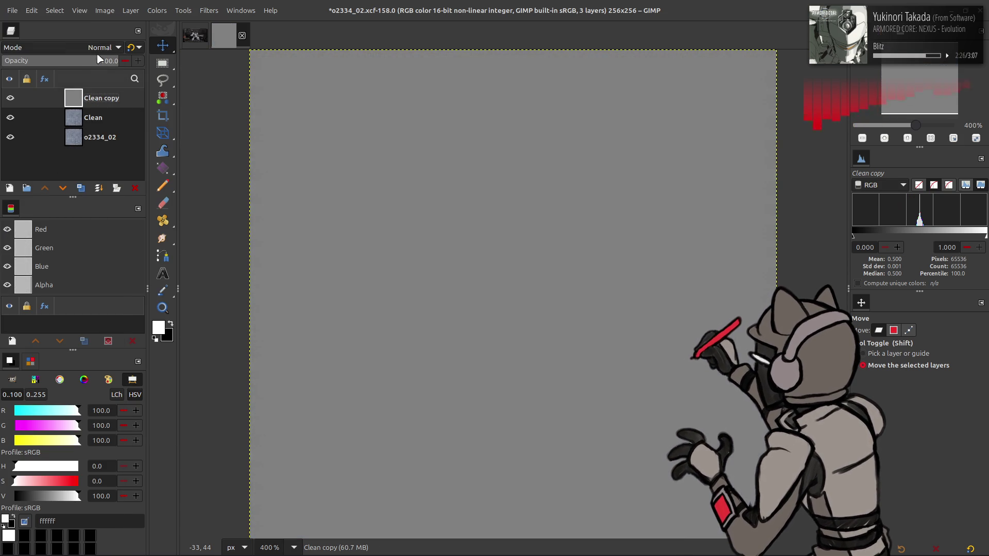
pyautogui.click(100, 47)
pyautogui.click(60, 436)
pyautogui.hotkey('ctrl', 'm')
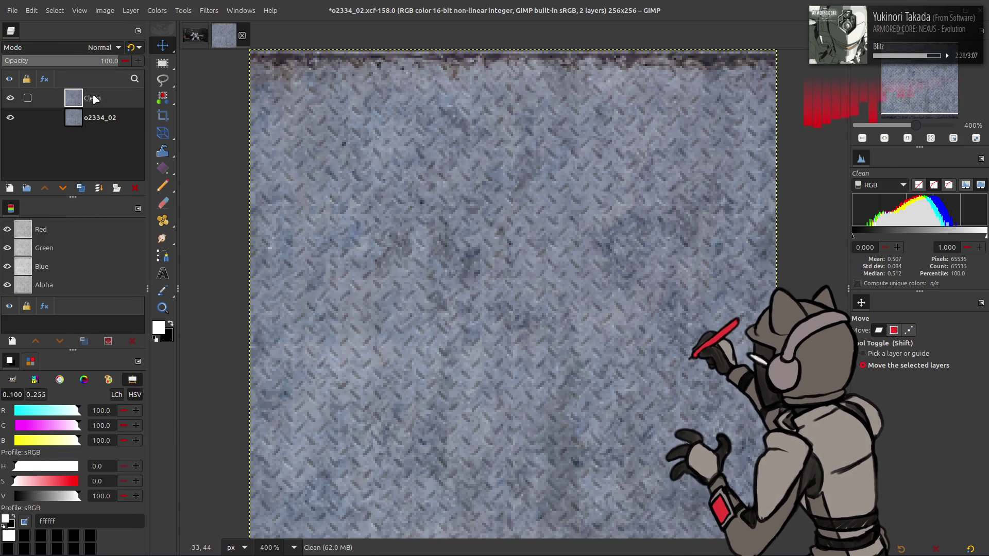
pyautogui.click(133, 10)
pyautogui.moveTo(178, 141)
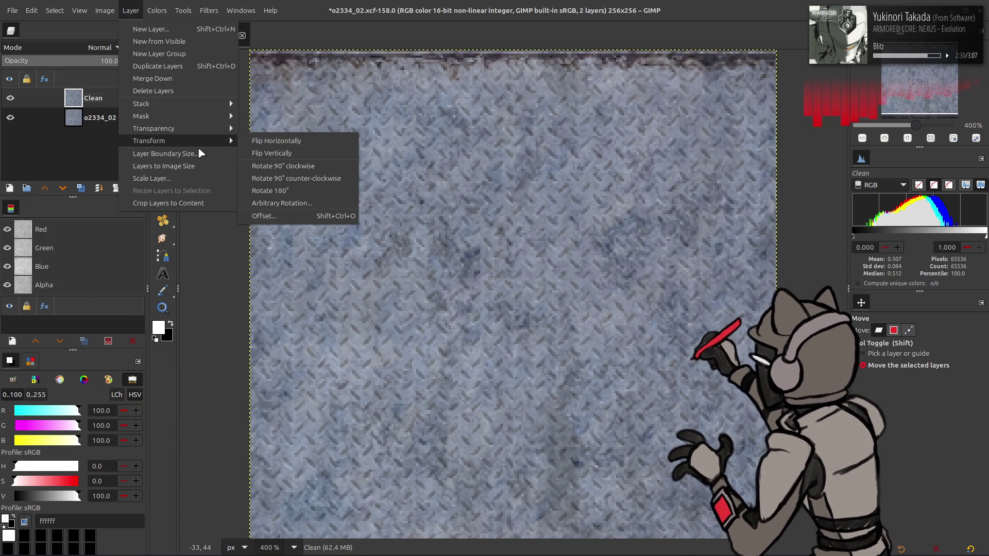
# Step: Cancel a half-width offset on Clean and duplicate the Clean layer instead
pyautogui.click(264, 217)
pyautogui.click(108, 214)
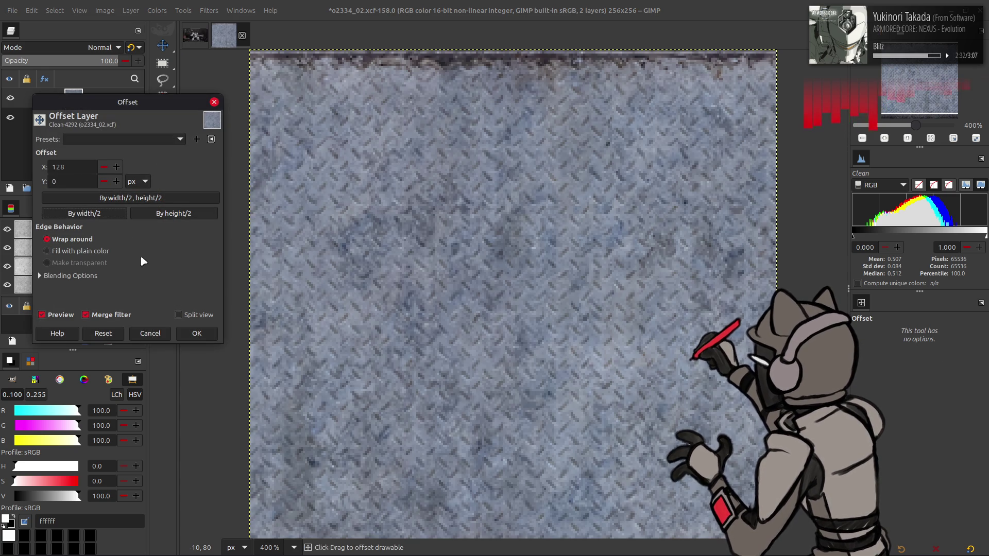
pyautogui.click(150, 333)
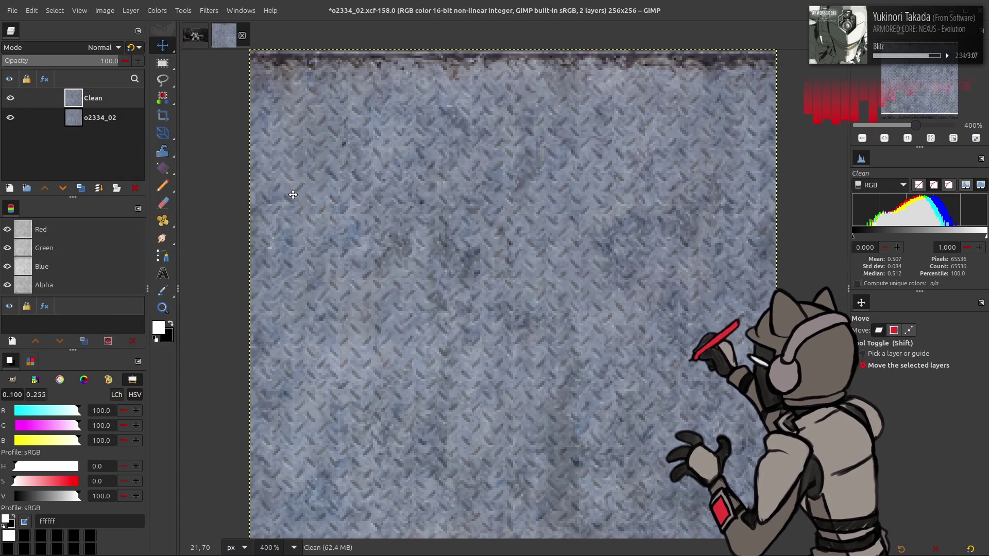
pyautogui.click(131, 10)
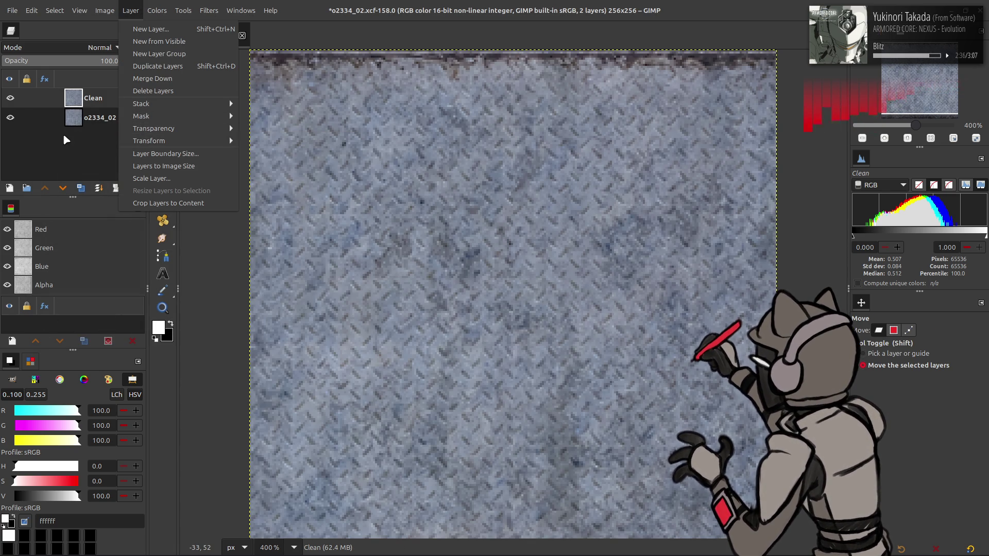
pyautogui.click(81, 189)
# Step: Offset Clean copy by half the image width (128 px) with wrap-around
pyautogui.moveTo(149, 140)
pyautogui.click(131, 10)
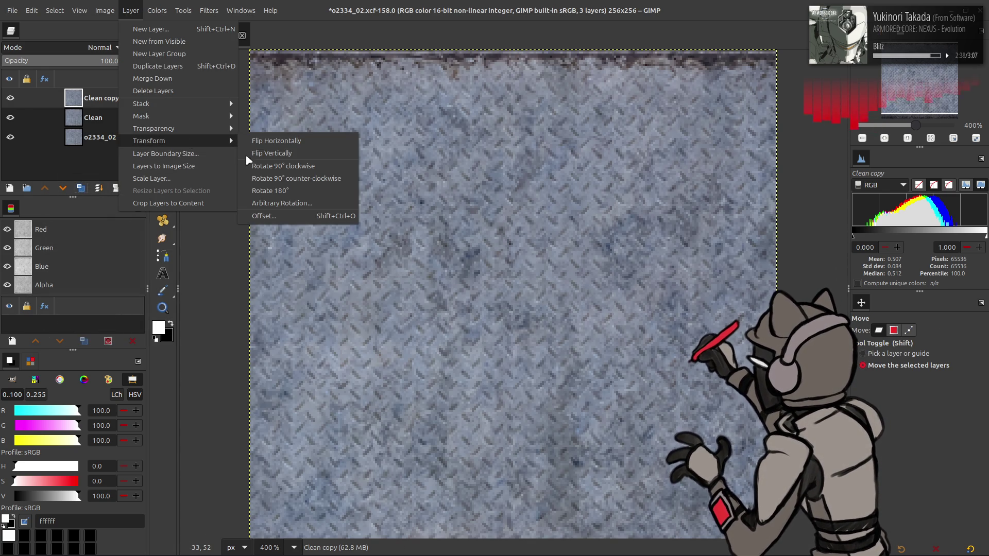
pyautogui.click(294, 216)
pyautogui.click(83, 212)
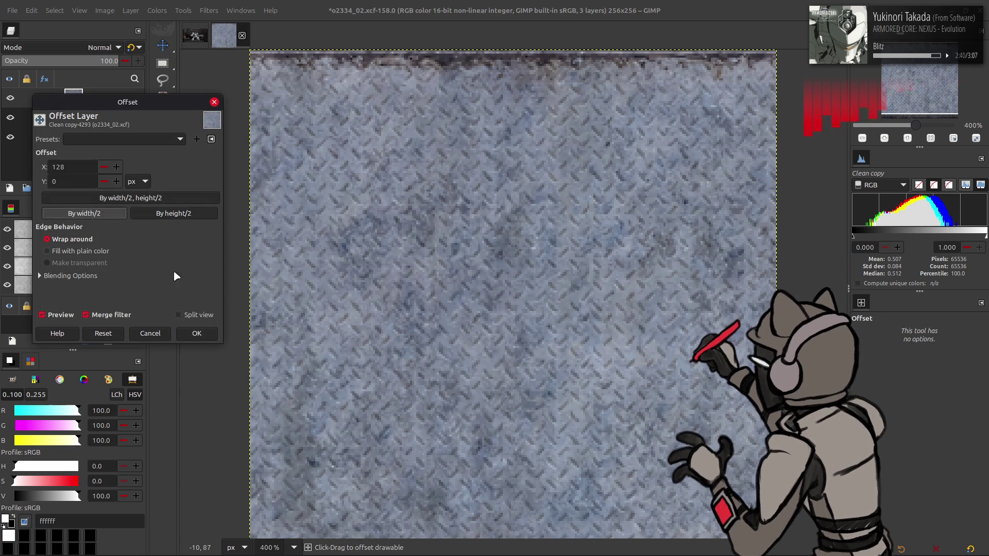
pyautogui.click(197, 334)
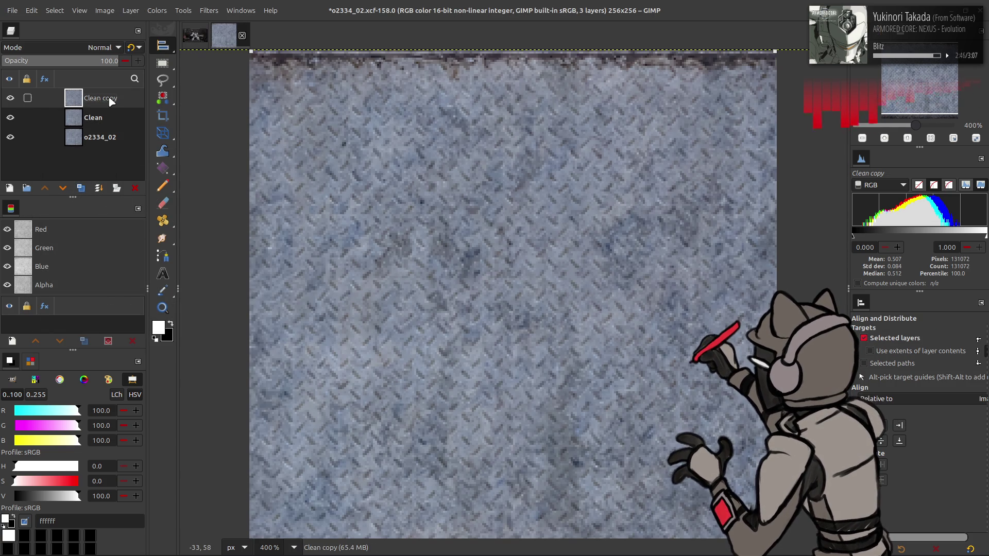
# Step: Duplicate Clean copy and soften the new Clean copy #1 with a G'MIC Gaussian blur
pyautogui.click(80, 188)
pyautogui.click(209, 11)
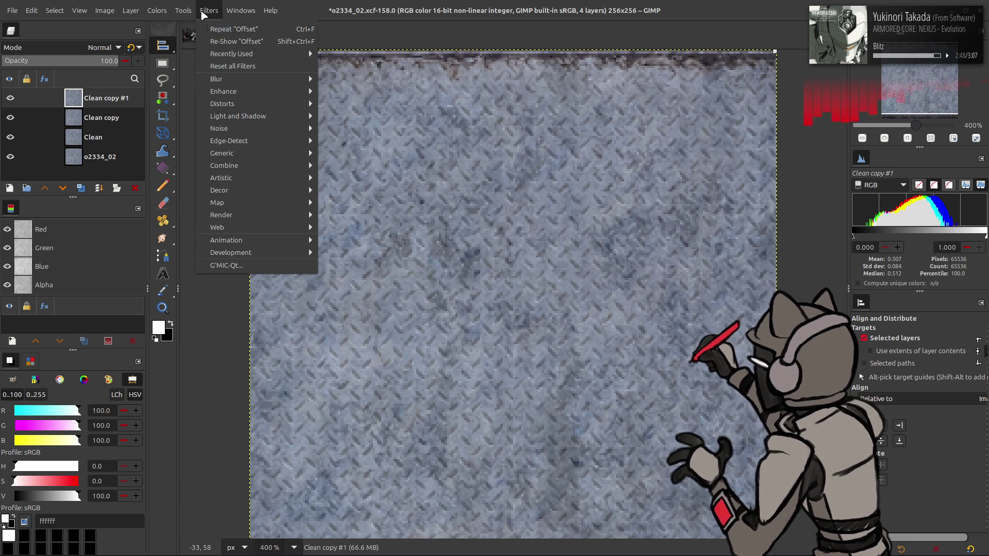
pyautogui.click(232, 265)
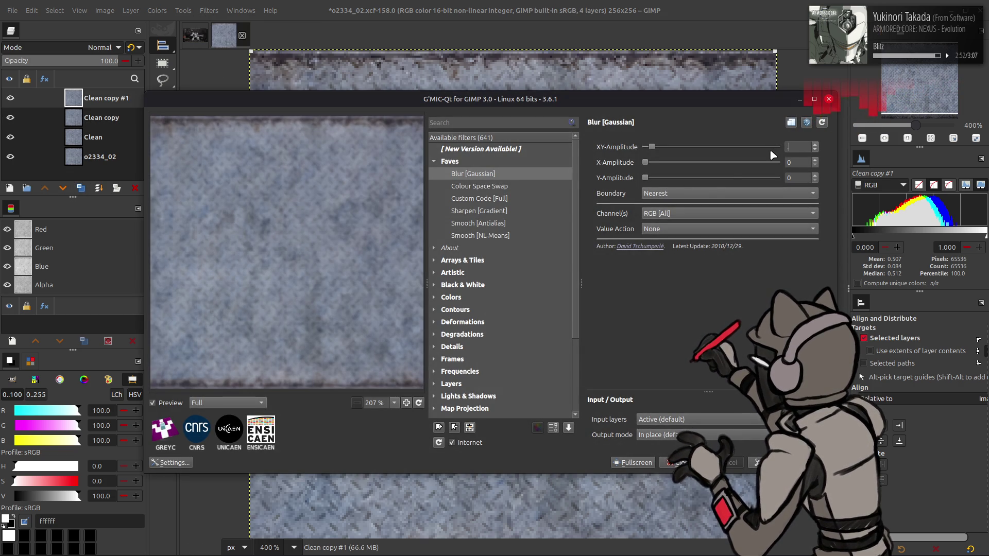
pyautogui.click(684, 462)
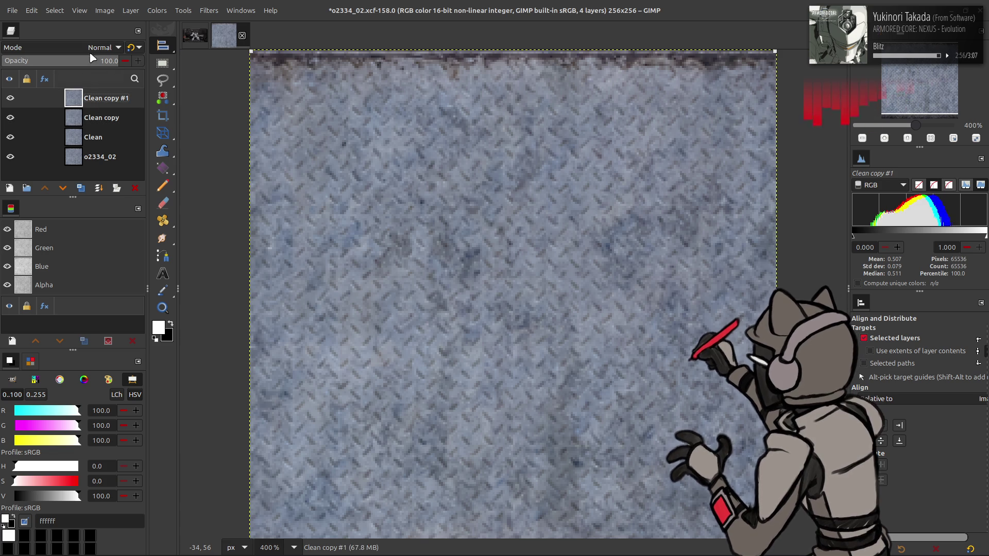
# Step: Set Clean copy #1 to Grain extract and merge it down into Clean copy
pyautogui.click(101, 117)
pyautogui.rightClick(100, 118)
pyautogui.click(136, 263)
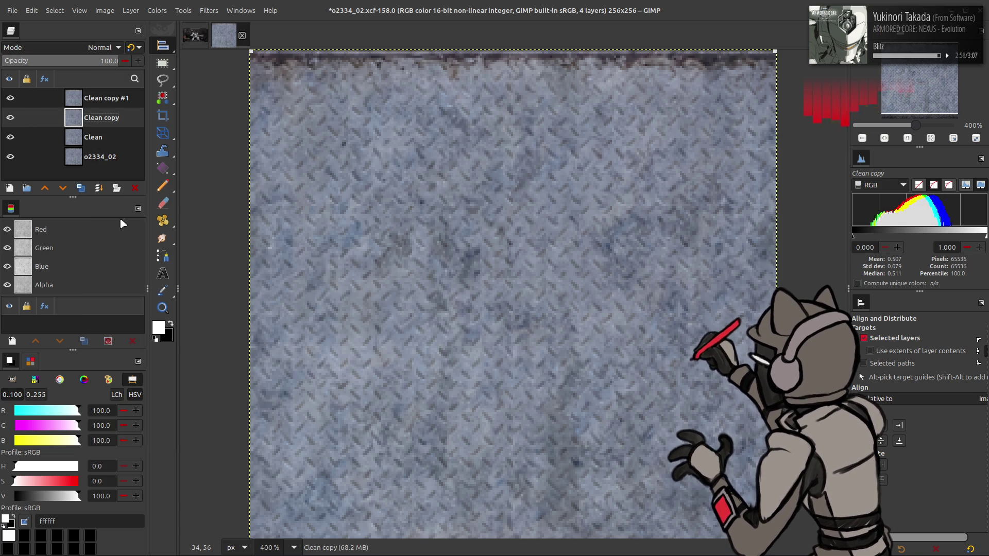
pyautogui.click(101, 98)
pyautogui.click(92, 48)
pyautogui.click(67, 425)
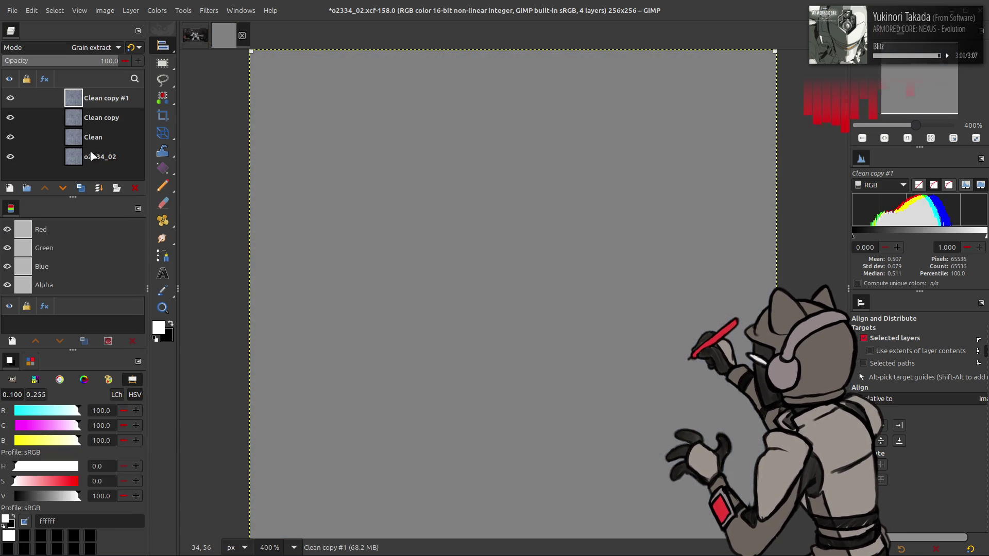
pyautogui.rightClick(95, 92)
pyautogui.click(136, 237)
# Step: Set Clean copy to Grain merge and merge it down into Clean, leaving two layers
pyautogui.click(87, 47)
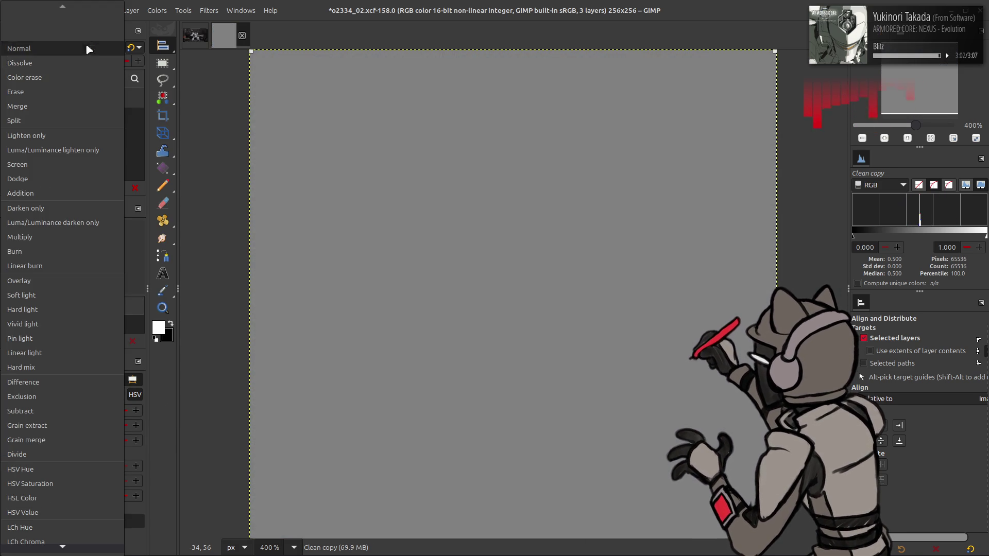
pyautogui.click(69, 439)
pyautogui.hotkey('ctrl', 'e')
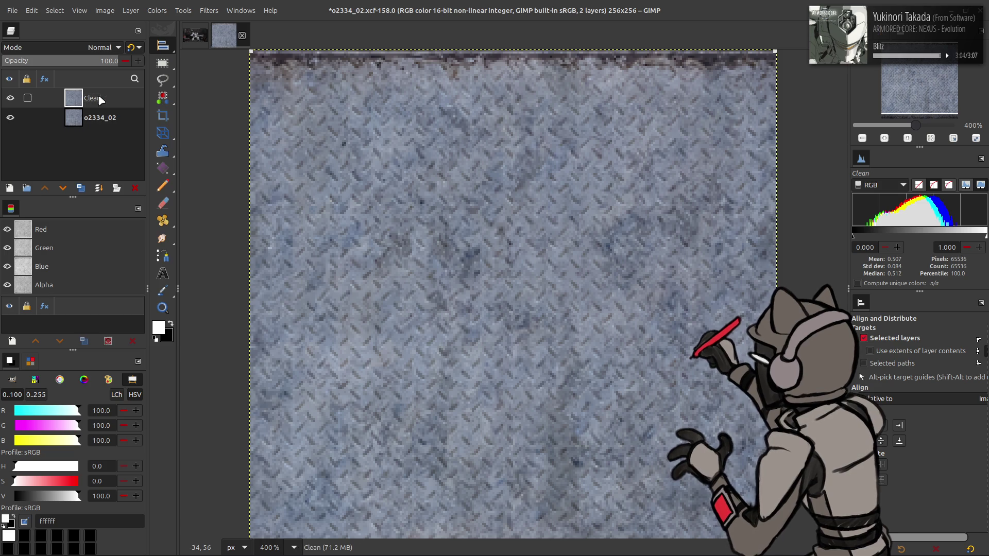
pyautogui.click(131, 11)
pyautogui.click(251, 216)
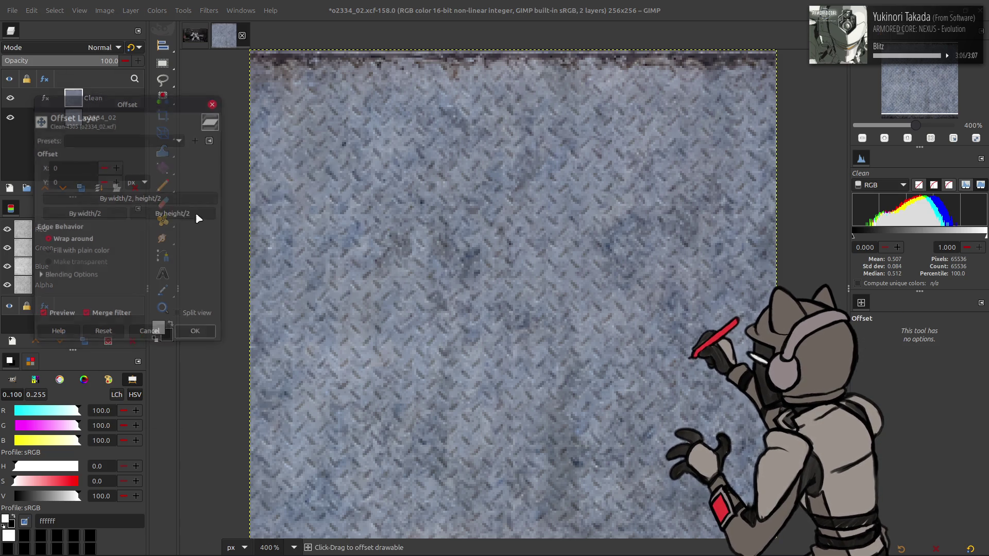
# Step: Offset Clean by half its width, duplicate it and blur the copy with G'MIC
pyautogui.click(114, 215)
pyautogui.click(197, 334)
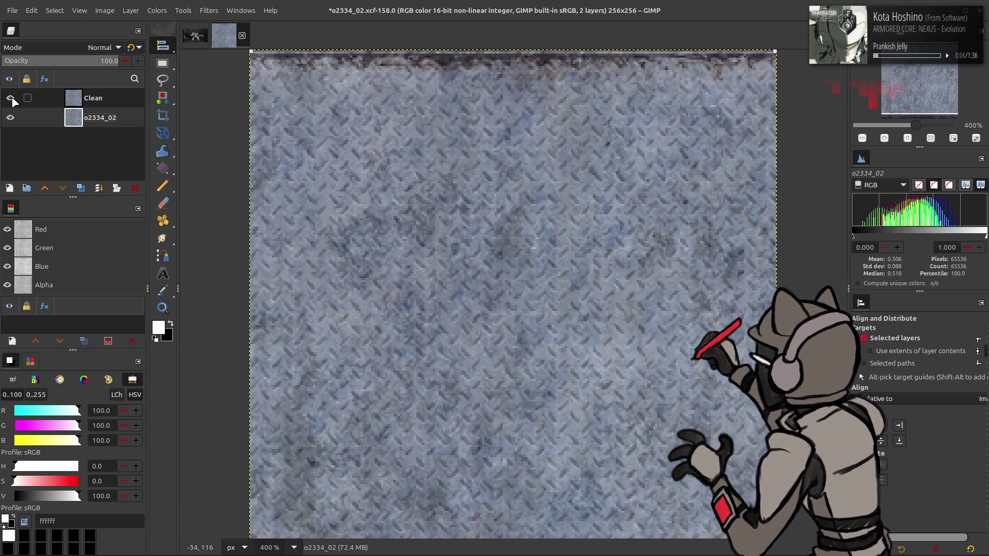
pyautogui.click(92, 98)
pyautogui.click(80, 188)
pyautogui.click(208, 10)
pyautogui.click(224, 257)
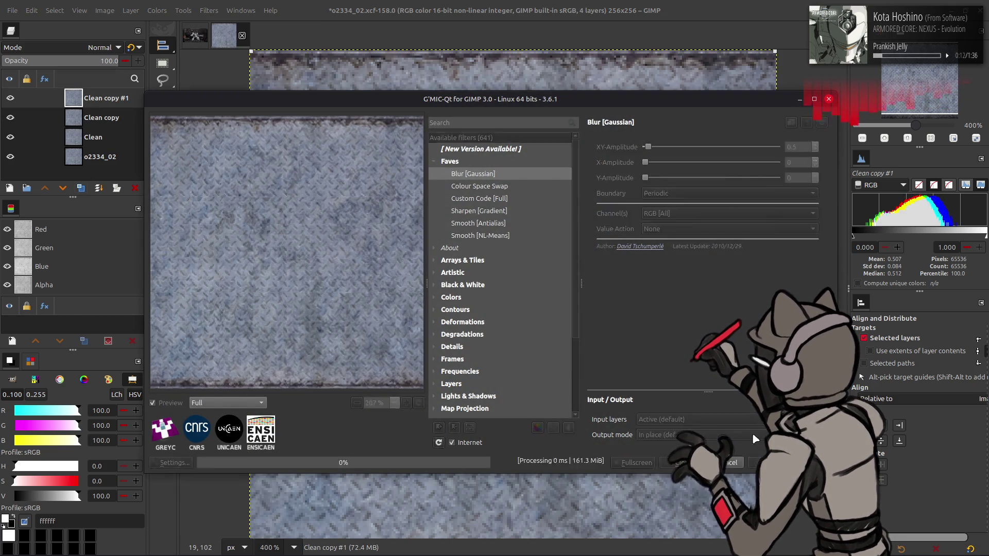
pyautogui.click(758, 463)
# Step: Bake the detail back in: Grain extract merged into Clean copy, Grain merge merged into Clean
pyautogui.click(93, 48)
pyautogui.click(67, 431)
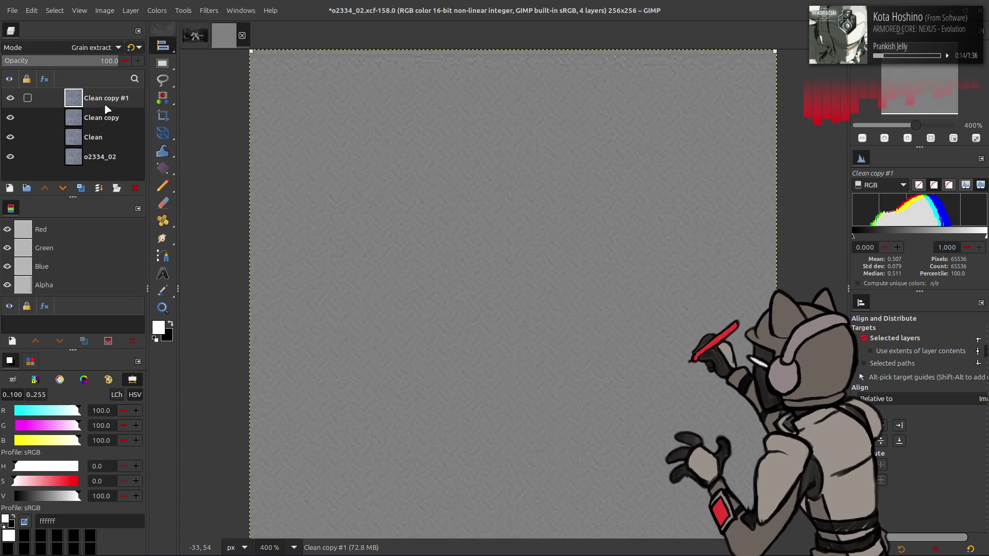
pyautogui.rightClick(106, 111)
pyautogui.click(148, 224)
pyautogui.click(93, 47)
pyautogui.click(84, 440)
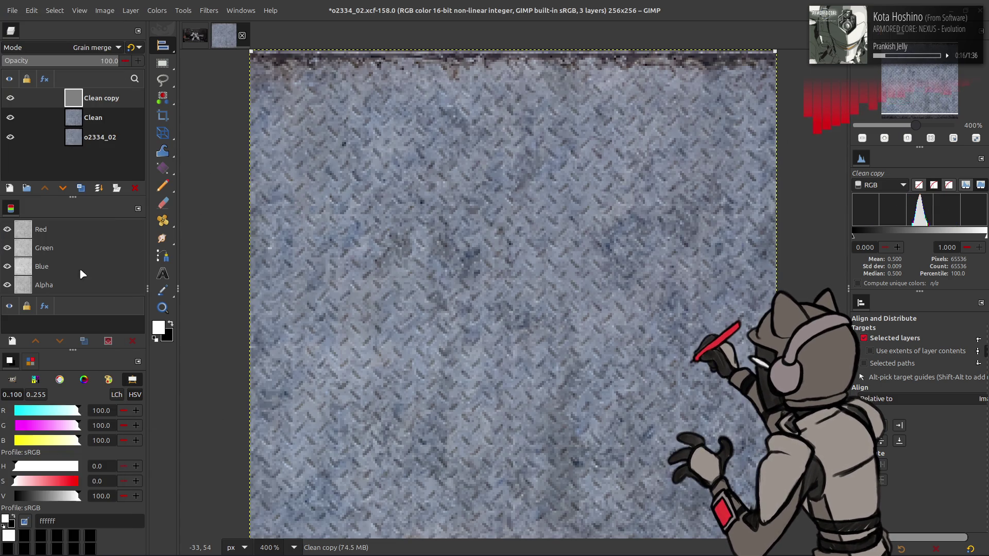
pyautogui.hotkey('ctrl', 'm')
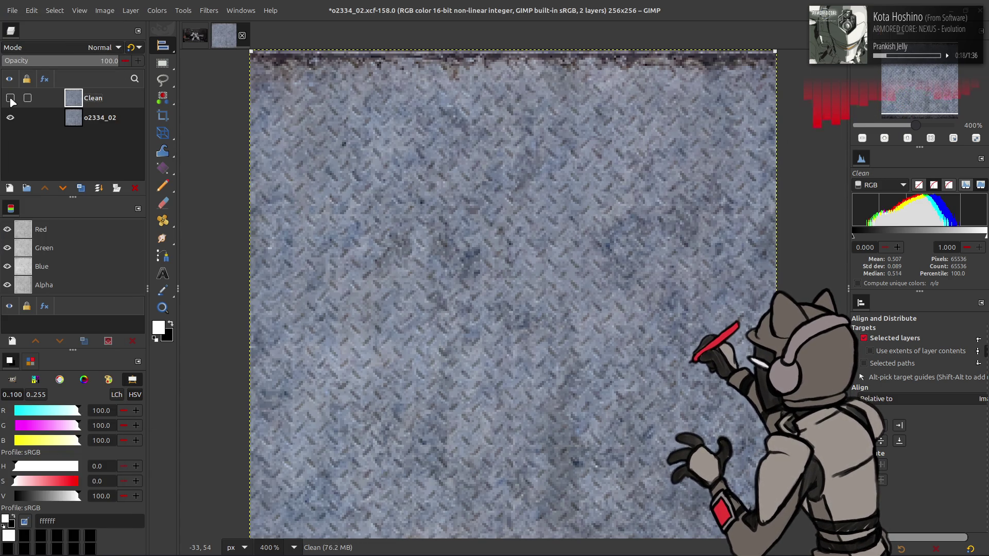
# Step: Save the image and hide the original o2334_02 layer
pyautogui.hotkey('ctrl', 's')
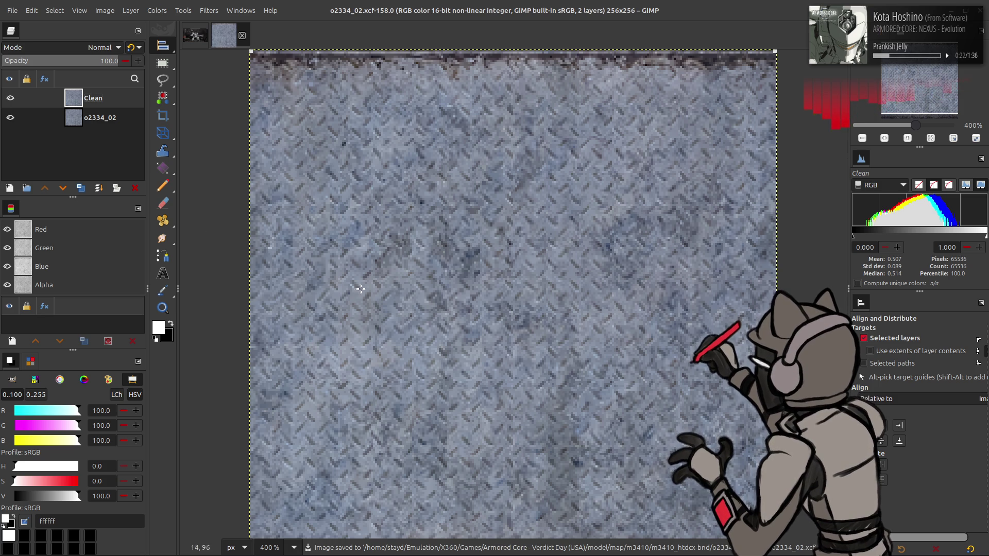
pyautogui.press('m')
pyautogui.click(10, 117)
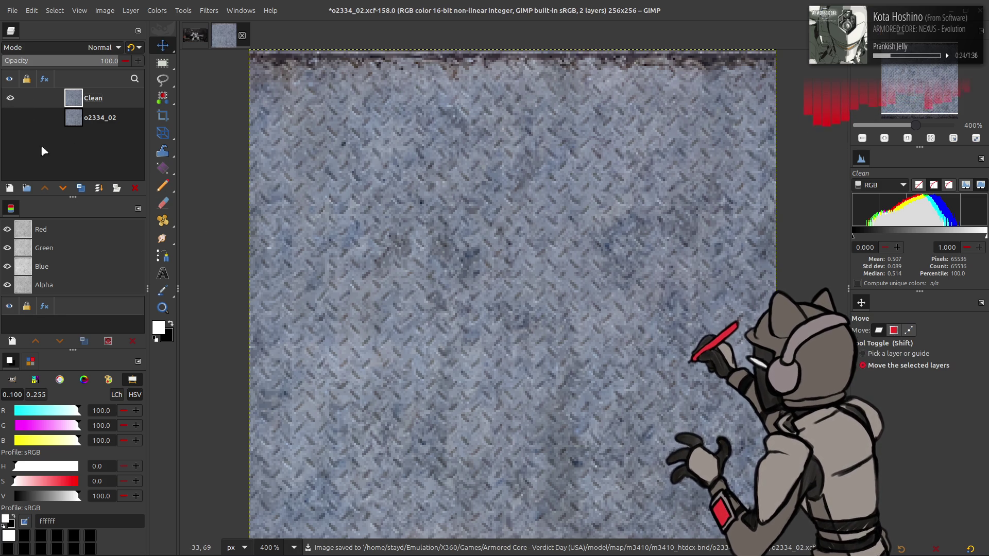
# Step: Duplicate Clean and give the copy a bluish steel tint with the Blue Hue -30 Hue-Saturation preset
pyautogui.click(80, 190)
pyautogui.click(155, 11)
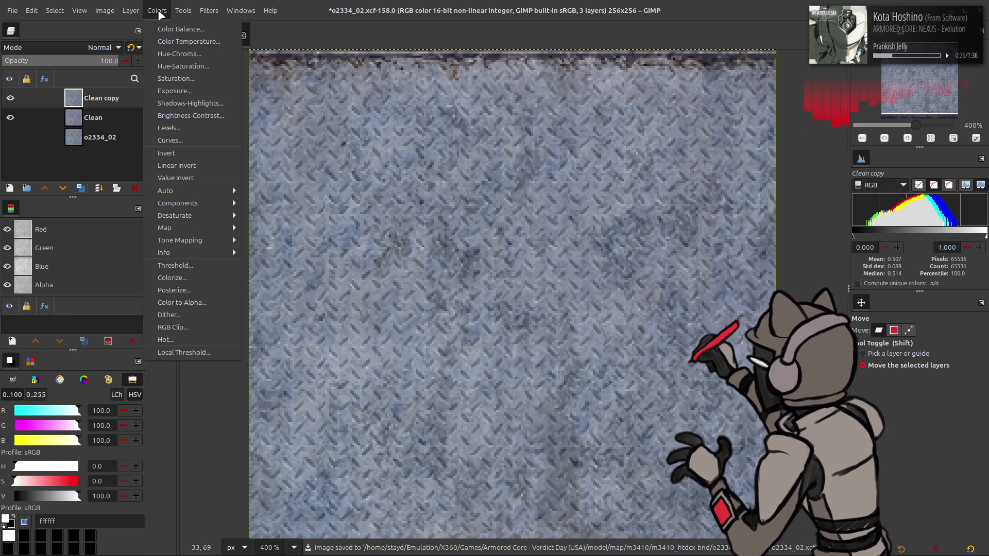
pyautogui.click(183, 66)
pyautogui.click(131, 189)
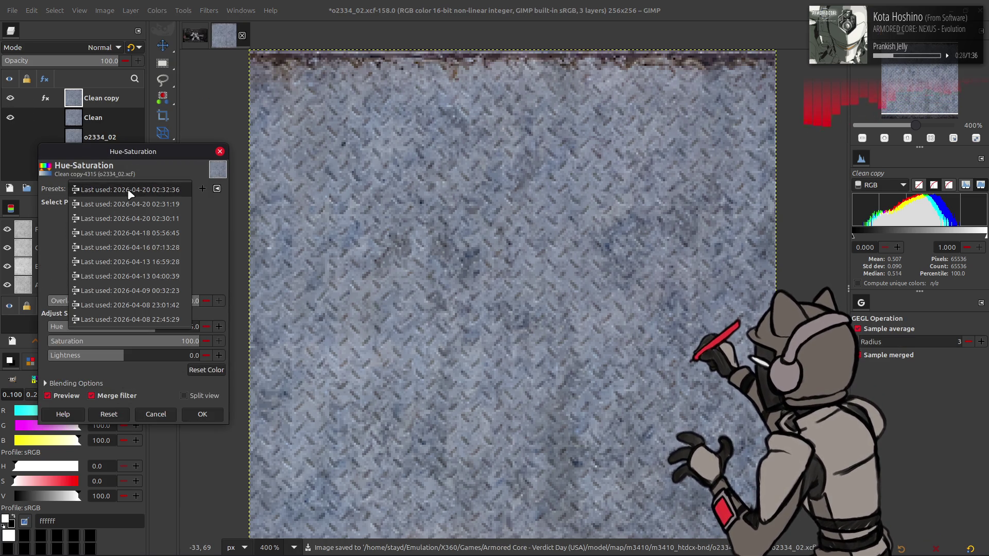
pyautogui.click(130, 197)
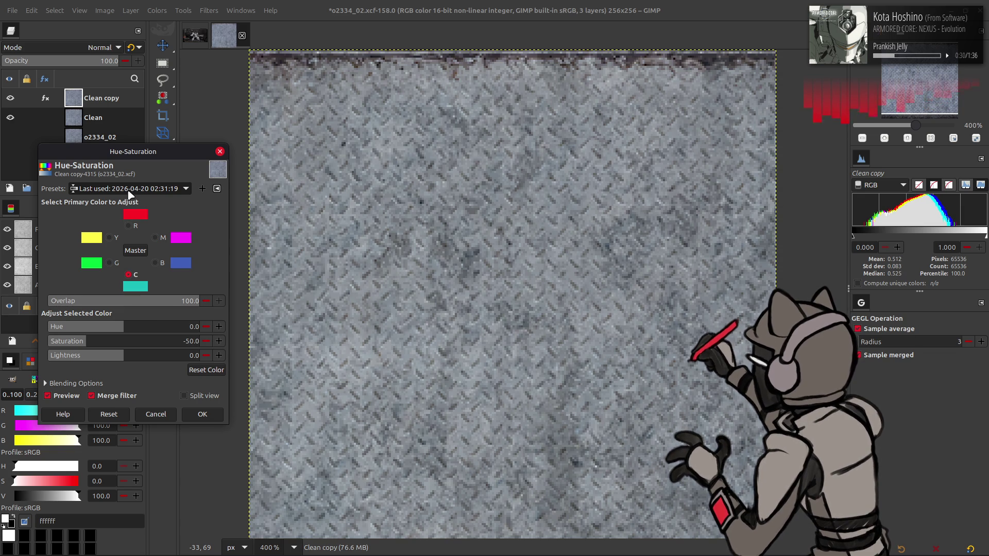
pyautogui.scroll(-1, 129, 195)
pyautogui.scroll(-1, 129, 196)
pyautogui.scroll(1, 129, 195)
pyautogui.scroll(1, 129, 195)
pyautogui.scroll(1, 129, 195)
pyautogui.scroll(1, 129, 195)
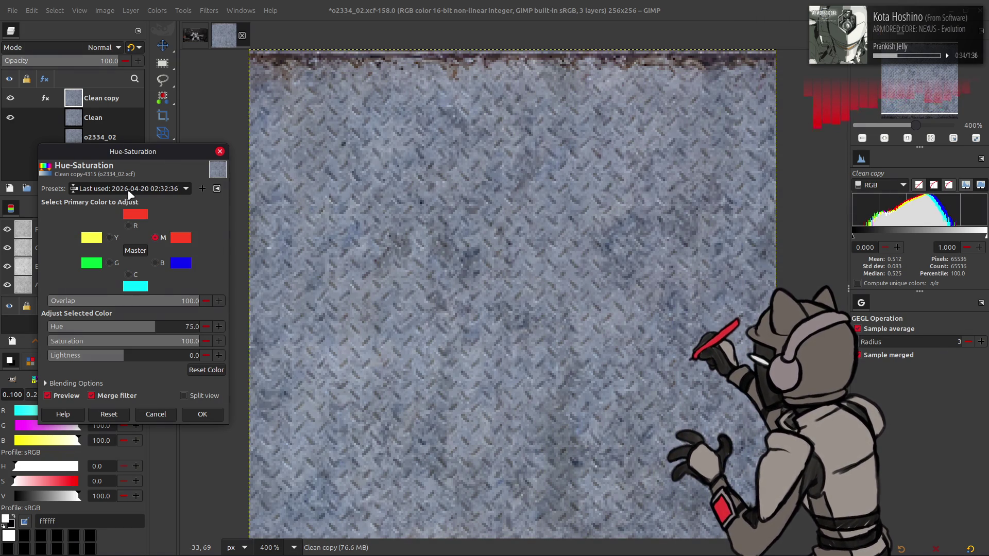
pyautogui.scroll(-1, 129, 196)
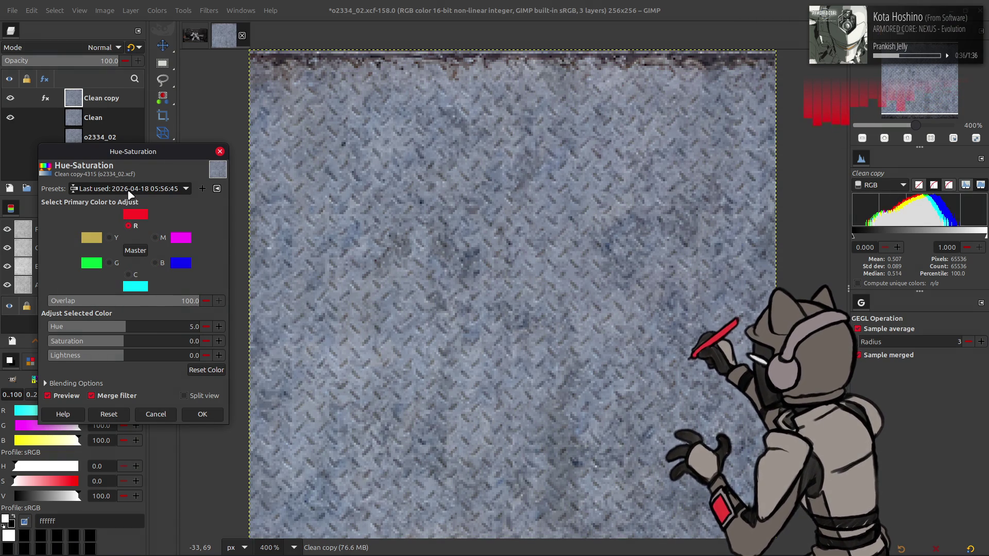
pyautogui.scroll(1, 129, 196)
pyautogui.scroll(1, 130, 195)
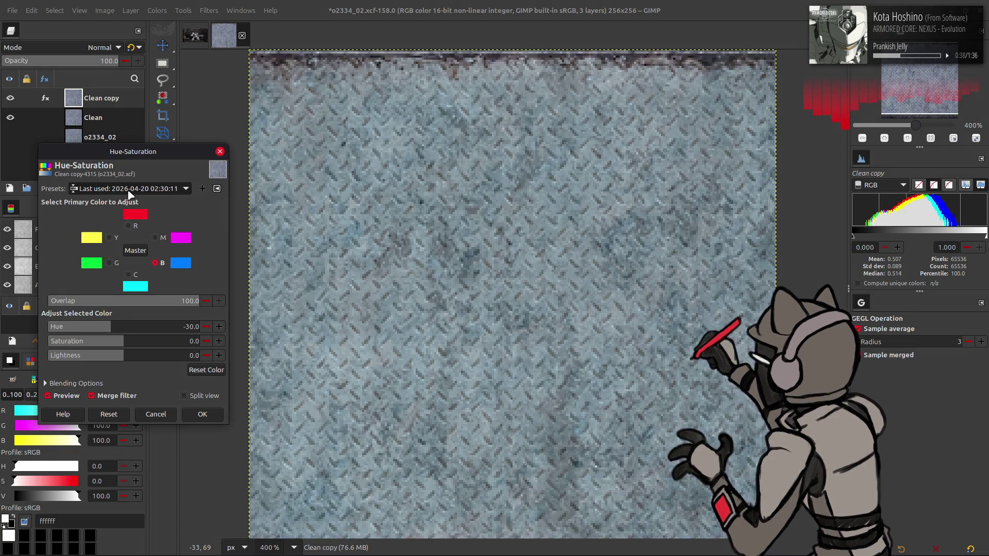
pyautogui.scroll(1, 129, 194)
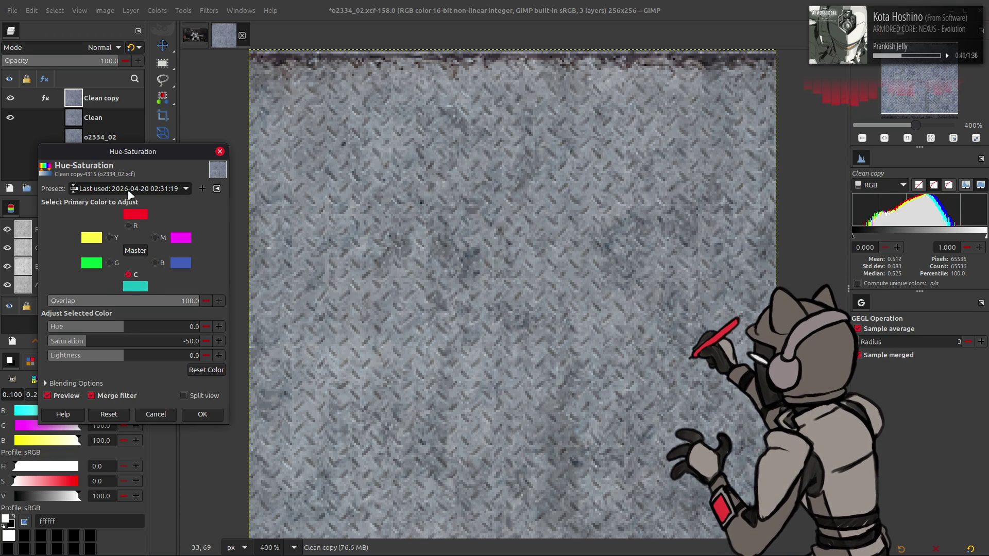
pyautogui.scroll(-1, 129, 194)
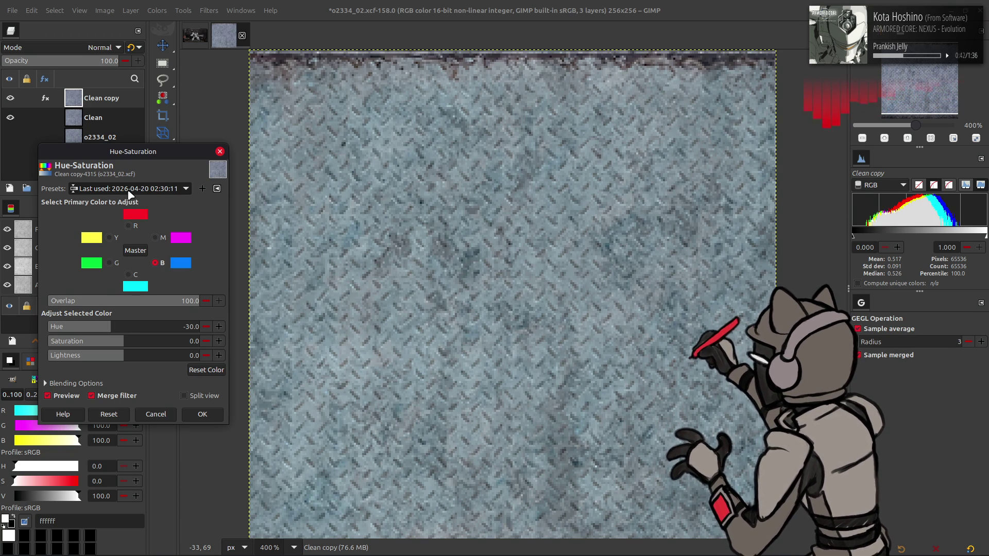
pyautogui.click(200, 412)
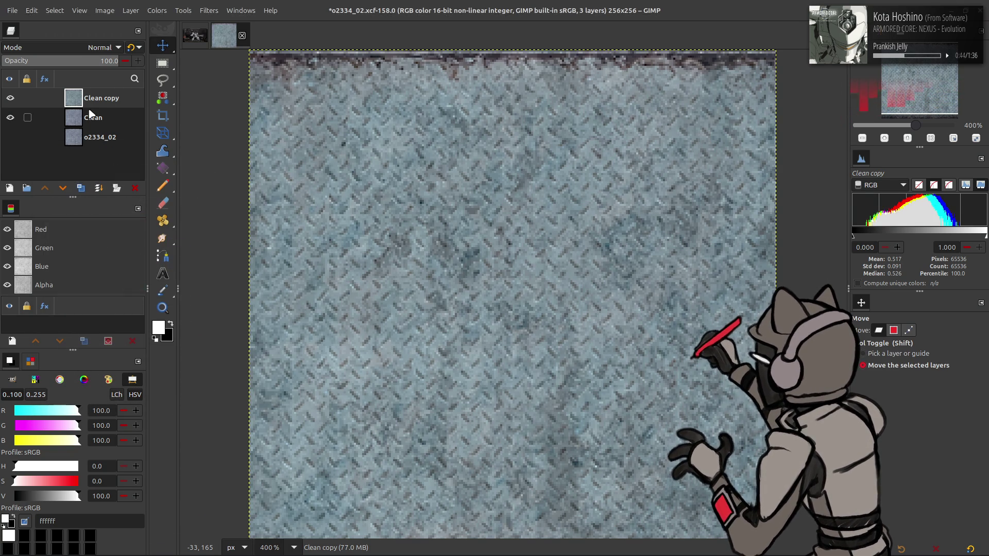
# Step: Trial a desaturated duplicate blended with LCh Chroma over Clean copy, then undo it
pyautogui.click(81, 188)
pyautogui.hotkey('ctrl', 'f')
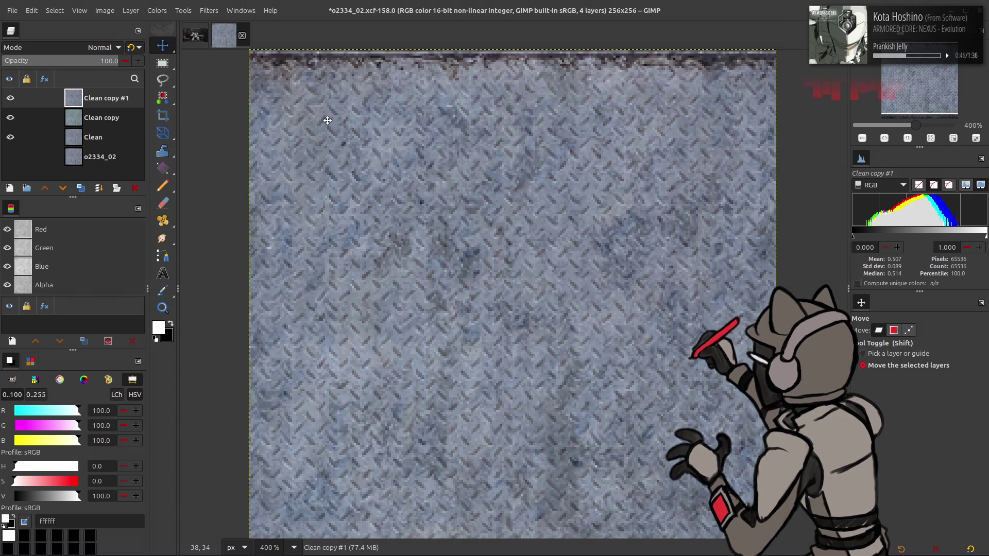
pyautogui.hotkey('shift', 'ctrl', 'f')
pyautogui.scroll(-1, 133, 193)
pyautogui.scroll(-1, 133, 193)
pyautogui.scroll(1, 134, 193)
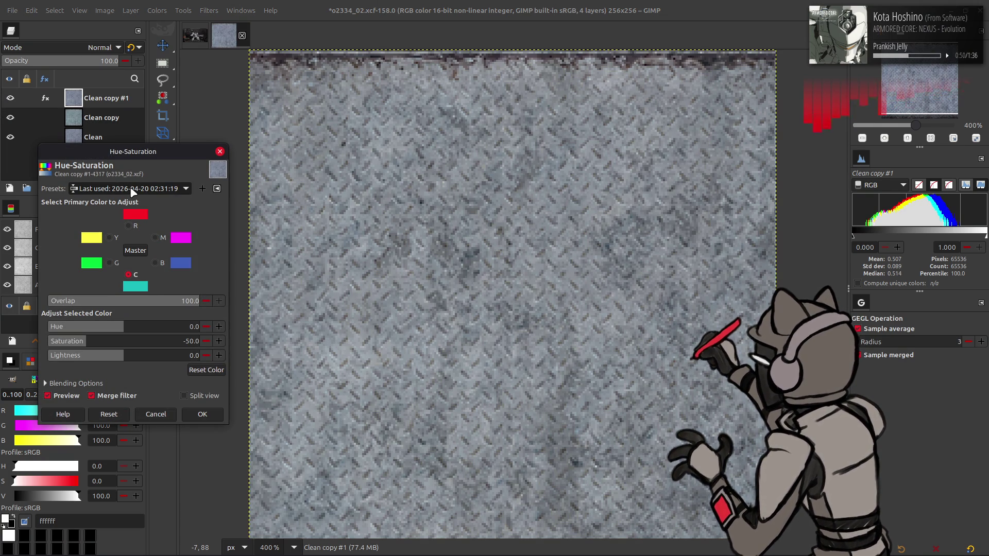
pyautogui.click(203, 414)
pyautogui.click(101, 48)
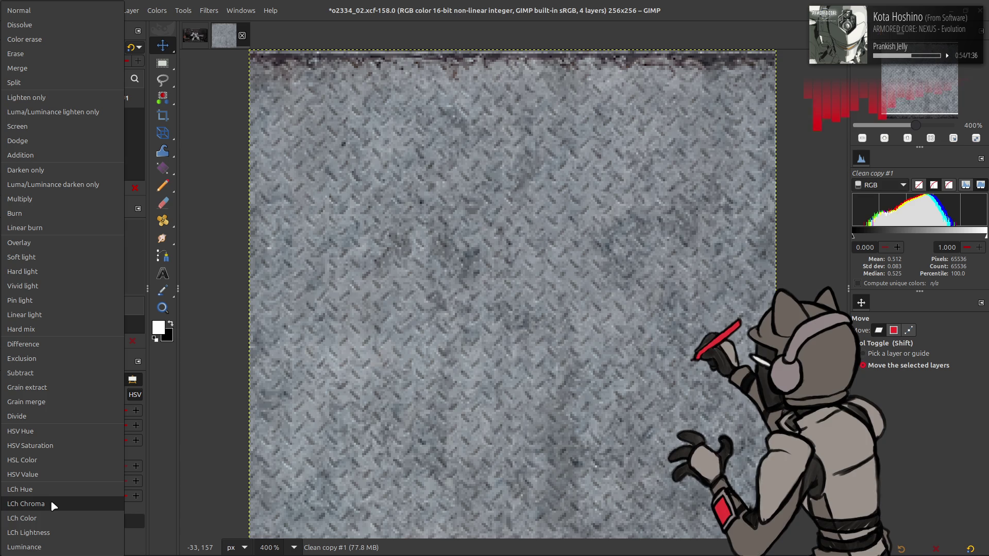
pyautogui.click(48, 518)
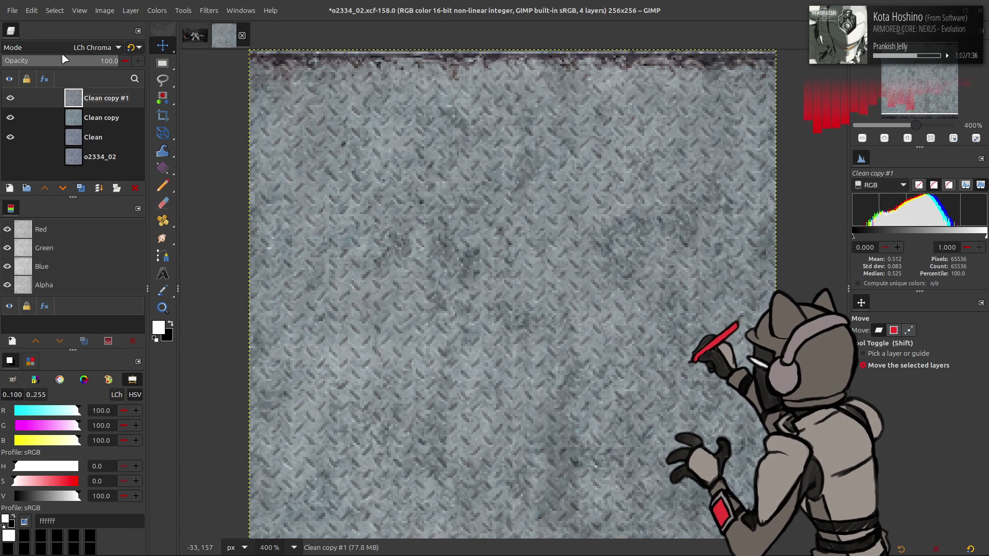
pyautogui.hotkey('ctrl', 'z')
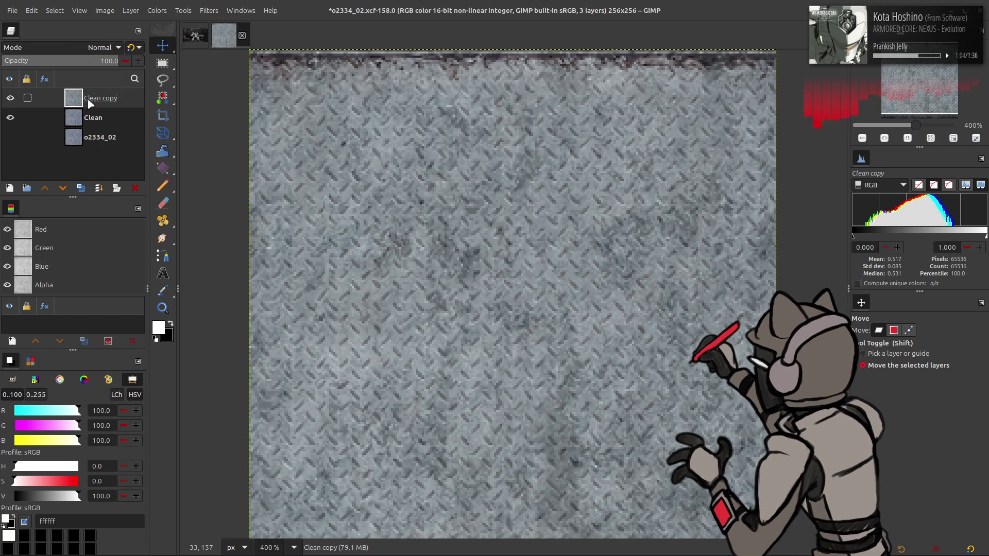
# Step: Duplicate Clean copy again, apply the magenta hue-shift preset and blend it with HSV Value
pyautogui.click(82, 188)
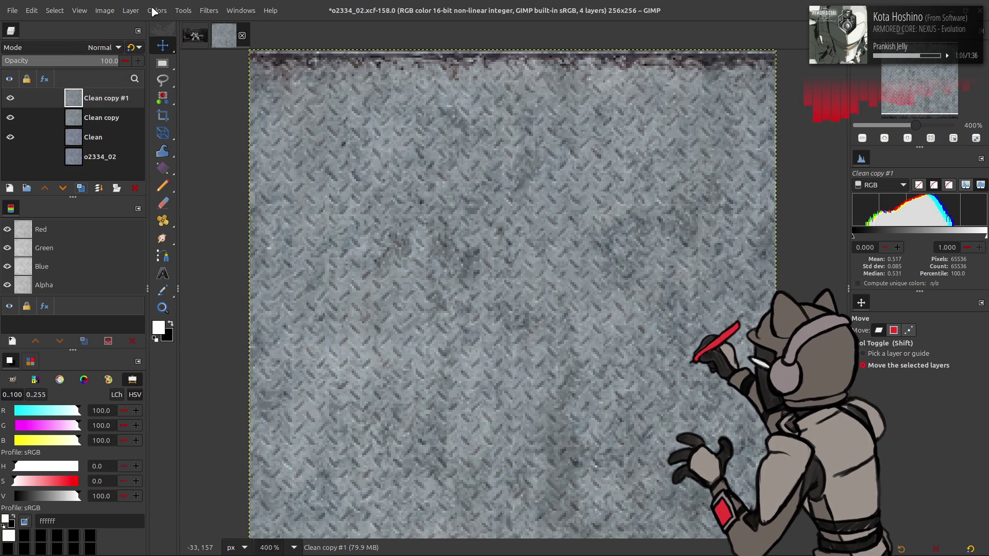
pyautogui.click(156, 11)
pyautogui.click(177, 67)
pyautogui.click(127, 191)
pyautogui.press('Down')
pyautogui.press('Down')
pyautogui.press('Return')
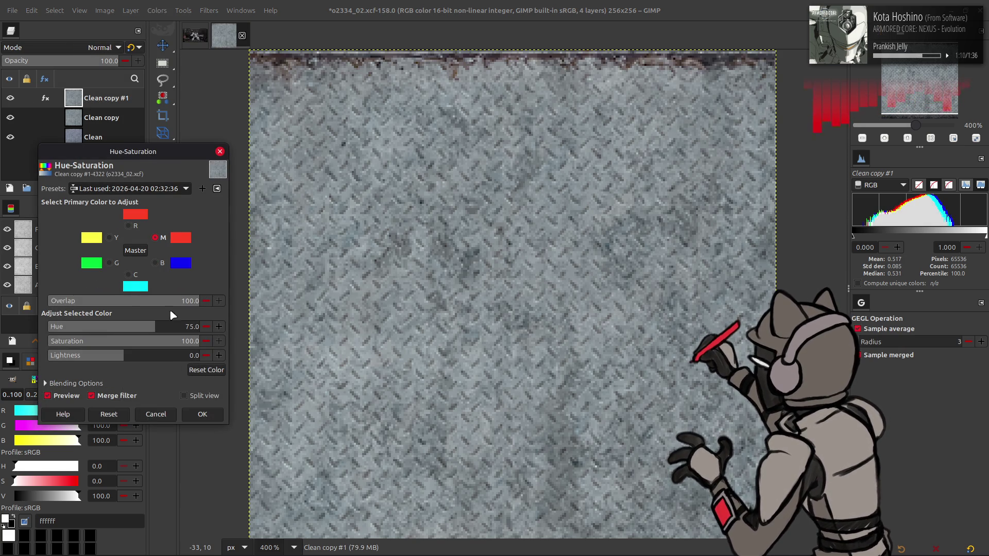
pyautogui.click(203, 415)
pyautogui.click(100, 46)
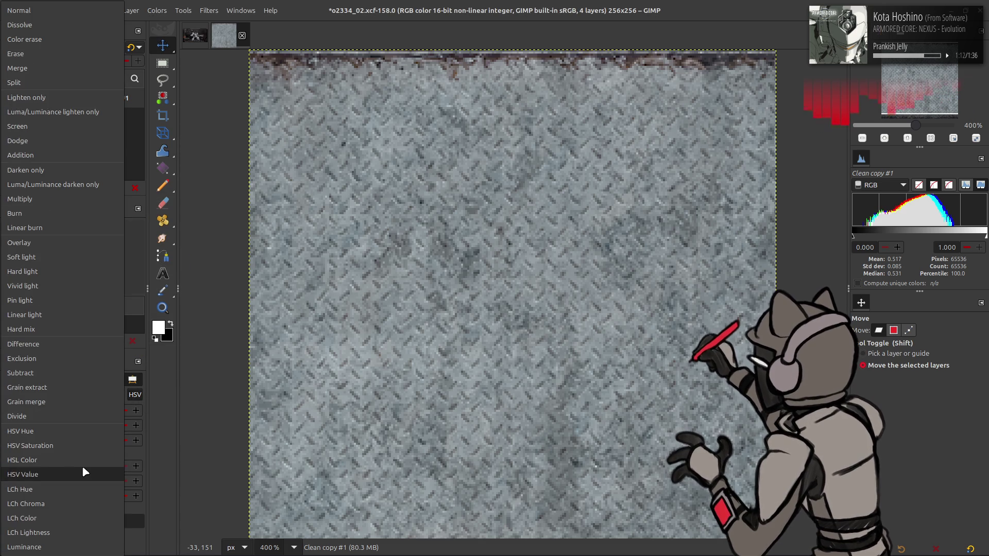
pyautogui.click(64, 525)
# Step: Merge the copy down, rename the result Recolor, compare visibility and duplicate Recolor
pyautogui.rightClick(99, 105)
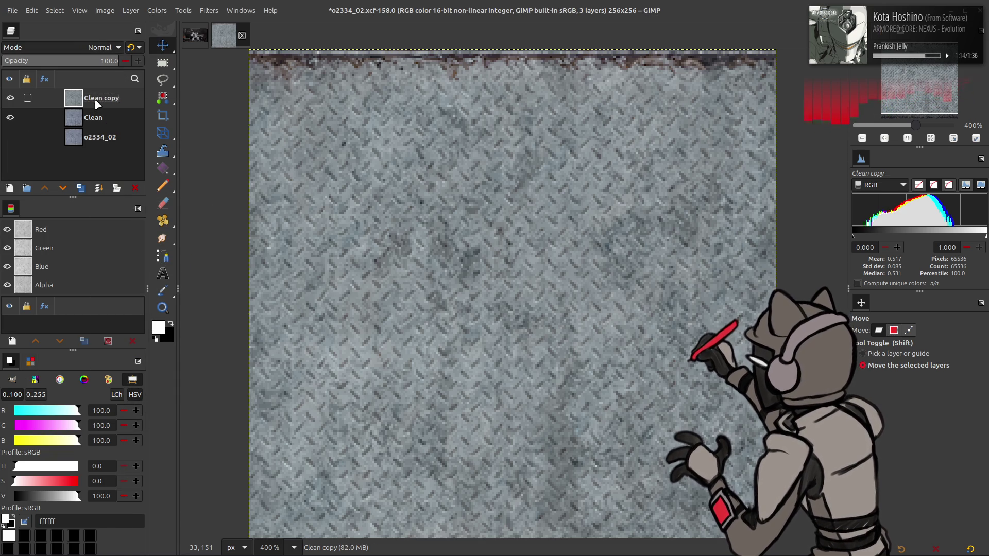
pyautogui.click(116, 247)
pyautogui.doubleClick(100, 98)
pyautogui.write('Recolor')
pyautogui.press('Return')
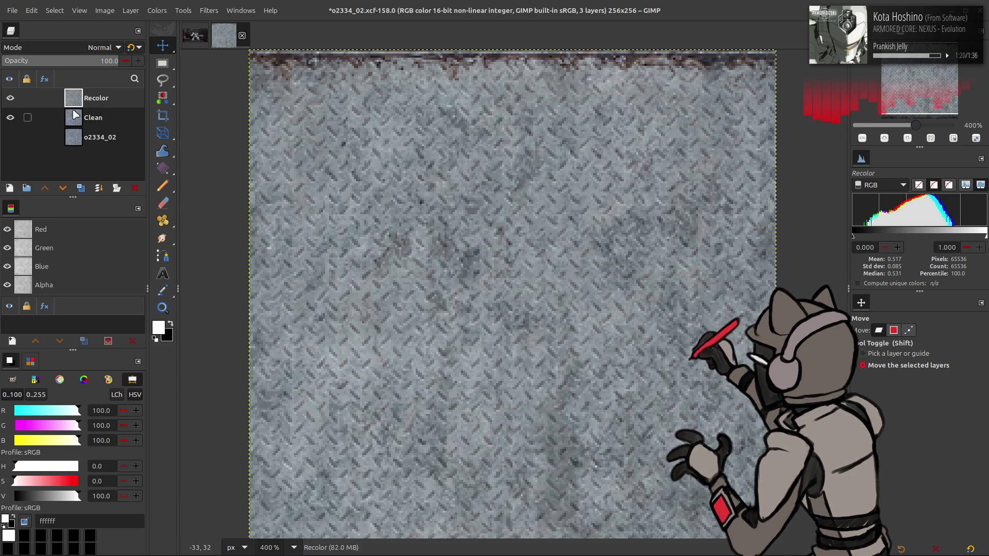
pyautogui.click(10, 97)
pyautogui.click(10, 98)
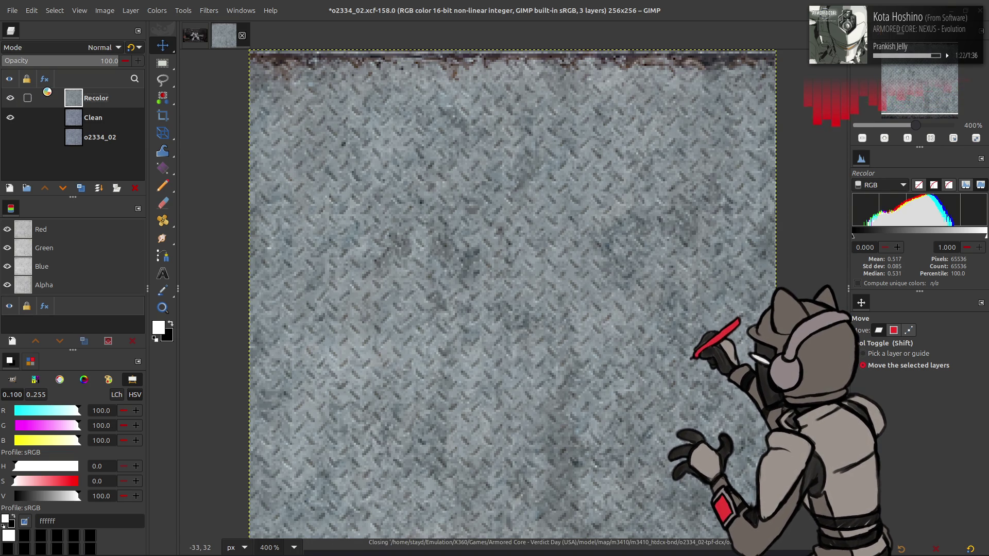
pyautogui.click(81, 190)
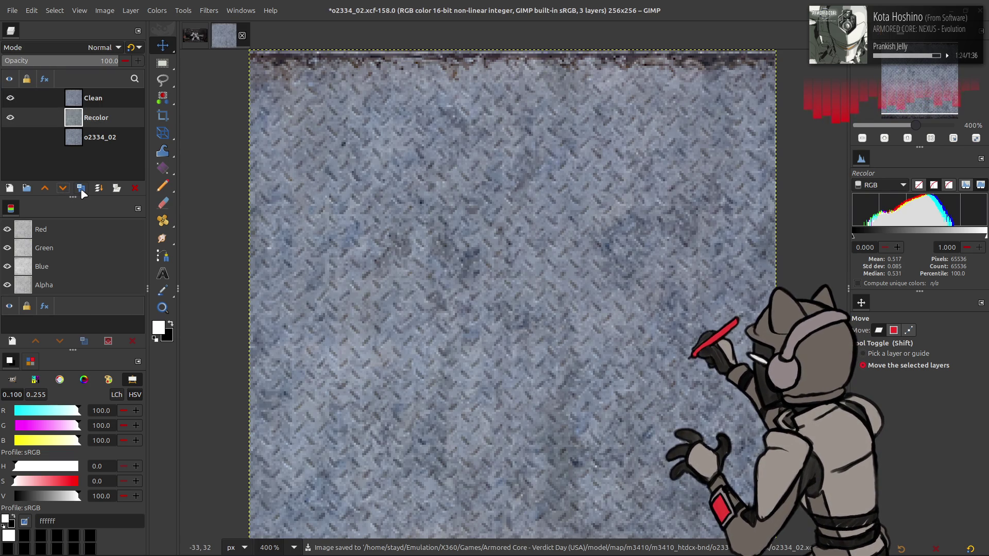
# Step: Extract the cyan component from Recolor copy and stretch its contrast automatically
pyautogui.click(157, 11)
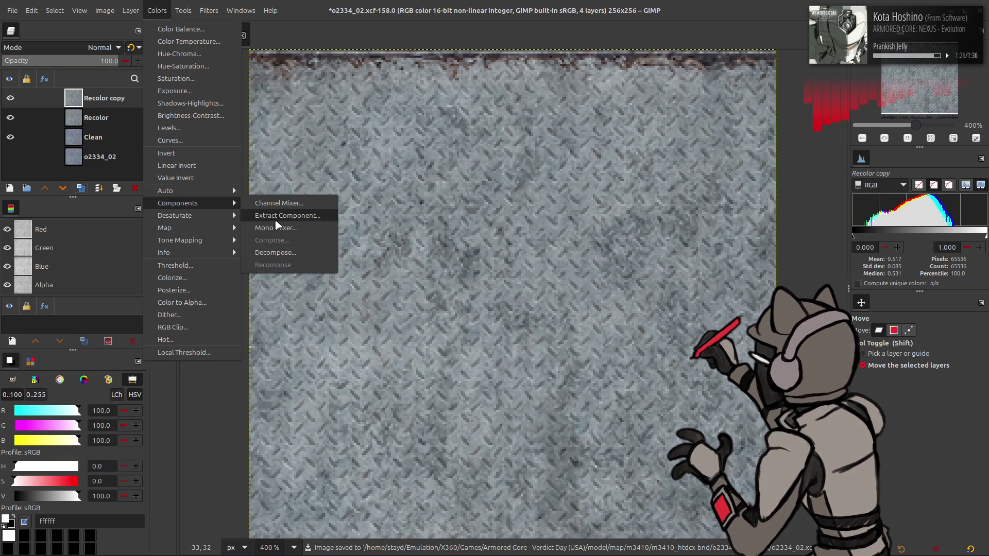
pyautogui.click(274, 216)
pyautogui.click(178, 205)
pyautogui.click(131, 349)
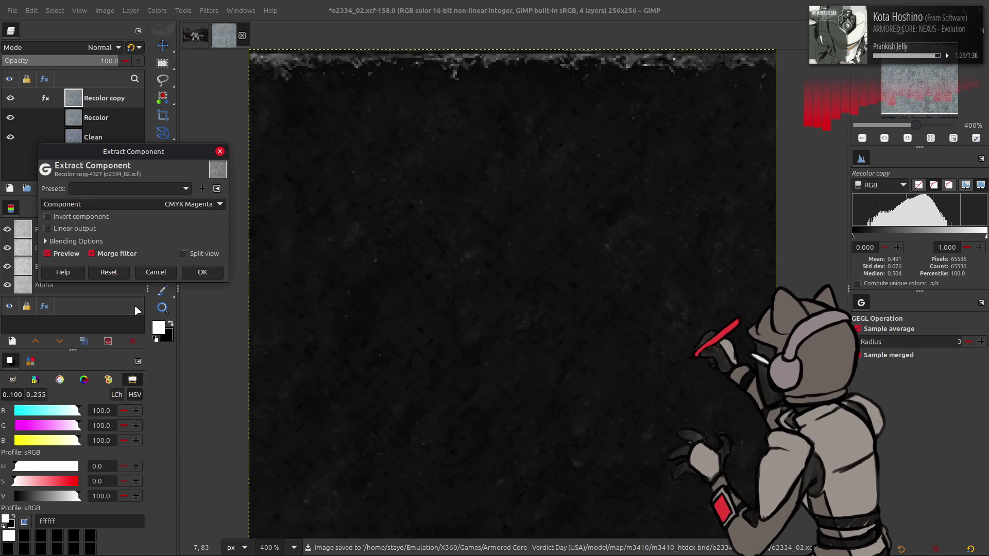
pyautogui.scroll(1, 170, 207)
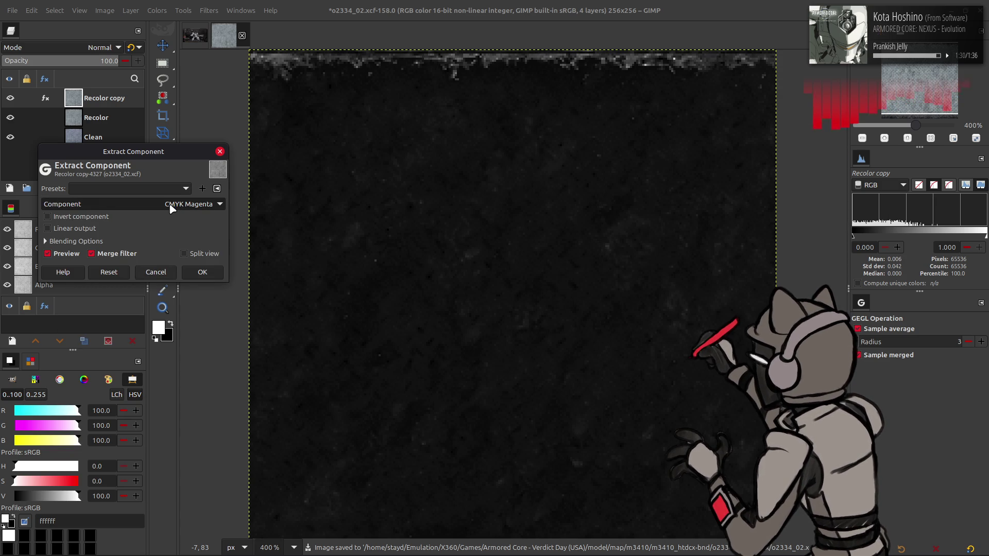
pyautogui.scroll(1, 169, 200)
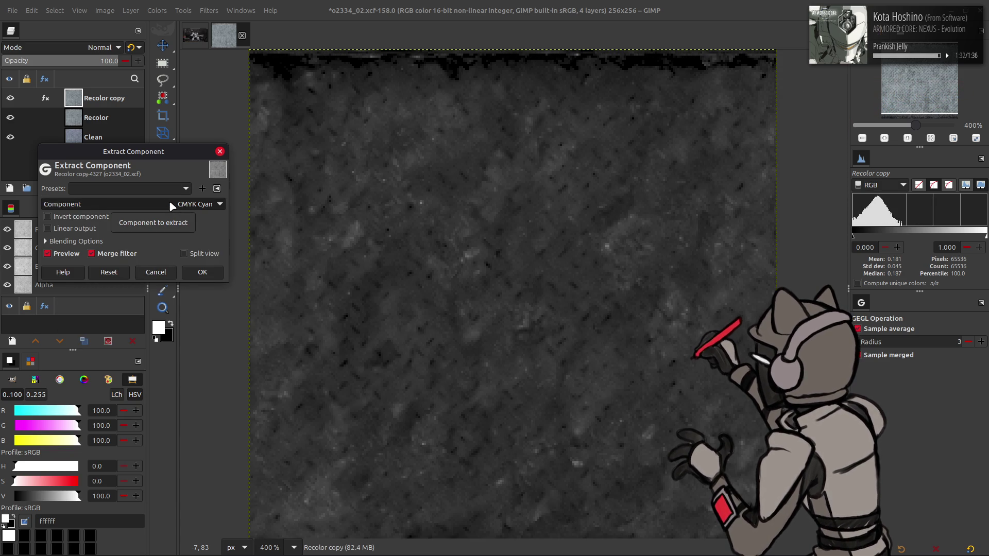
pyautogui.click(202, 272)
pyautogui.click(157, 10)
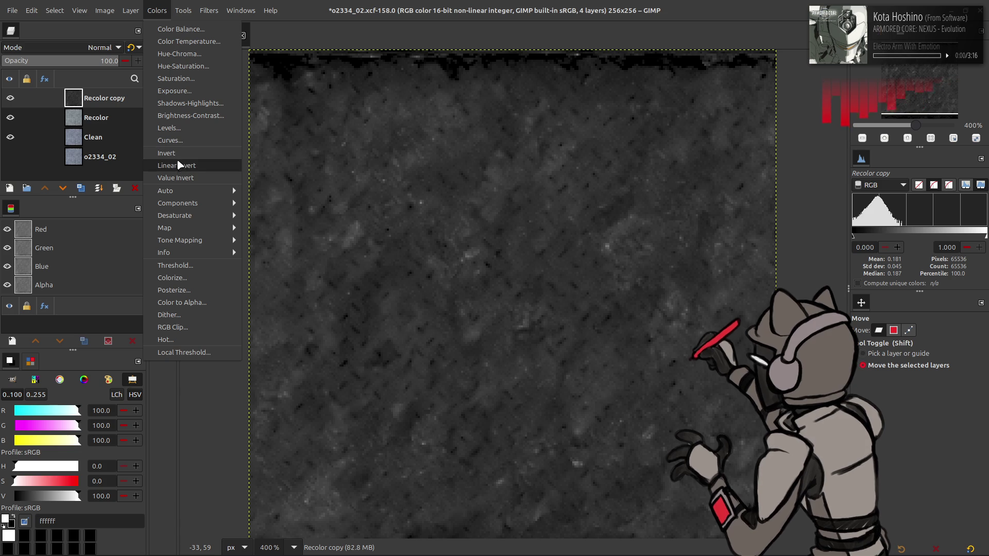
pyautogui.click(255, 221)
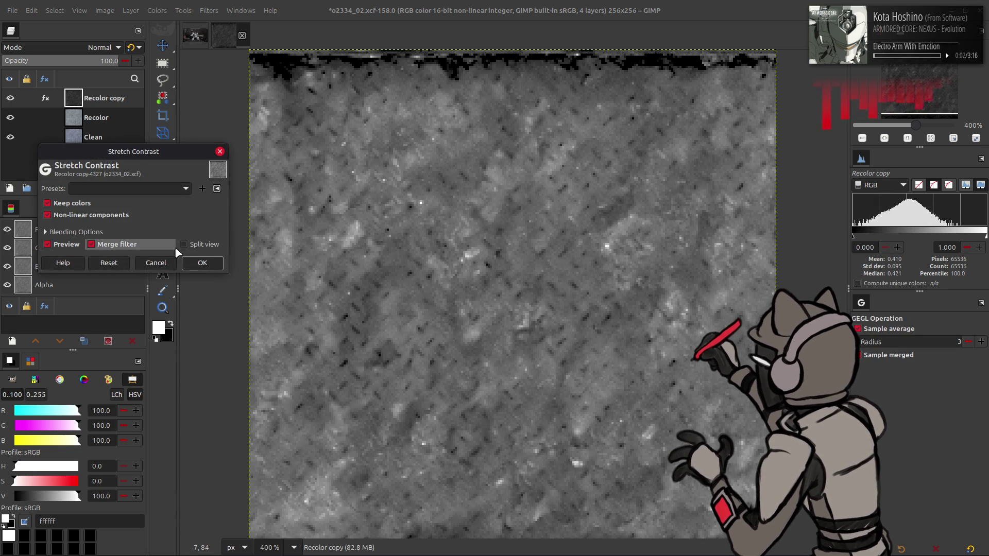
pyautogui.click(202, 264)
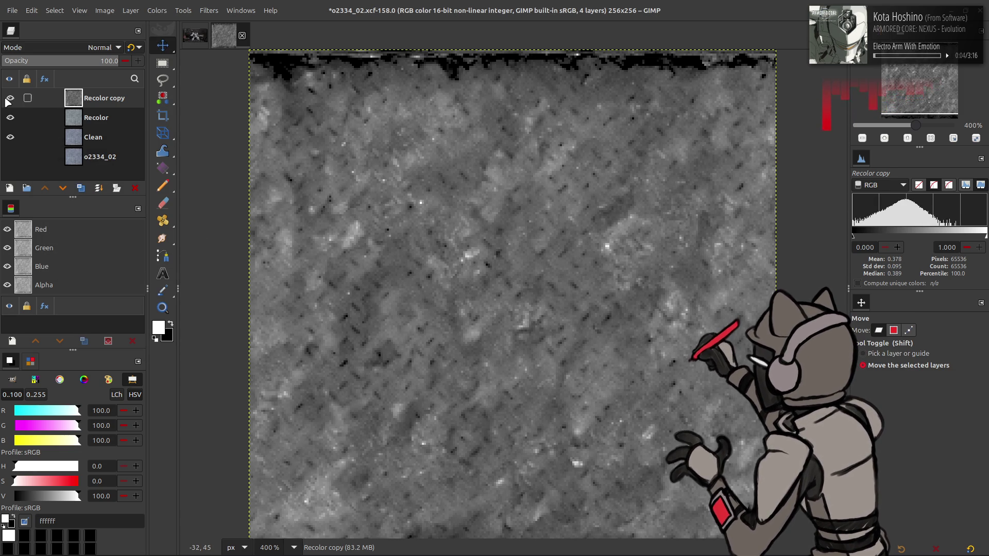
# Step: Brighten Recolor copy with a lowered white input level, undo it and reapply Levels
pyautogui.click(159, 10)
pyautogui.click(183, 119)
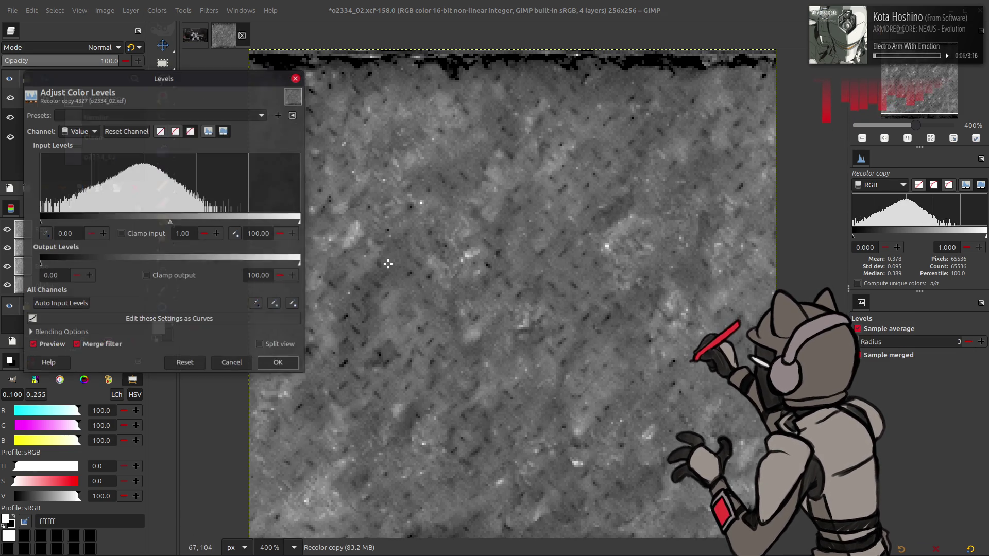
pyautogui.moveTo(300, 223); pyautogui.dragTo(239, 224)
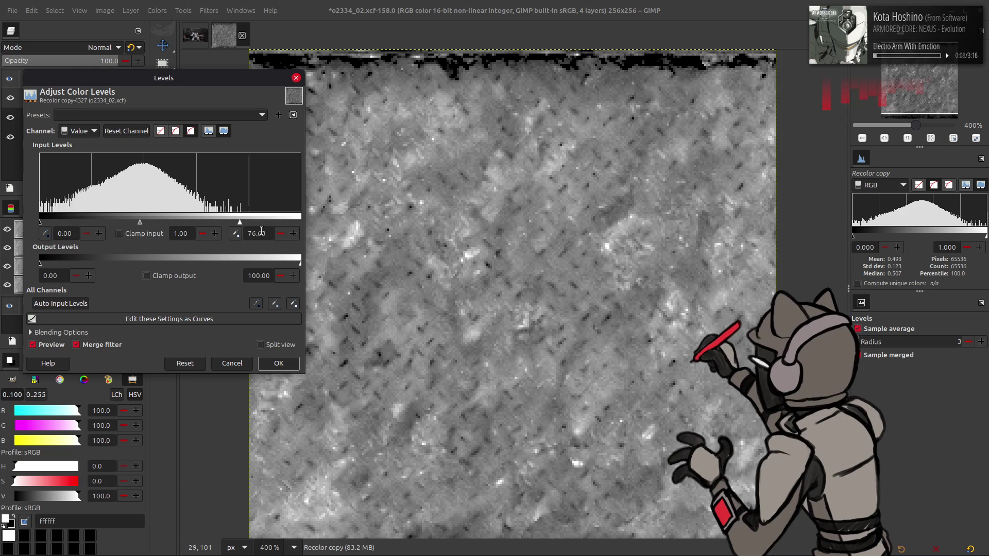
pyautogui.click(279, 364)
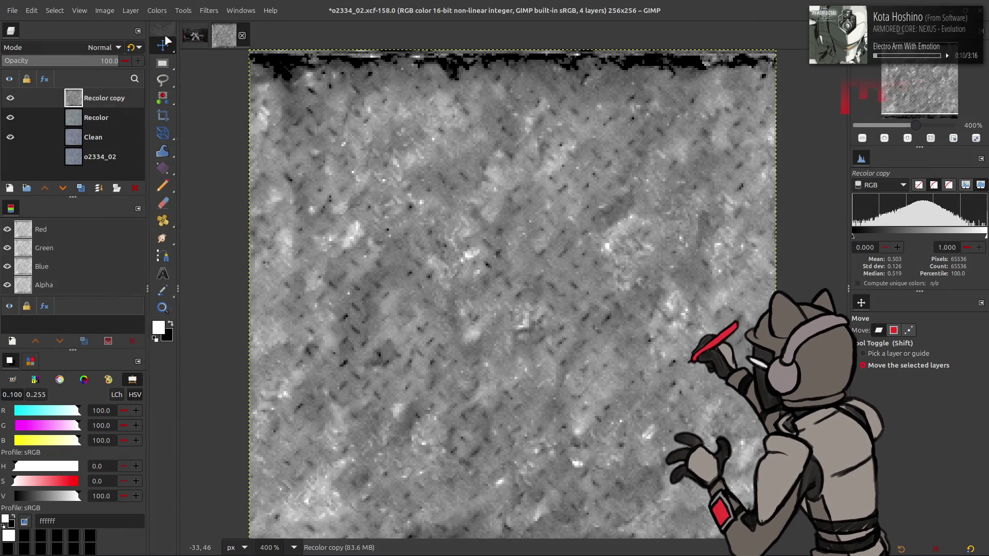
pyautogui.click(157, 9)
pyautogui.click(165, 9)
pyautogui.hotkey('ctrl', 'z')
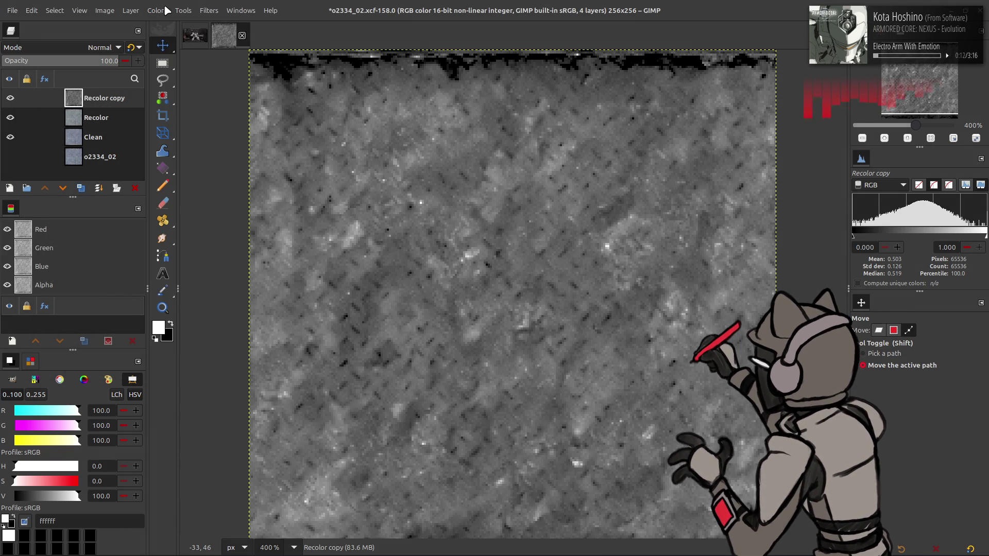
pyautogui.click(169, 127)
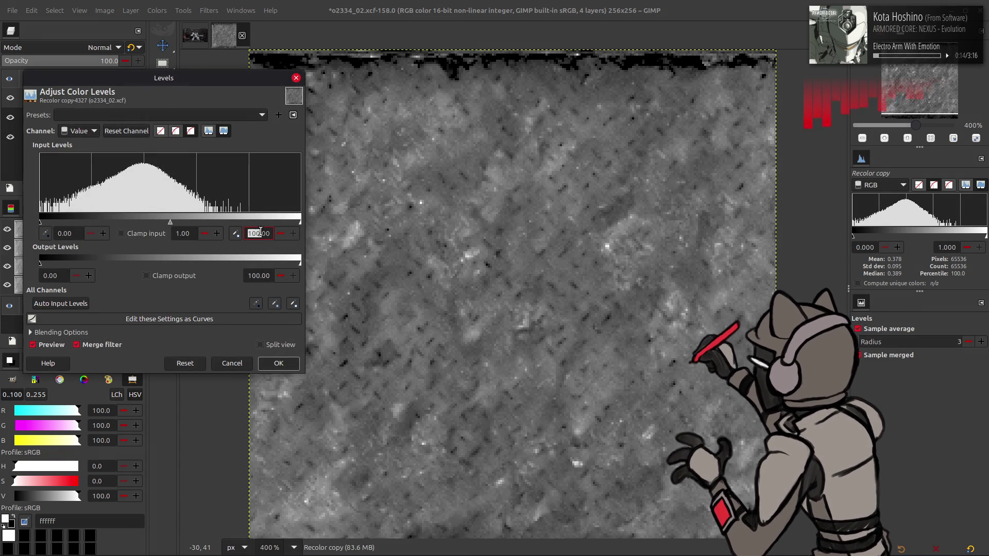
pyautogui.click(278, 364)
# Step: Apply the last-used curve to Recolor copy and stretch its contrast again
pyautogui.click(156, 9)
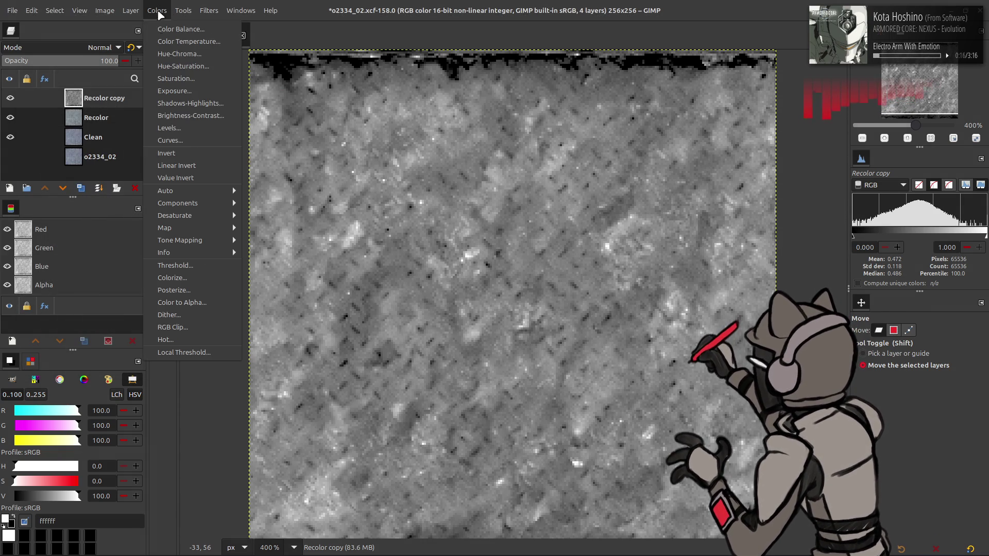
pyautogui.click(186, 142)
pyautogui.click(195, 45)
pyautogui.click(195, 45)
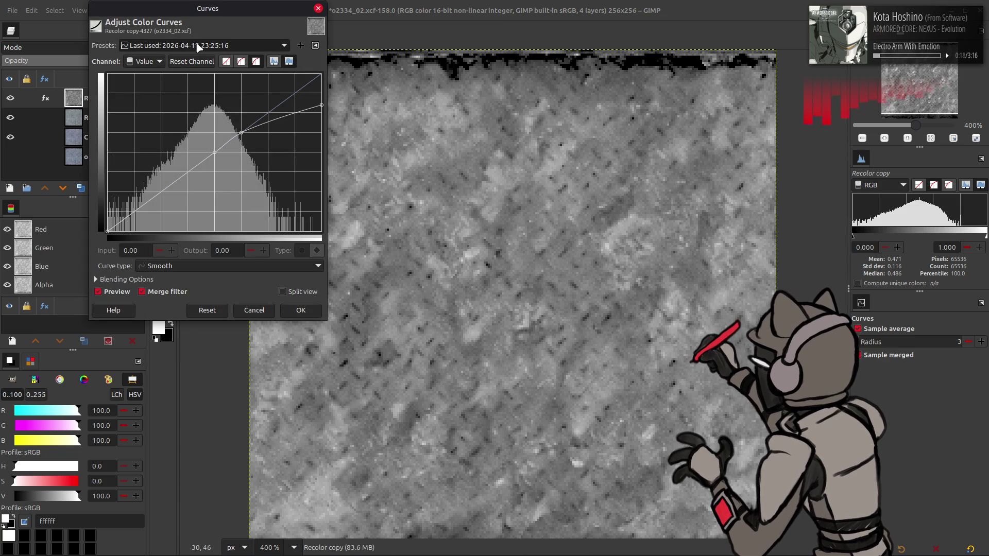
pyautogui.click(112, 280)
pyautogui.click(112, 280)
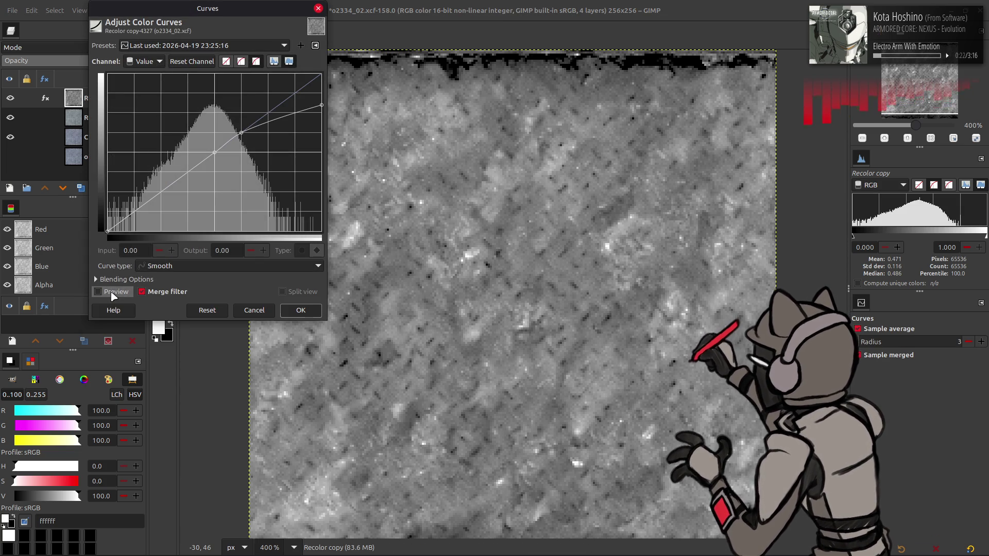
pyautogui.click(301, 309)
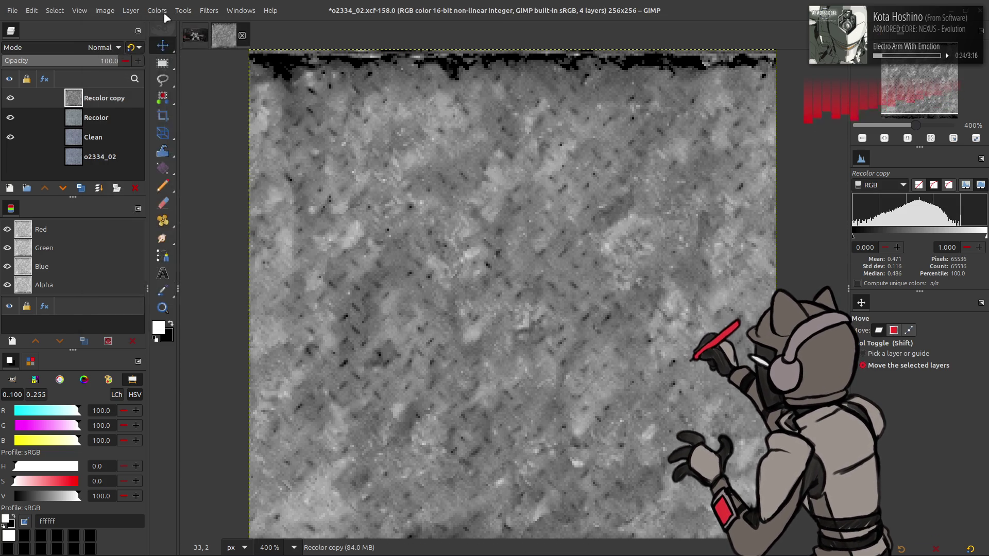
pyautogui.click(157, 10)
pyautogui.click(263, 216)
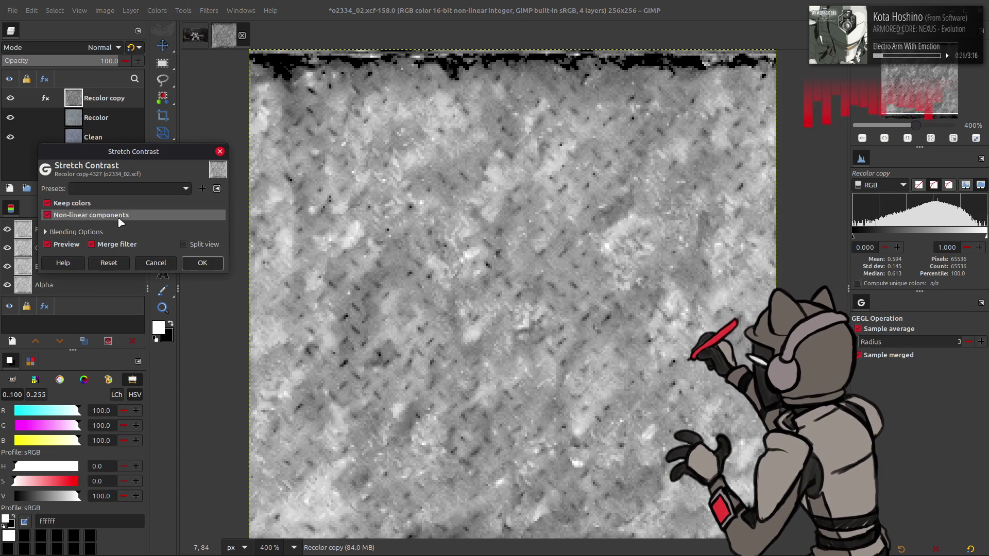
pyautogui.click(203, 266)
# Step: Discard the grayscale Recolor copy, duplicate Recolor and Clean, move Clean copy above Recolor and hide Recolor copy
pyautogui.click(10, 98)
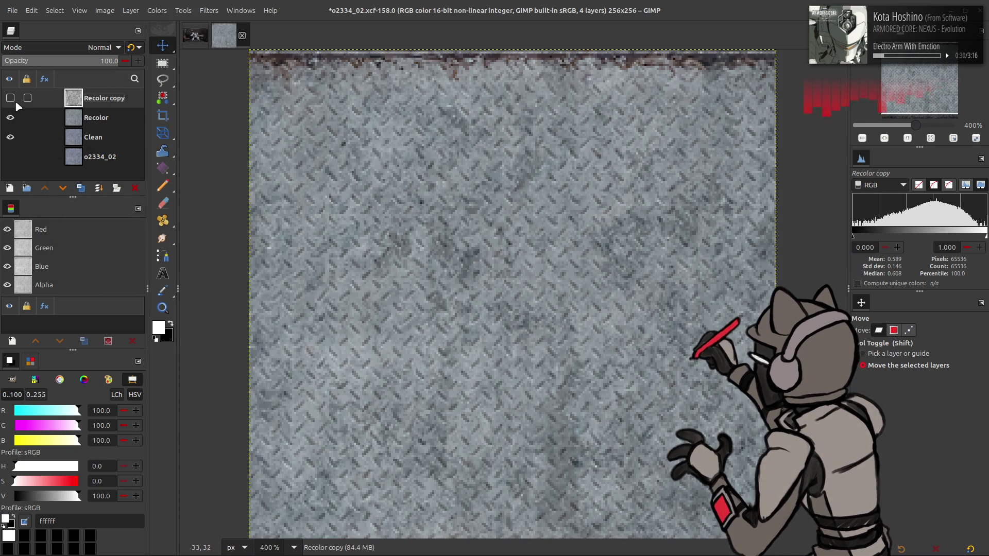
pyautogui.click(10, 99)
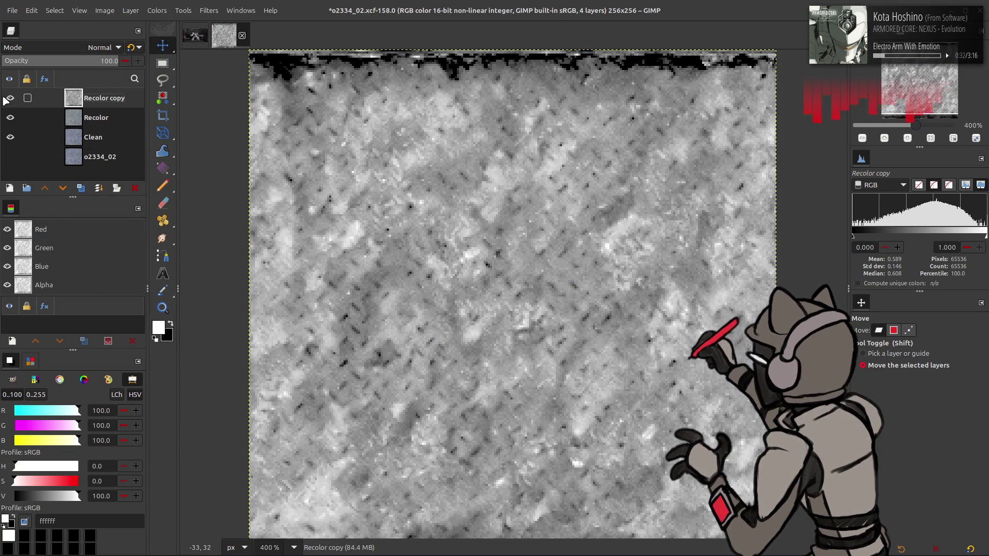
pyautogui.click(136, 187)
pyautogui.click(81, 187)
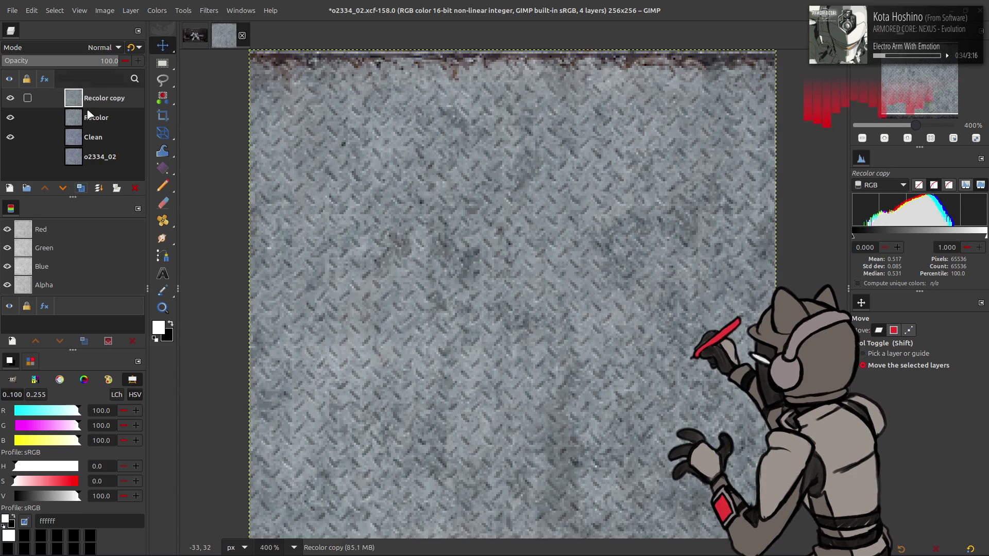
pyautogui.click(94, 137)
pyautogui.click(80, 188)
pyautogui.click(45, 189)
pyautogui.click(10, 99)
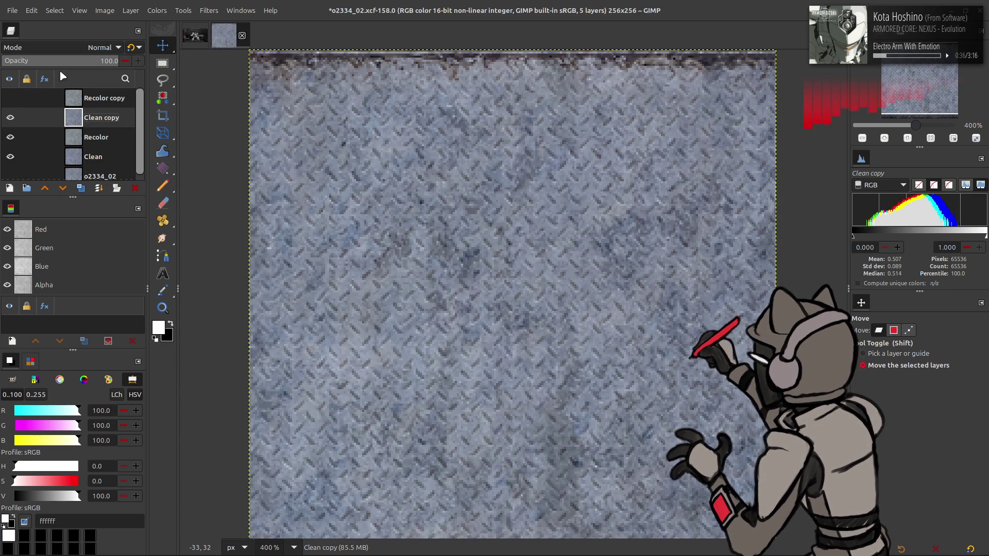
# Step: Trial a CMYK Magenta component extraction on Clean copy, cancel it and delete Clean copy
pyautogui.click(155, 10)
pyautogui.click(279, 215)
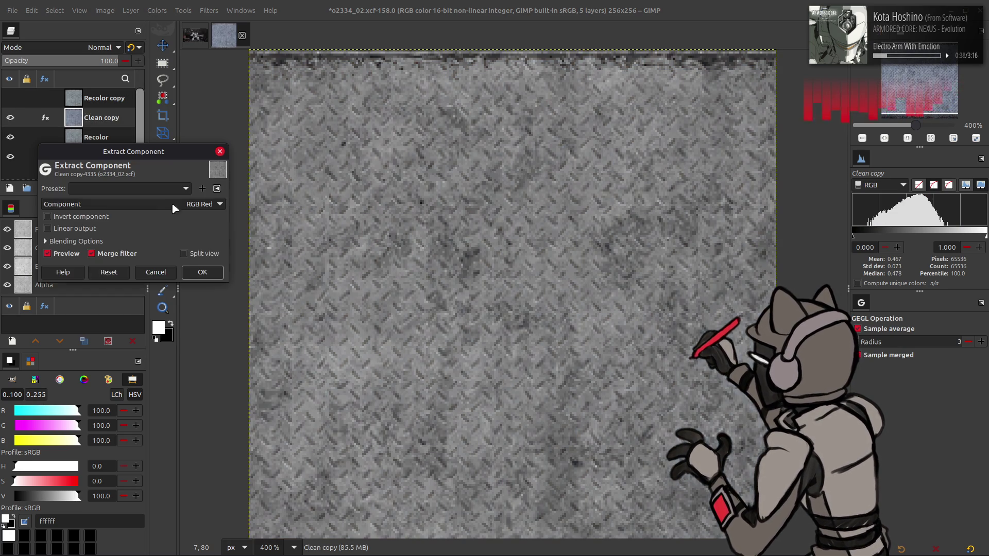
pyautogui.click(116, 334)
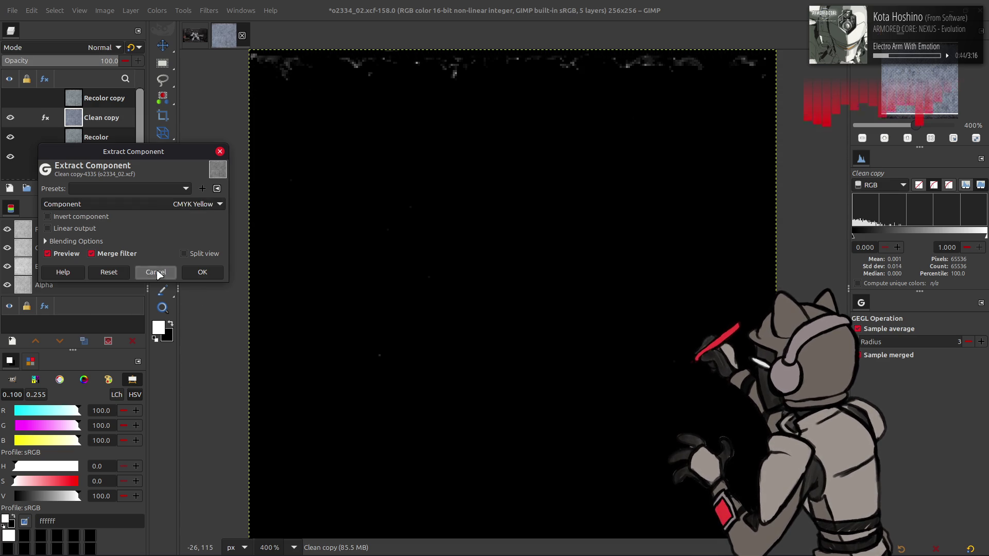
pyautogui.click(156, 272)
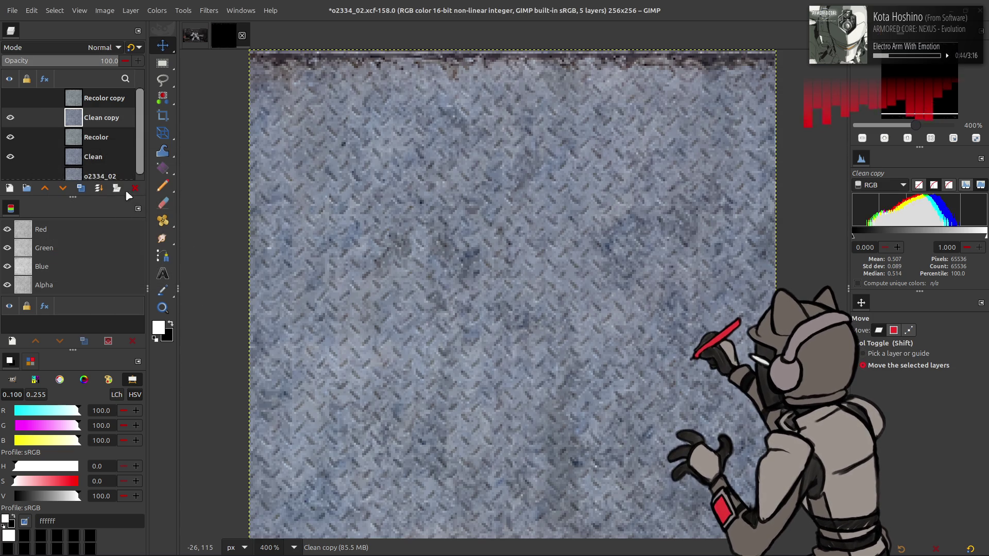
pyautogui.click(133, 189)
pyautogui.click(71, 101)
pyautogui.click(157, 10)
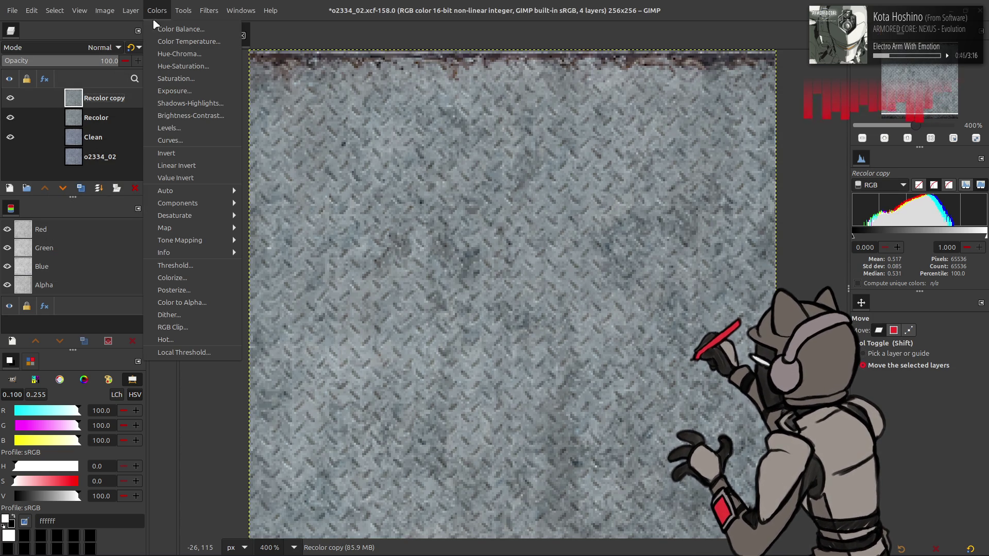
# Step: Extract the CMYK Magenta component from Recolor copy
pyautogui.click(274, 214)
pyautogui.click(133, 207)
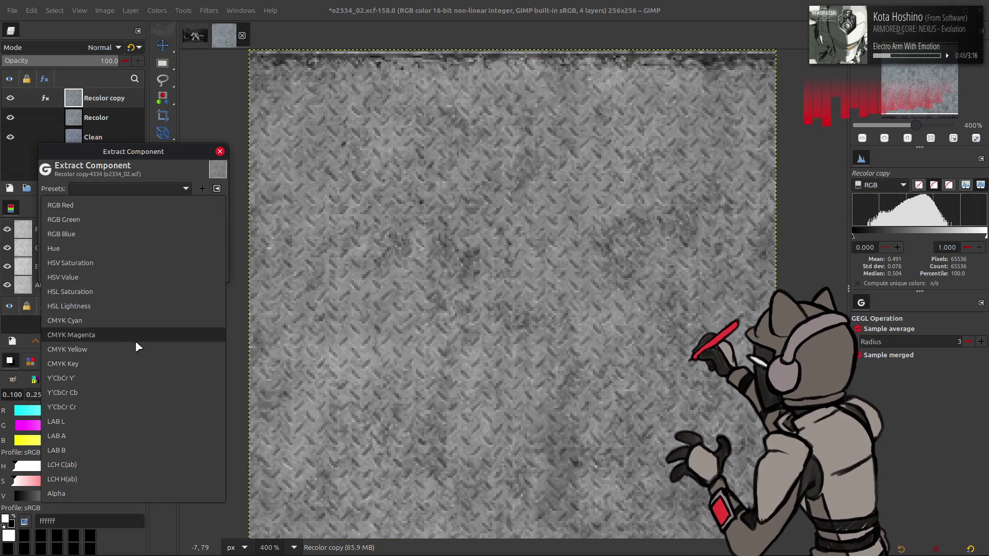
pyautogui.click(136, 333)
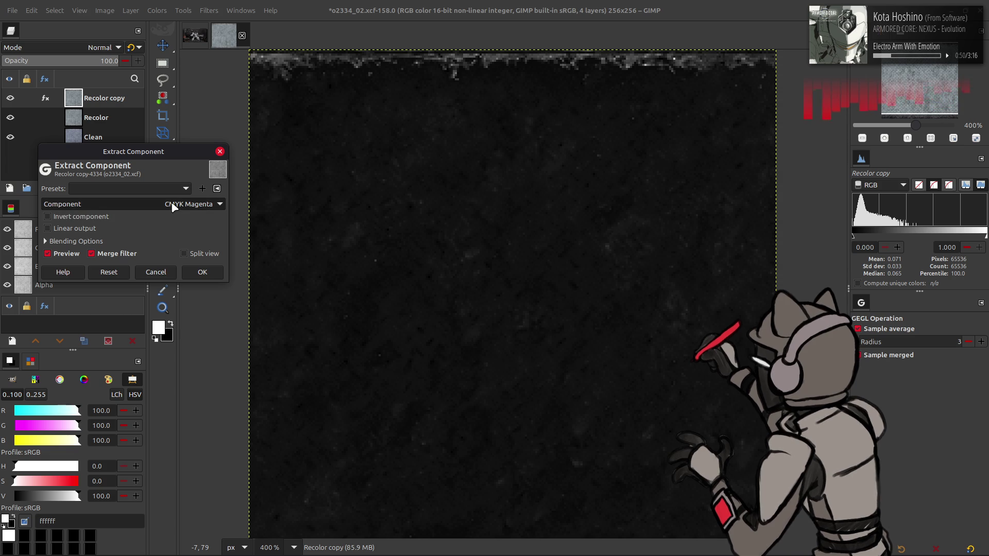
pyautogui.scroll(-1, 173, 206)
pyautogui.scroll(1, 173, 206)
pyautogui.scroll(1, 174, 206)
pyautogui.scroll(-1, 173, 207)
pyautogui.scroll(-1, 173, 206)
pyautogui.scroll(1, 173, 206)
pyautogui.scroll(1, 174, 205)
pyautogui.scroll(-1, 173, 205)
pyautogui.scroll(1, 173, 206)
pyautogui.scroll(-1, 173, 205)
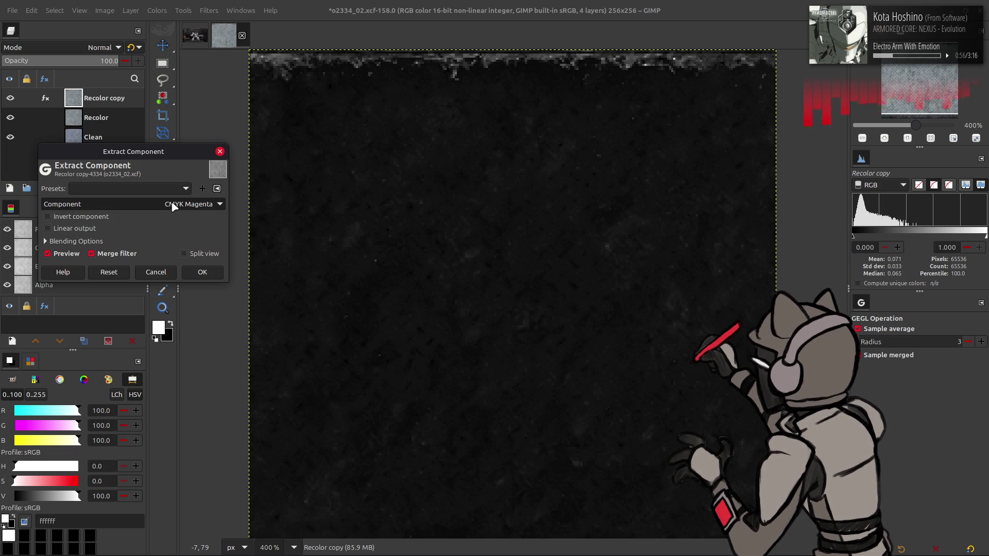
pyautogui.click(201, 272)
# Step: Duplicate Recolor and repeat the component extraction on the new Recolor copy #1, comparing visibility
pyautogui.click(99, 124)
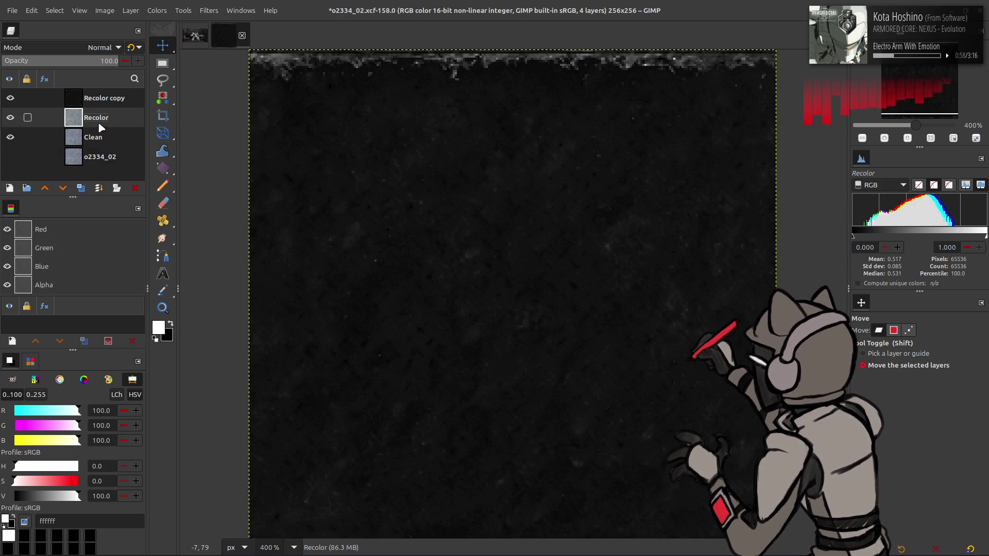
pyautogui.click(80, 189)
pyautogui.hotkey('shift', 'ctrl', 'f')
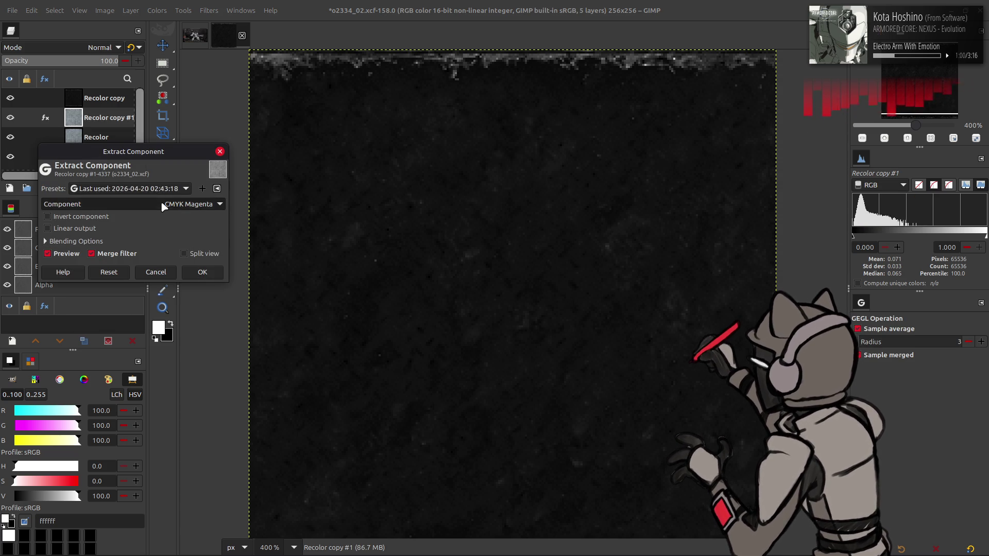
pyautogui.click(202, 272)
pyautogui.click(10, 99)
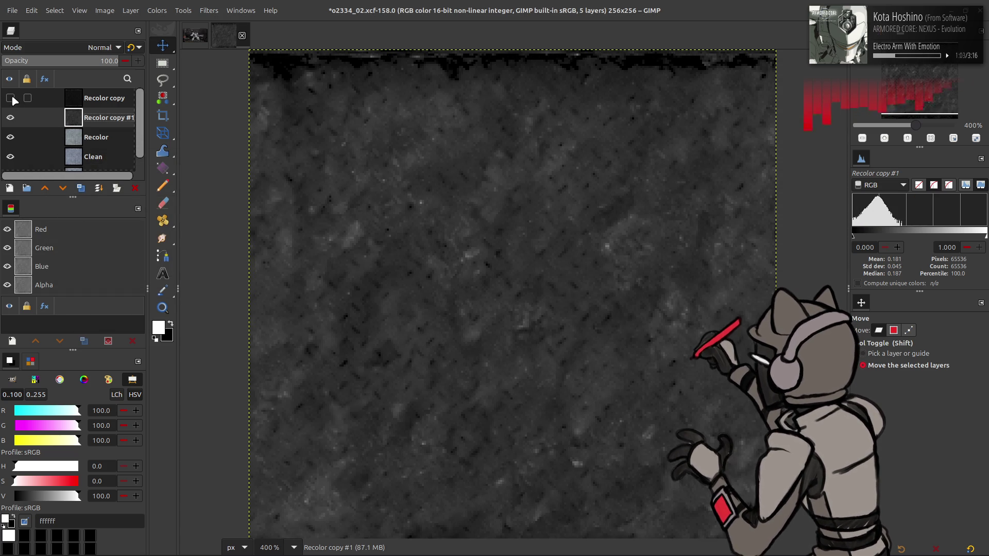
pyautogui.click(11, 98)
pyautogui.click(104, 98)
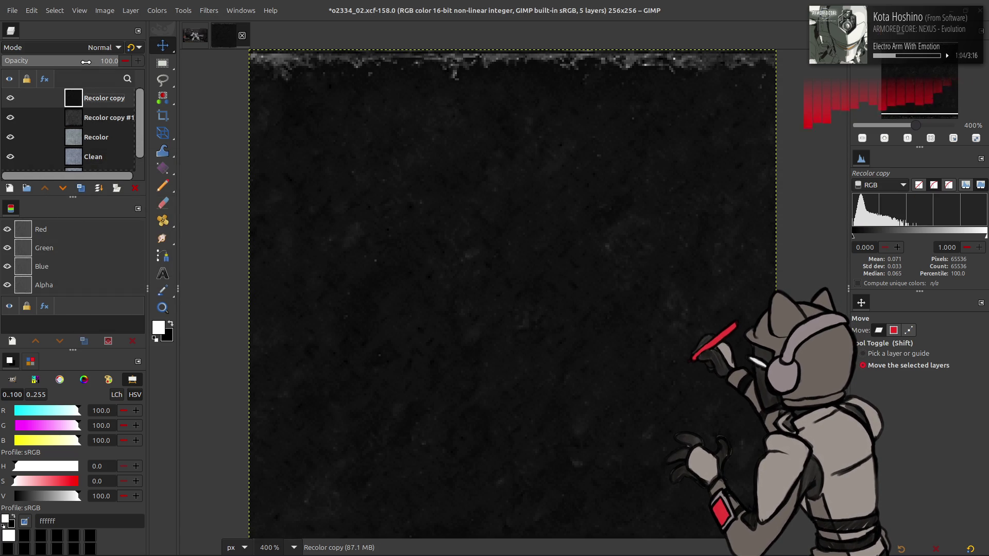
pyautogui.write('50')
# Step: Set Recolor copy to 50% opacity, invert it, try Normal (l) mode and raise opacity back to full to compare
pyautogui.click(106, 56)
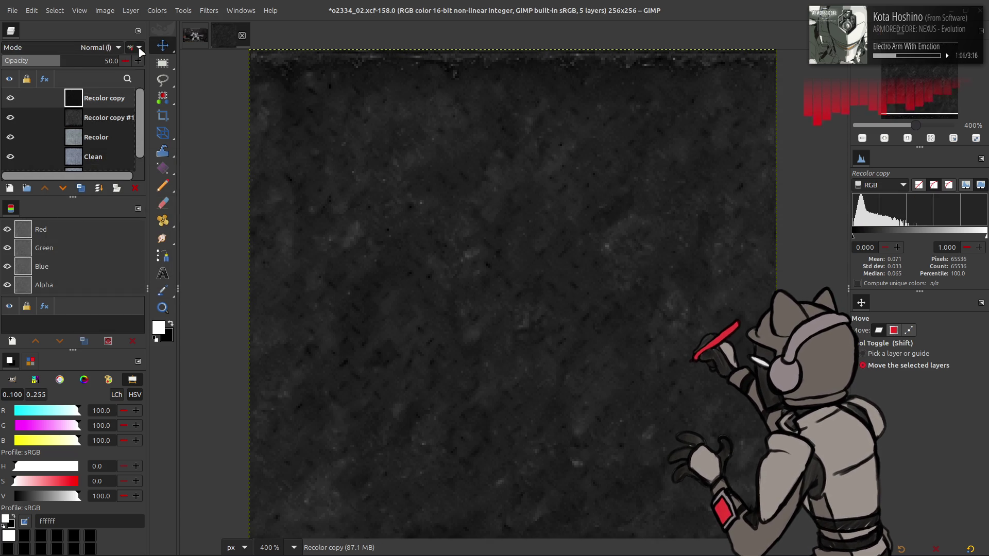
pyautogui.click(152, 11)
pyautogui.click(183, 141)
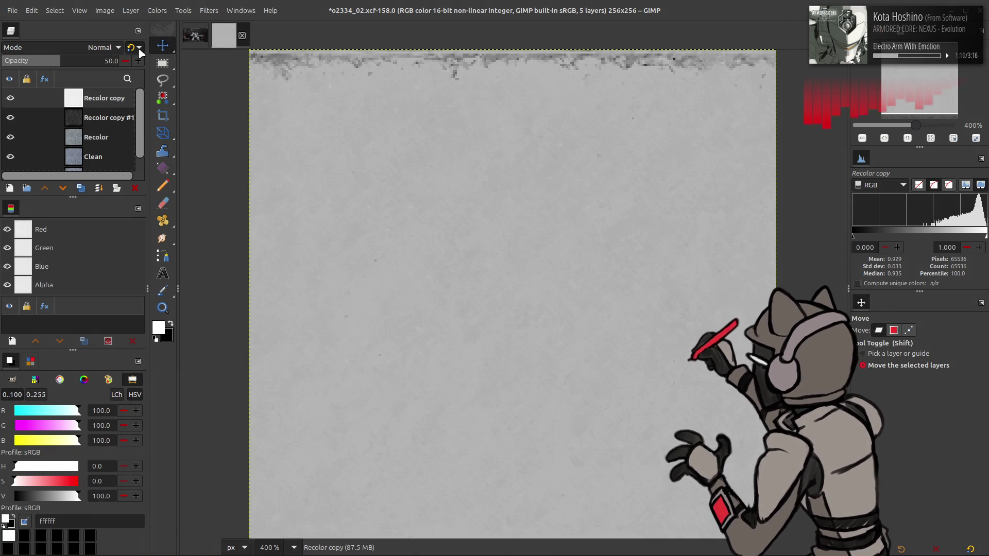
pyautogui.click(140, 49)
pyautogui.click(10, 99)
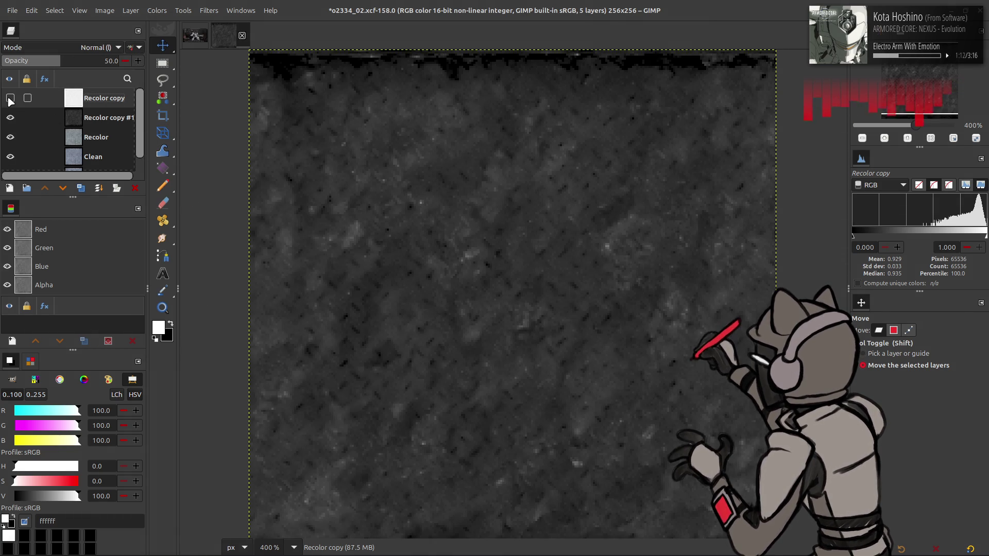
pyautogui.click(10, 98)
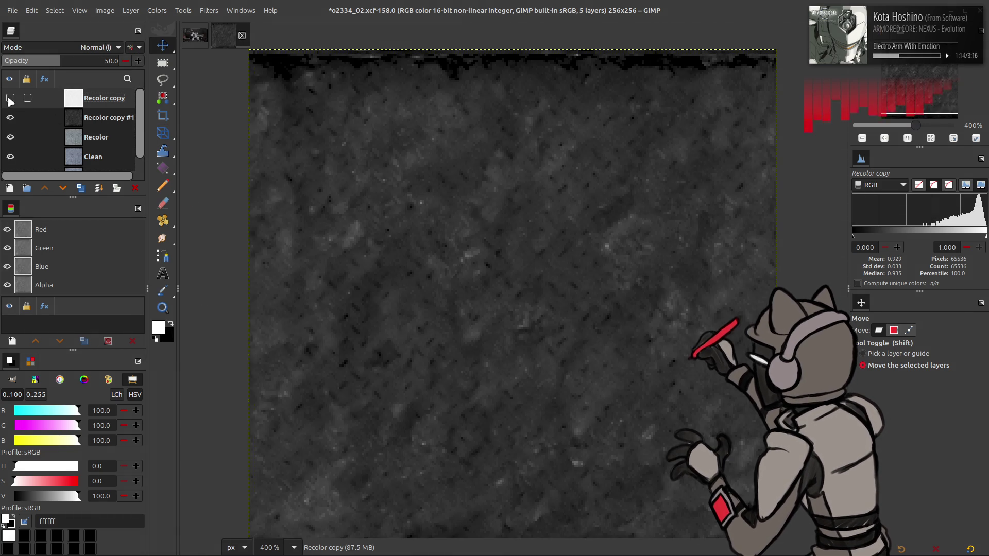
pyautogui.moveTo(61, 60); pyautogui.dragTo(209, 72)
pyautogui.click(11, 98)
# Step: Return Recolor copy to 50% opacity, flip between Normal and Normal (l), then fold it away, leaving four layers
pyautogui.click(109, 60)
pyautogui.write('5')
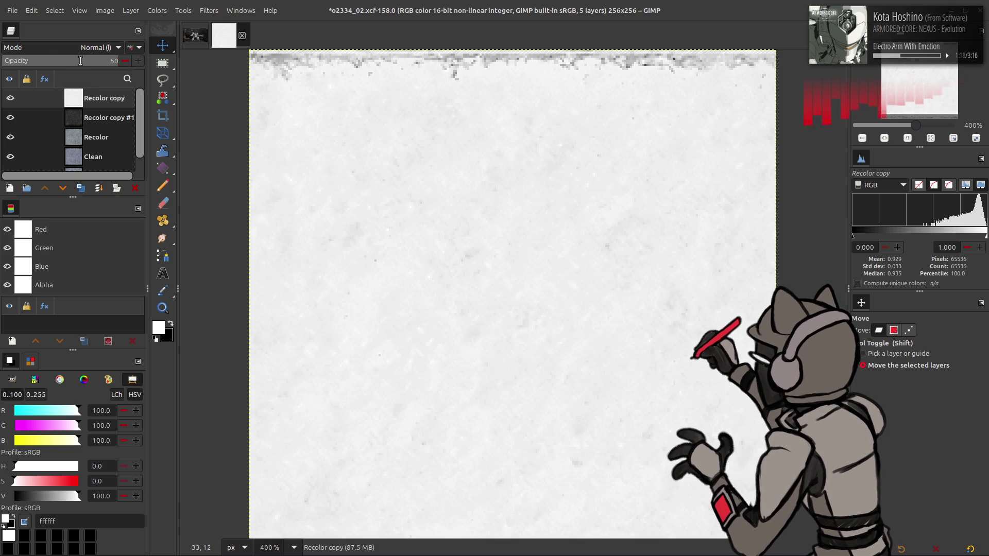
pyautogui.press('Return')
pyautogui.click(138, 46)
pyautogui.click(138, 47)
pyautogui.click(138, 49)
pyautogui.click(15, 98)
pyautogui.click(15, 97)
pyautogui.click(135, 188)
pyautogui.click(157, 10)
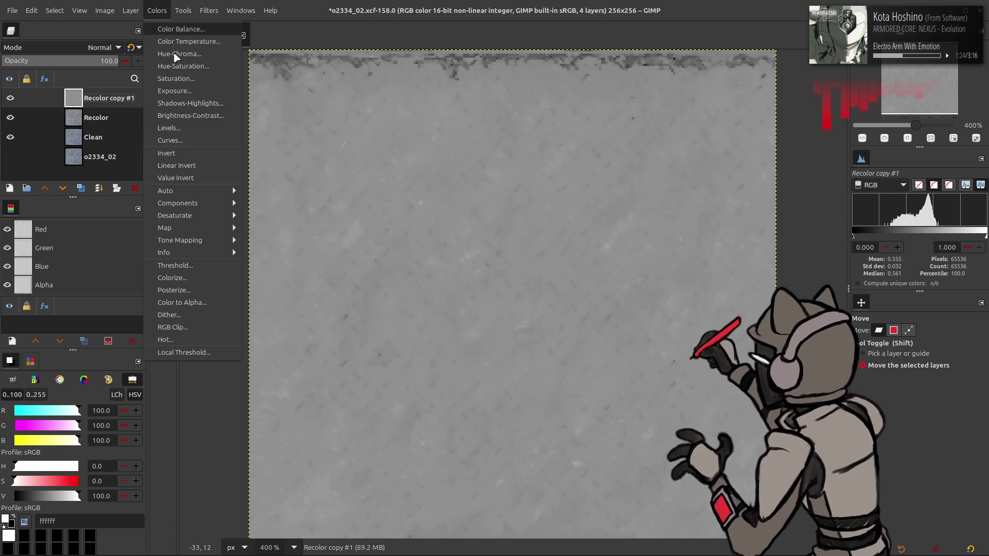
# Step: Stretch contrast on Recolor copy #1 with non-linear components and invert it to a dark texture
pyautogui.click(266, 220)
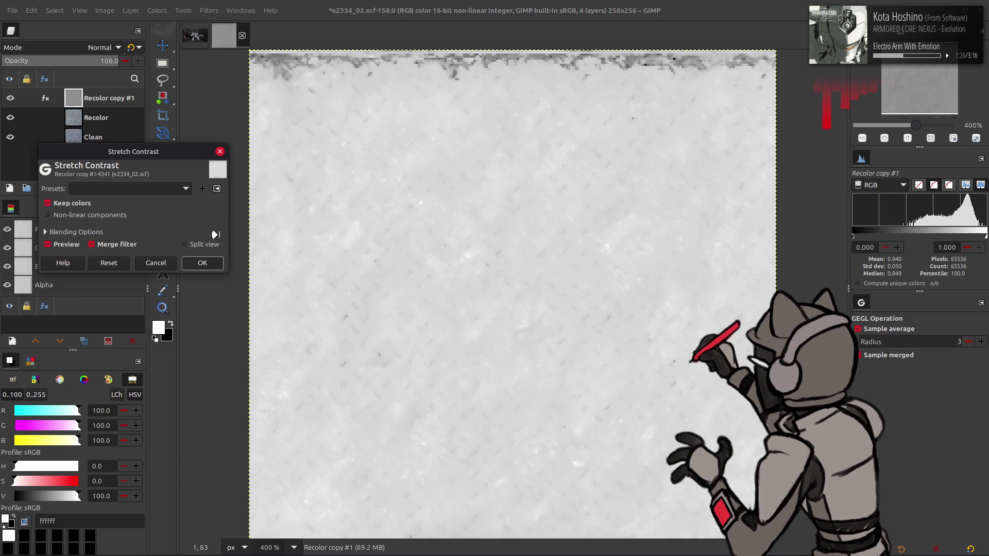
pyautogui.click(116, 216)
pyautogui.click(202, 264)
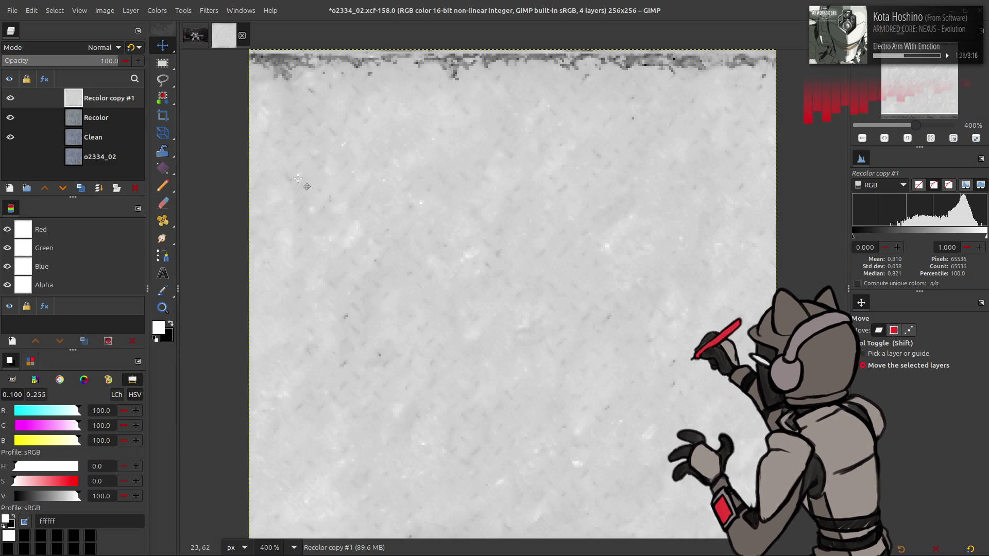
pyautogui.press('Up')
pyautogui.press('Up')
pyautogui.press('Up')
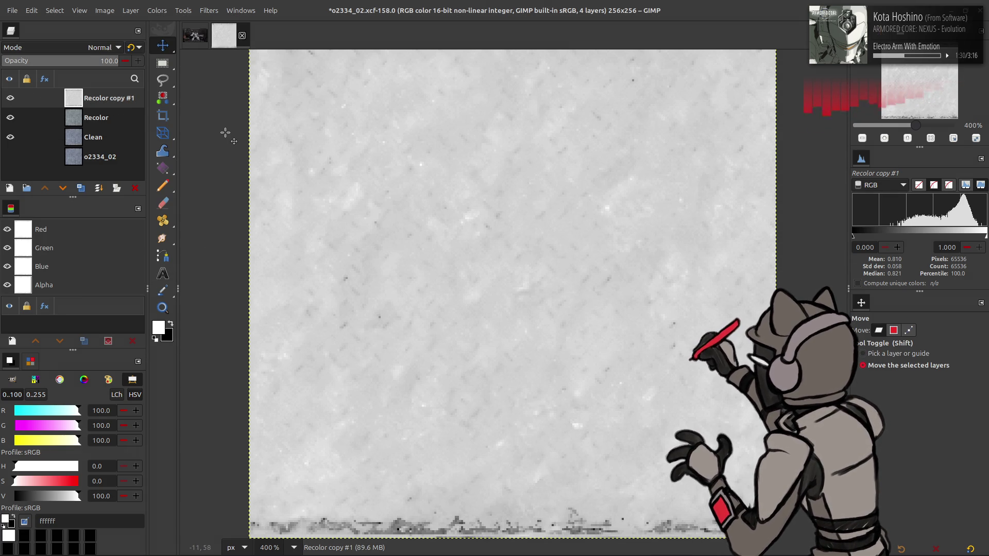
pyautogui.click(156, 11)
pyautogui.click(189, 155)
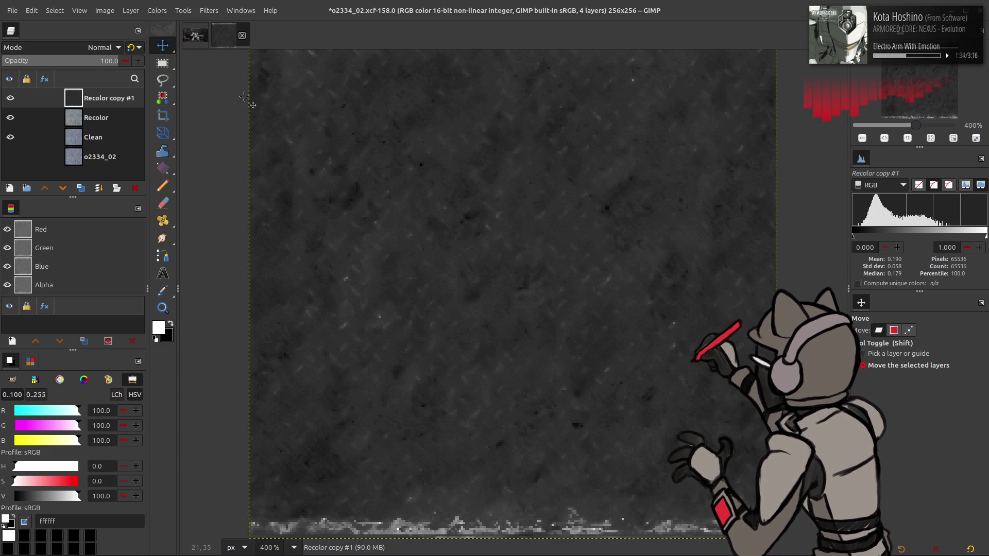
pyautogui.press('Down')
pyautogui.press('Down')
pyautogui.press('Down')
# Step: Brighten the layer with Levels, lowering the white input to 80
pyautogui.click(155, 10)
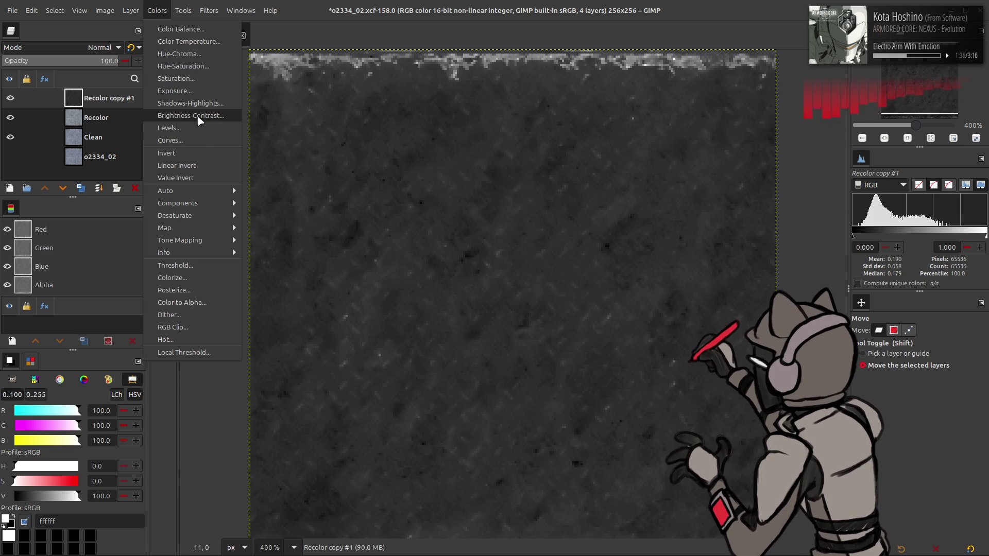
pyautogui.click(198, 128)
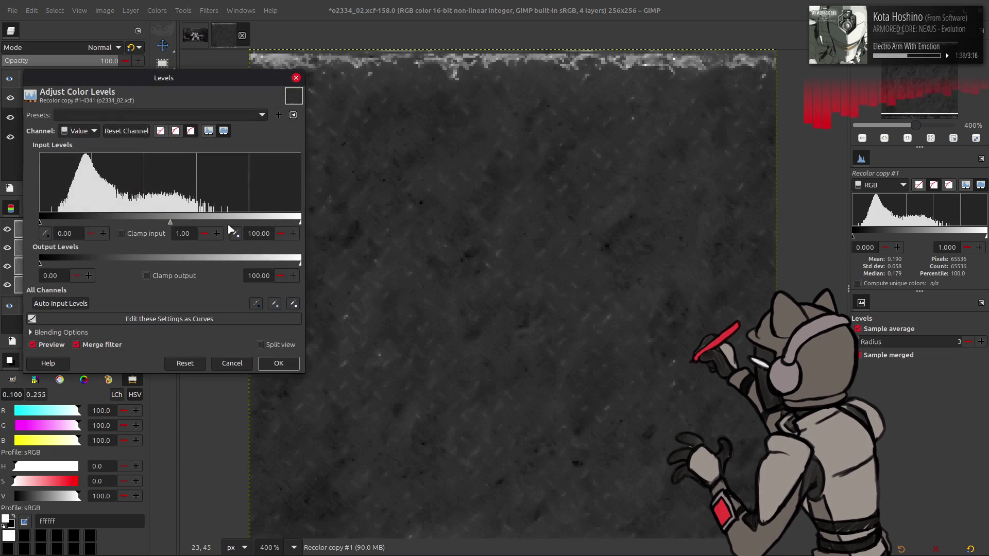
pyautogui.write('80')
pyautogui.press('Return')
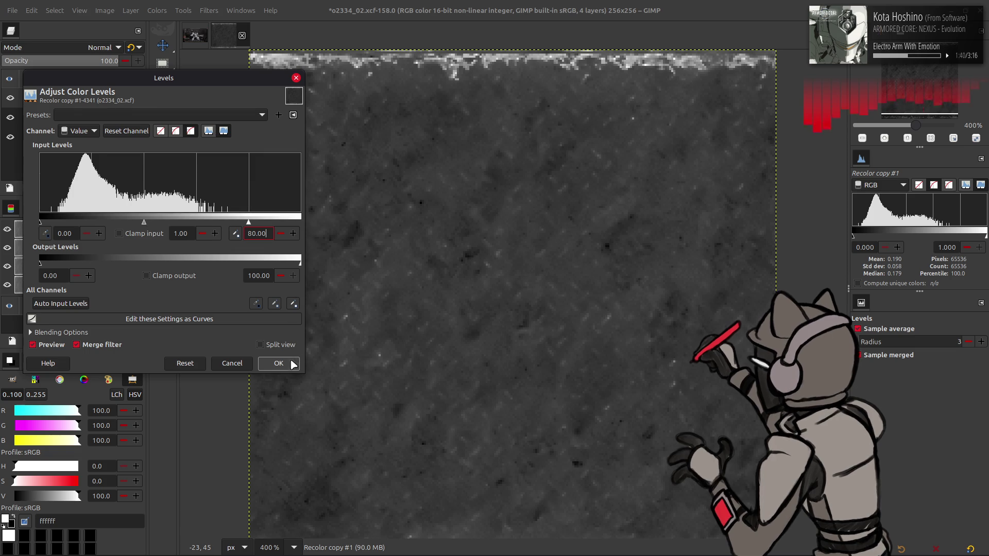
pyautogui.click(279, 363)
pyautogui.click(157, 10)
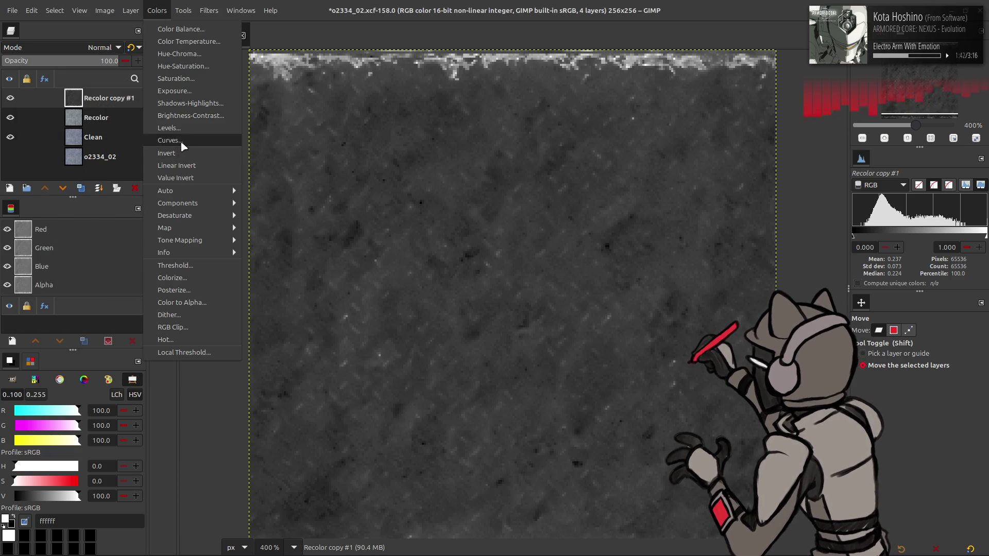
# Step: Dismiss Curves, stretch the layer's contrast again and invert its tones
pyautogui.click(177, 141)
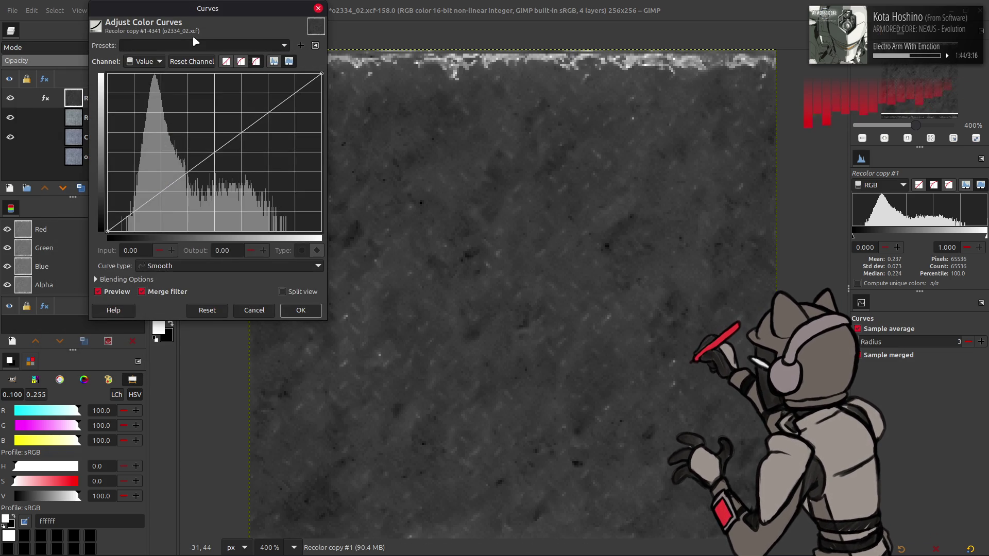
pyautogui.scroll(-1, 193, 46)
pyautogui.scroll(-1, 194, 45)
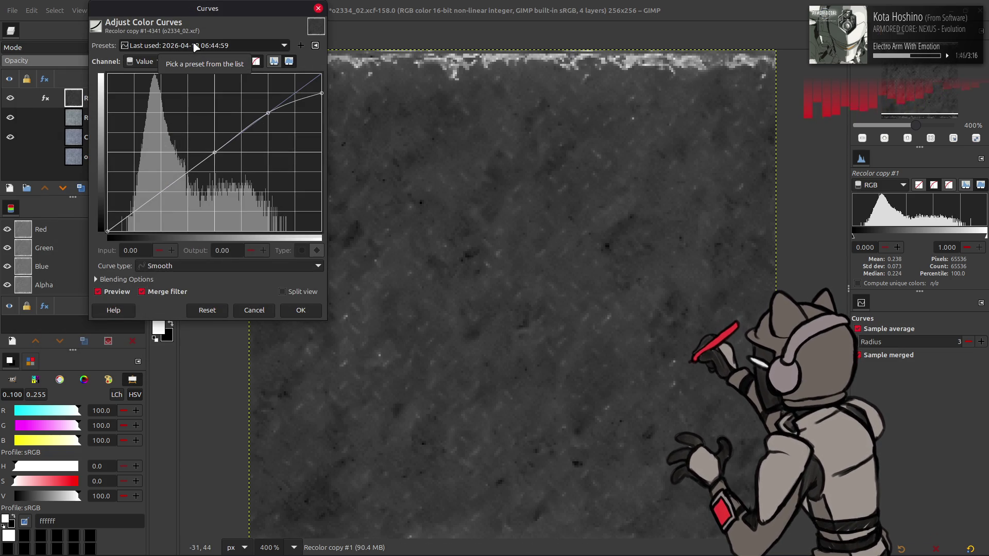
pyautogui.scroll(-1, 194, 44)
pyautogui.scroll(-1, 194, 45)
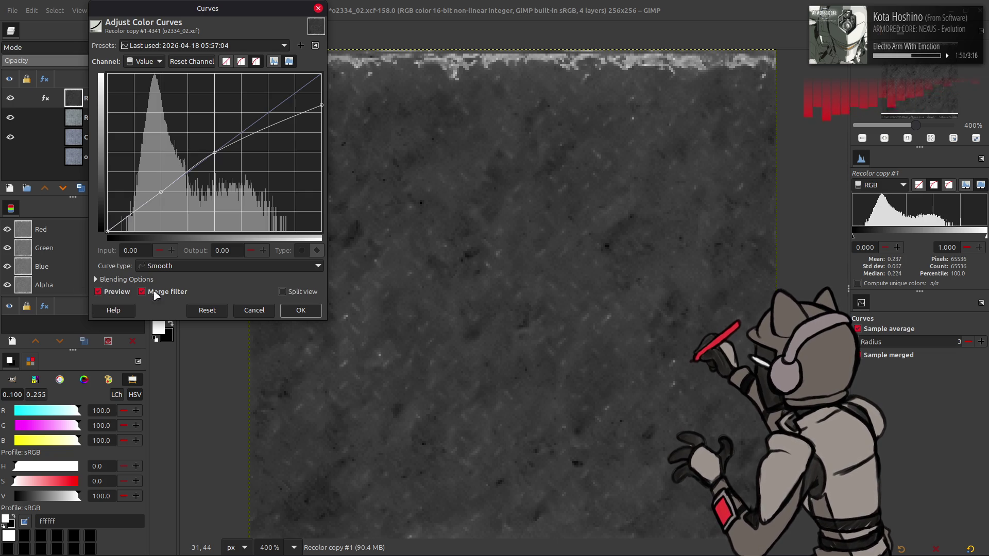
pyautogui.scroll(-1, 202, 47)
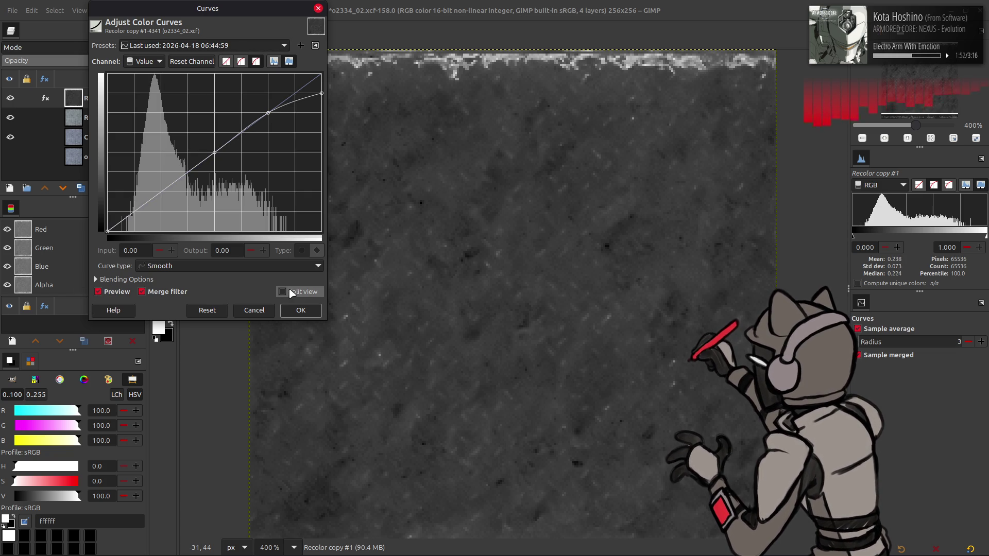
pyautogui.scroll(3, 202, 45)
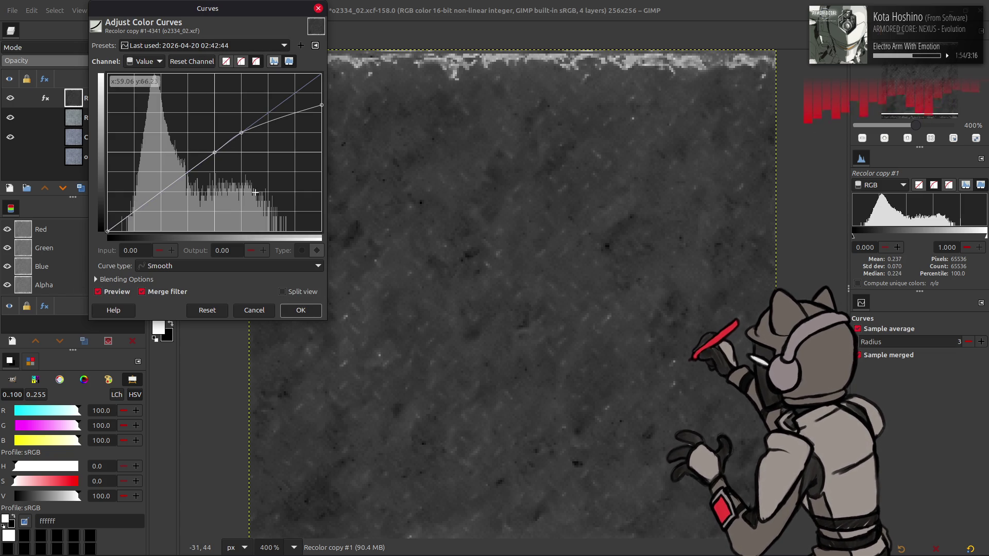
pyautogui.click(298, 310)
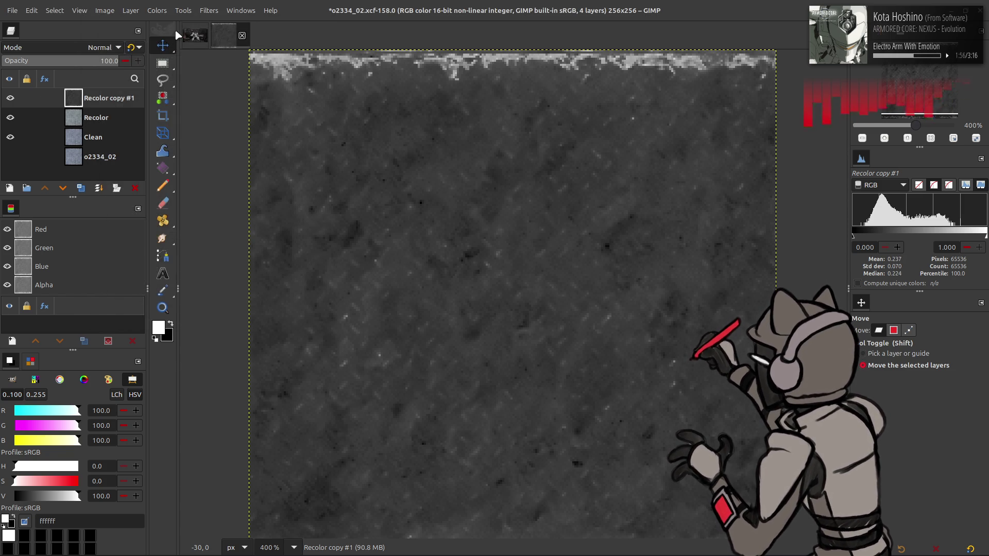
pyautogui.click(157, 10)
pyautogui.click(286, 211)
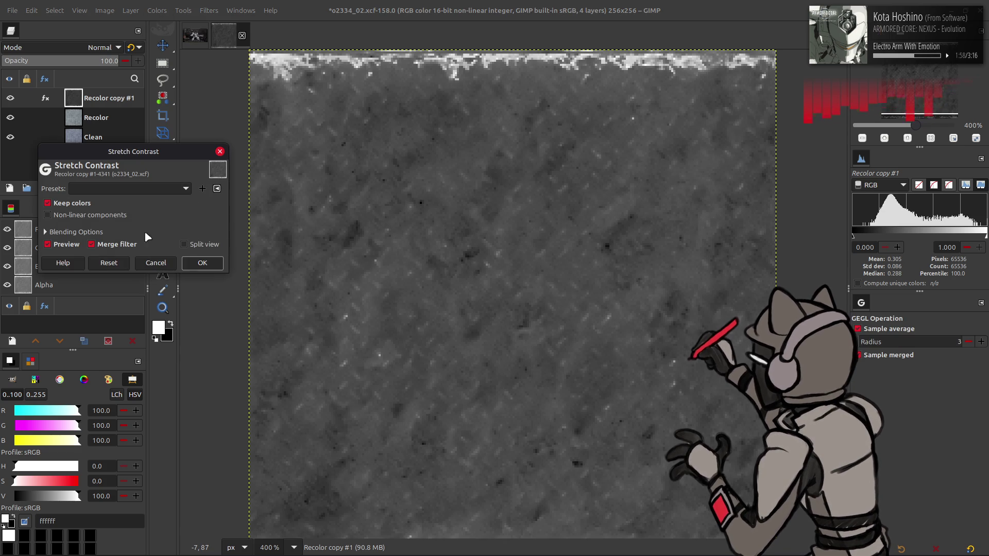
pyautogui.click(200, 263)
pyautogui.click(156, 10)
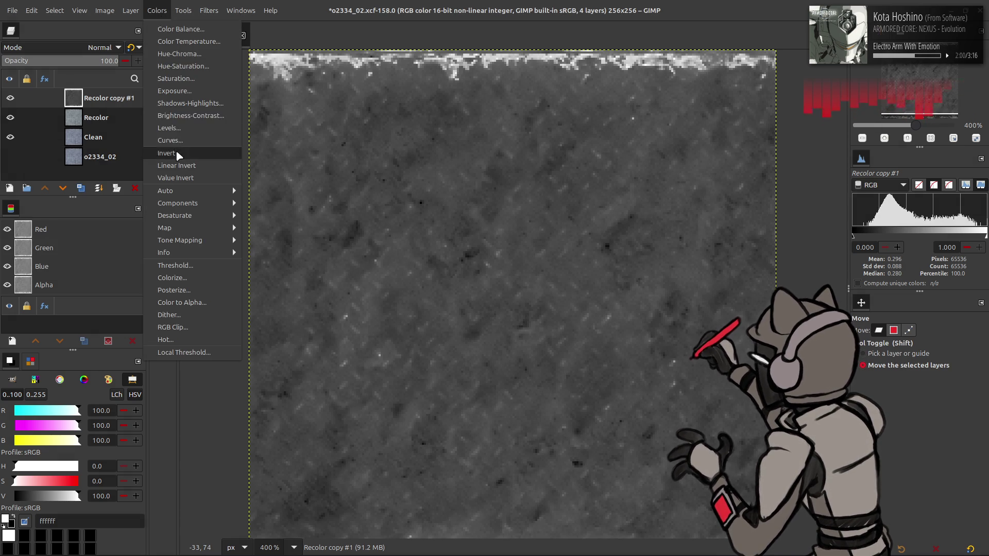
pyautogui.click(178, 155)
# Step: Apply a Curves preset with preview on, then a further contrast stretch
pyautogui.click(158, 10)
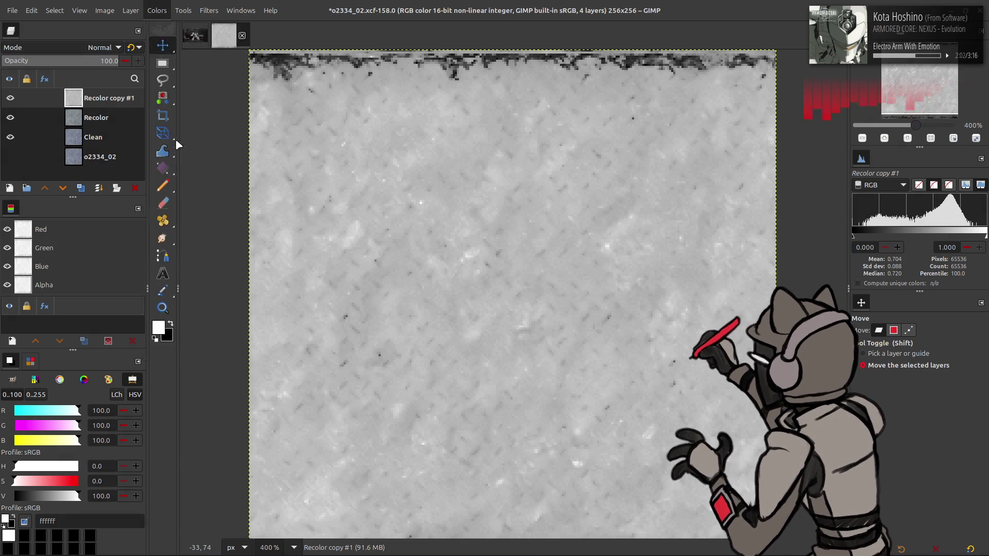
pyautogui.click(176, 139)
pyautogui.scroll(-1, 174, 47)
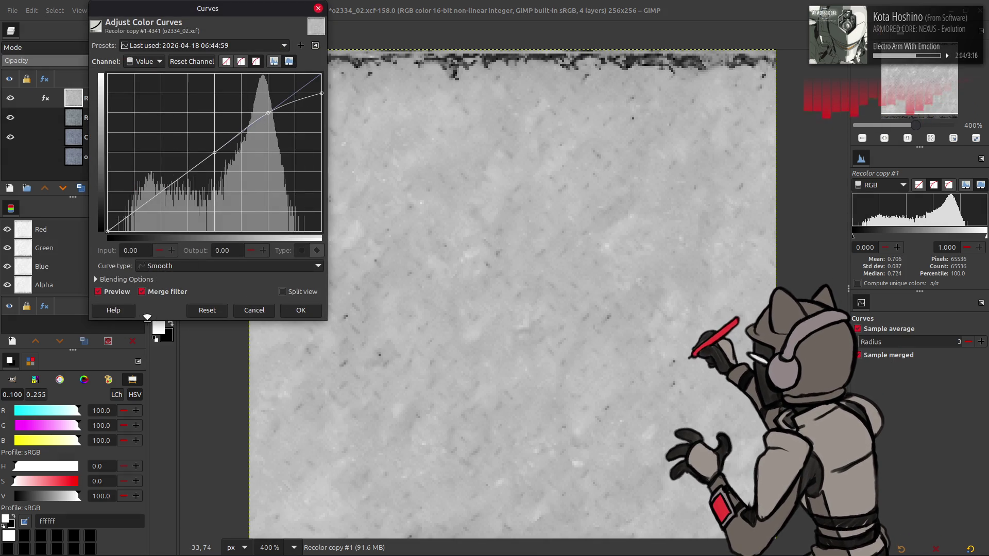
pyautogui.click(98, 291)
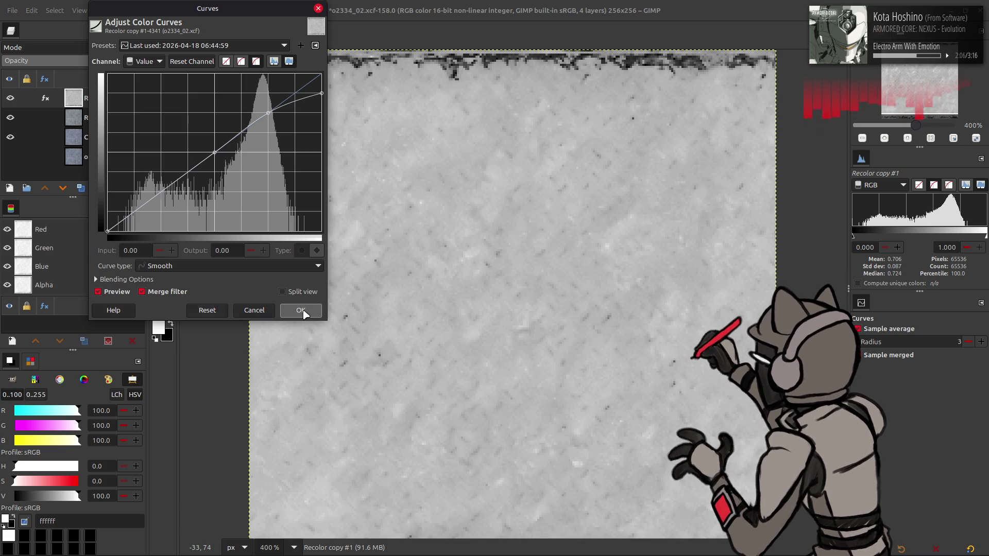
pyautogui.click(299, 310)
pyautogui.click(158, 11)
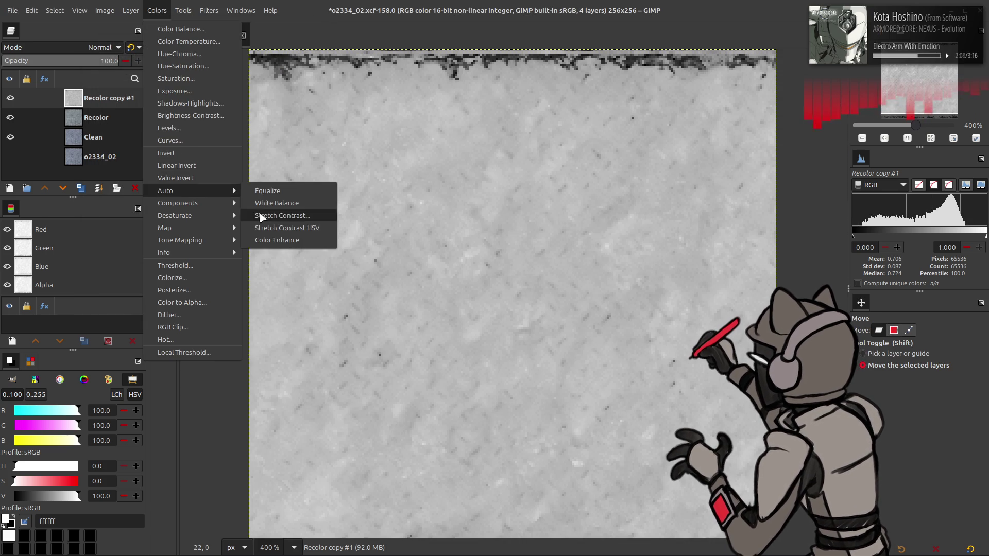
pyautogui.moveTo(165, 191)
pyautogui.click(271, 216)
pyautogui.click(199, 263)
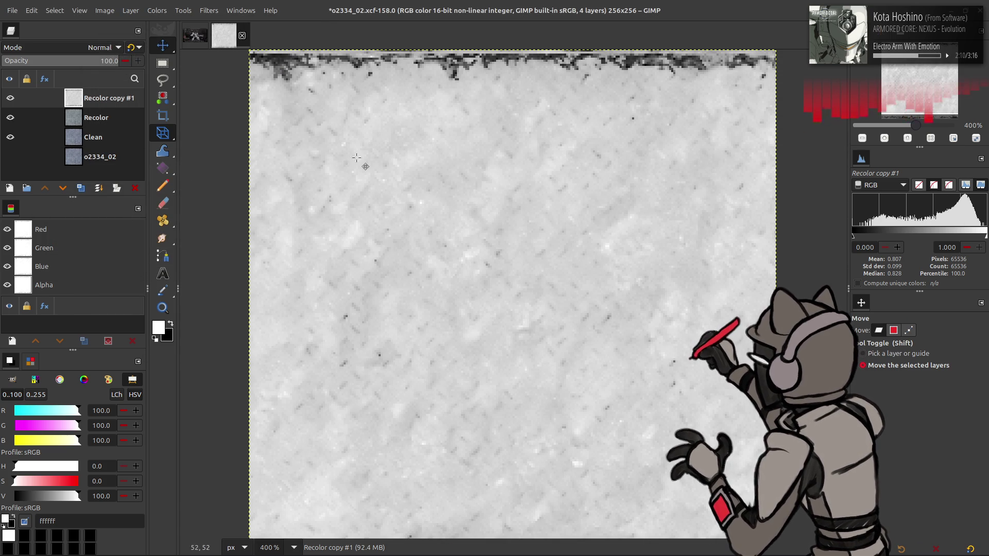
# Step: Set Recolor copy #1 to Multiply, hide it, and duplicate the Recolor layer
pyautogui.click(75, 47)
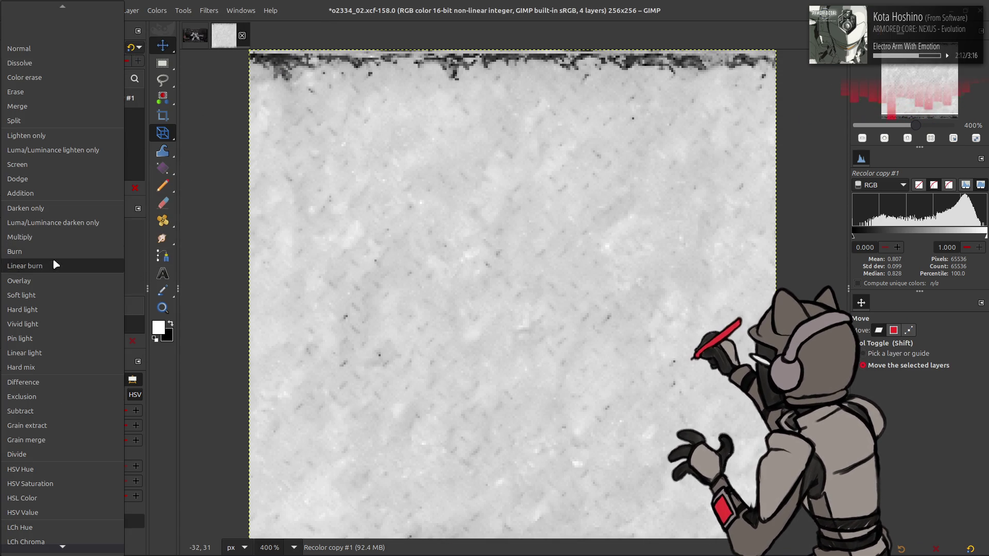
pyautogui.click(54, 238)
pyautogui.click(11, 98)
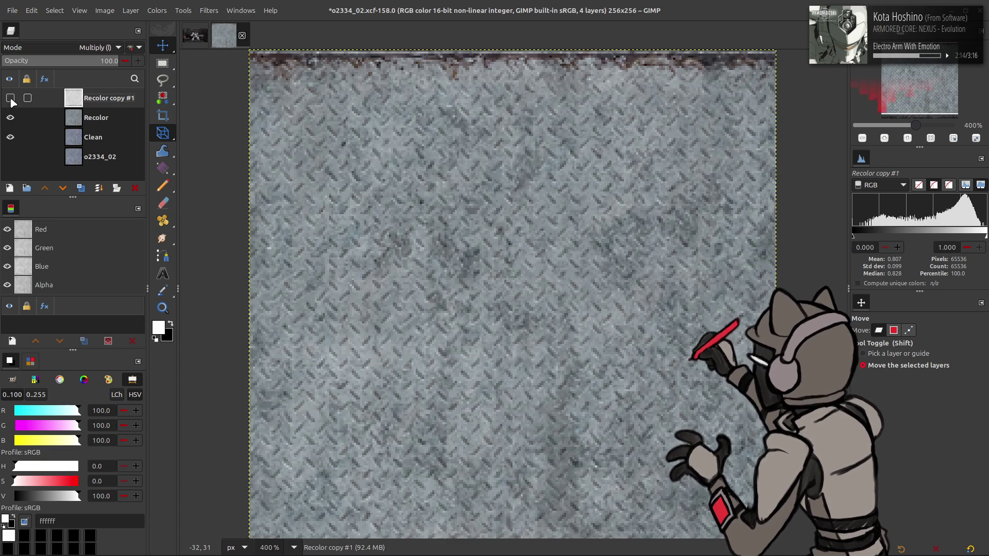
pyautogui.click(34, 118)
pyautogui.click(84, 189)
# Step: Extract the LAB L lightness component to make Recolor copy grayscale
pyautogui.click(157, 10)
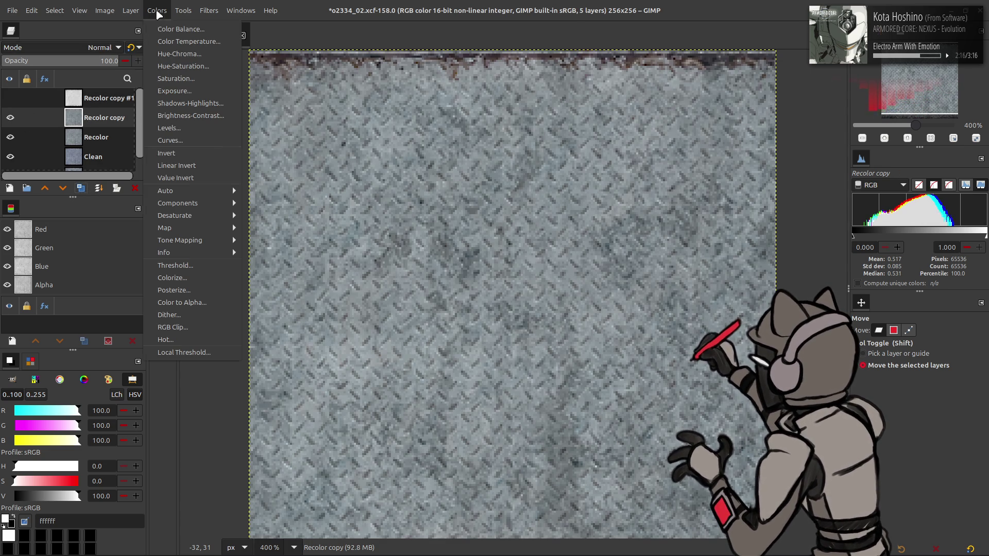
pyautogui.click(225, 220)
pyautogui.click(203, 204)
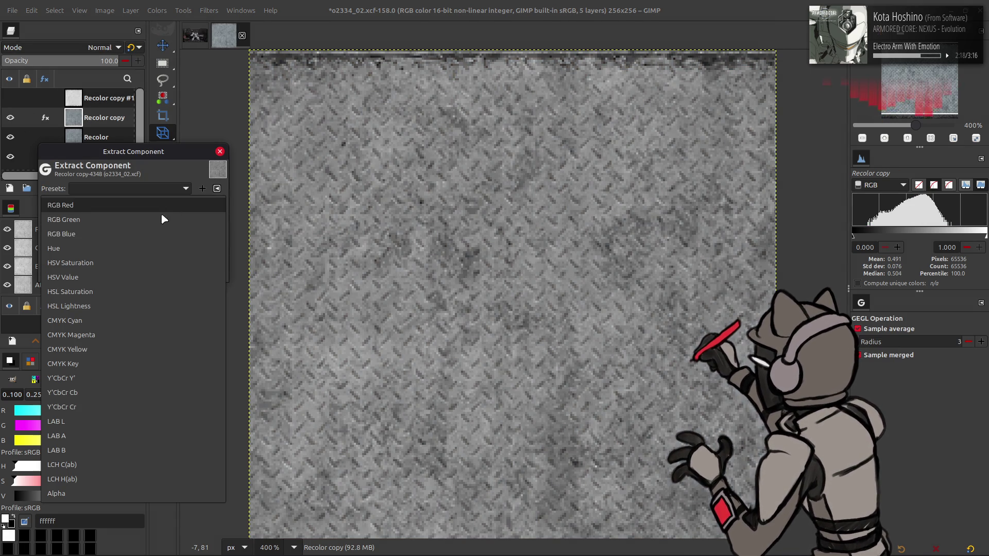
pyautogui.click(106, 405)
pyautogui.click(200, 273)
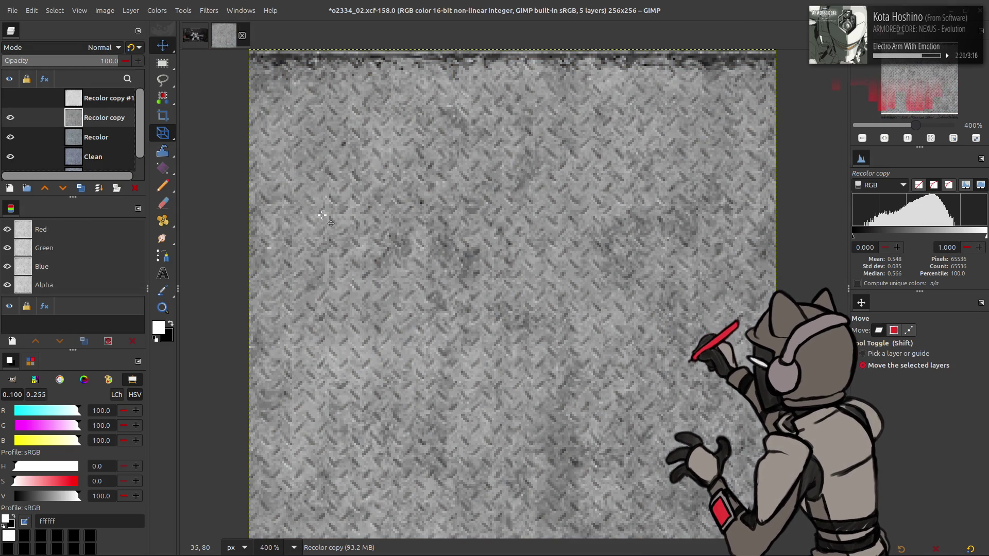
# Step: Toggle the Recolor copy #1 overlay to compare, reshow it and duplicate it as Recolor copy #2
pyautogui.click(10, 98)
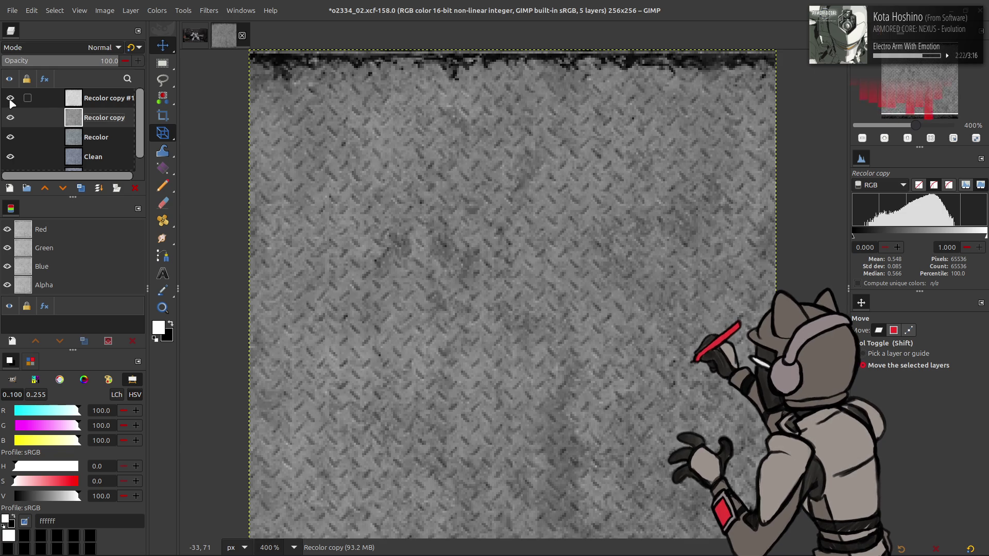
pyautogui.click(10, 99)
pyautogui.click(10, 99)
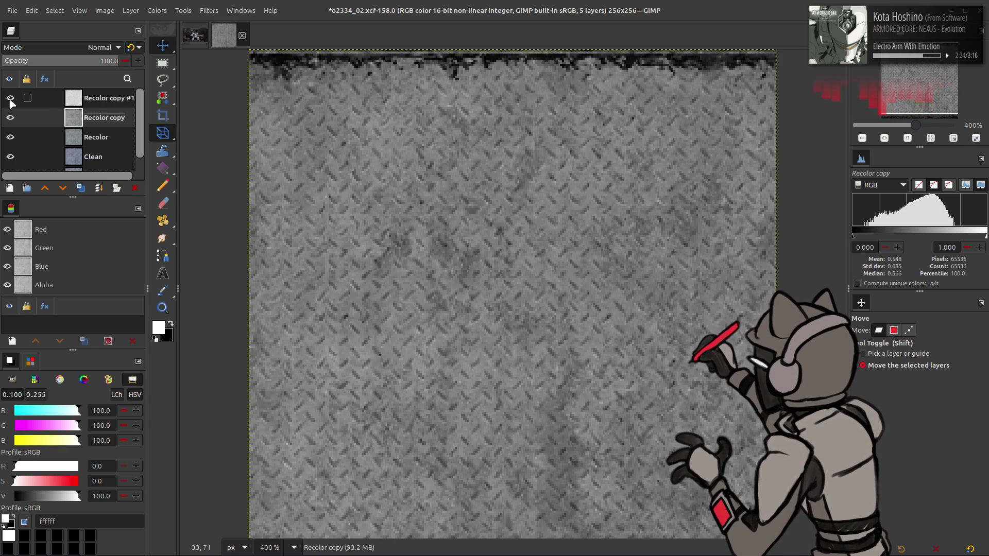
pyautogui.click(10, 97)
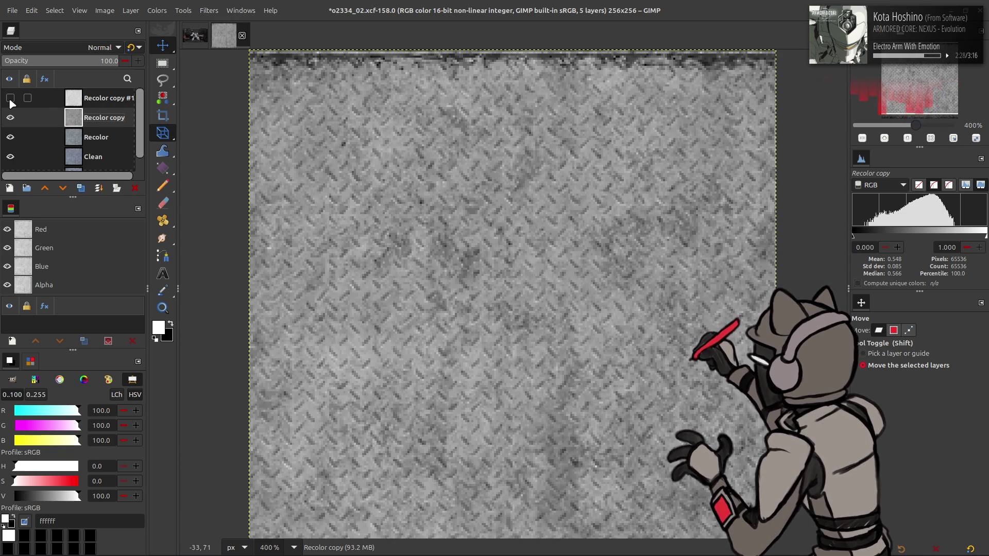
pyautogui.click(10, 98)
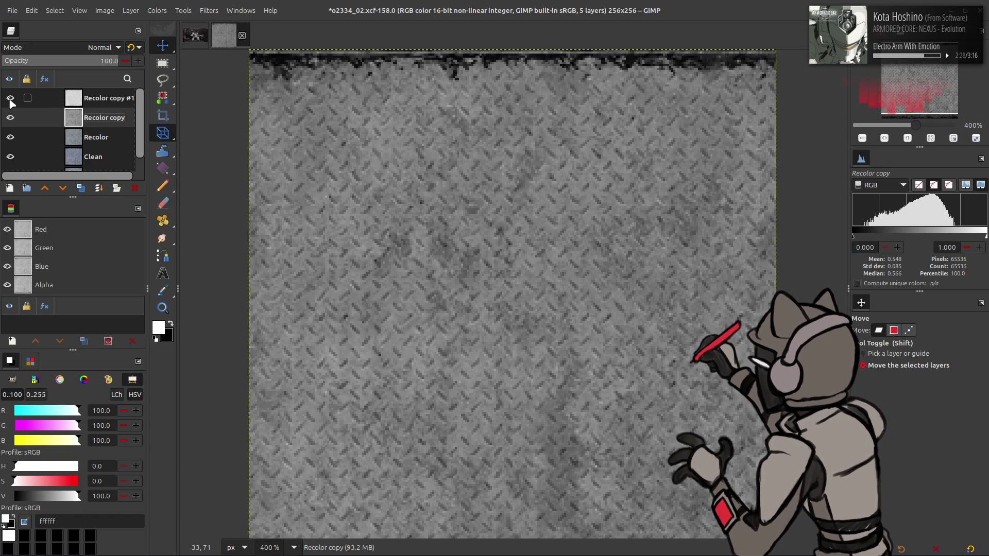
pyautogui.click(100, 104)
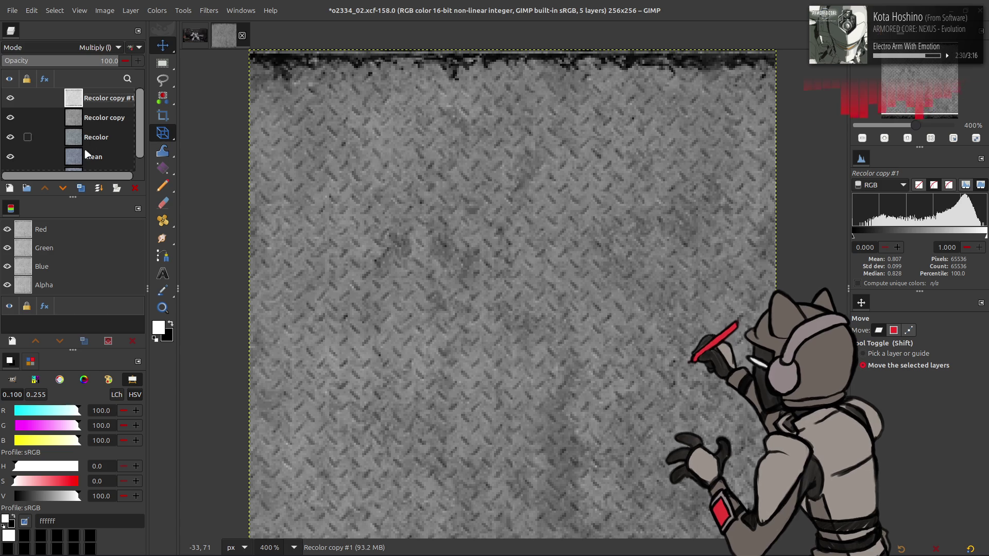
pyautogui.click(81, 188)
pyautogui.click(209, 10)
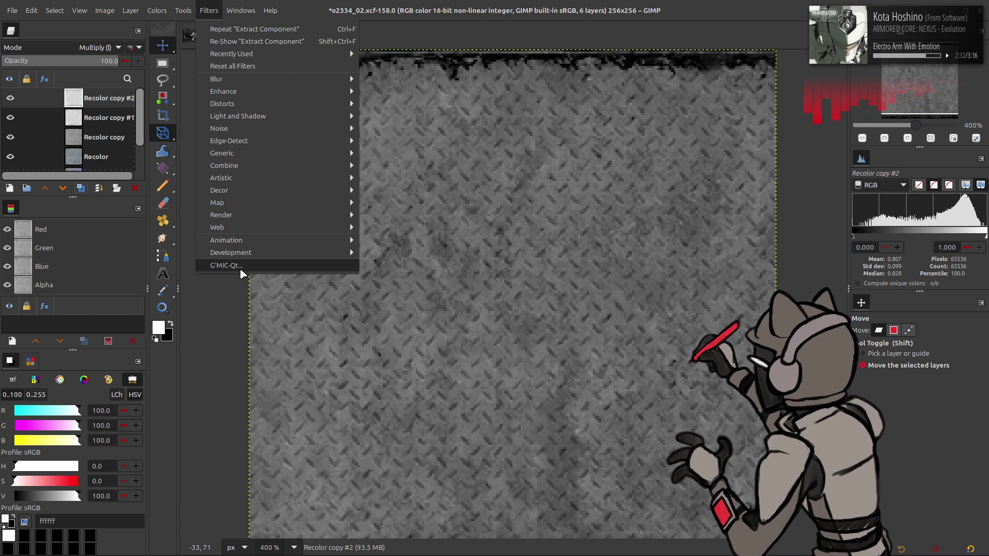
# Step: Gaussian-blur Recolor copy #2 in G'MIC twice and set it to Multiply blending
pyautogui.click(271, 264)
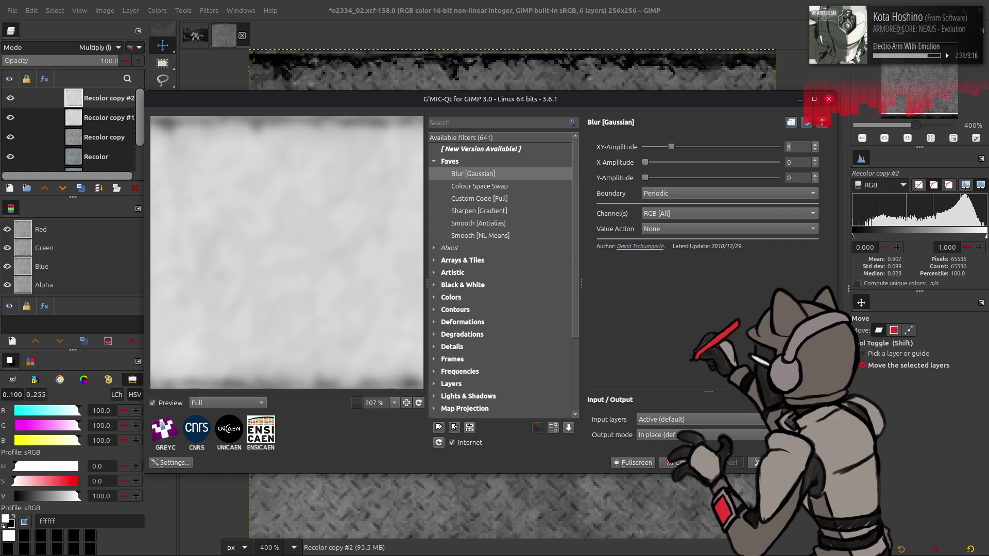
pyautogui.click(676, 463)
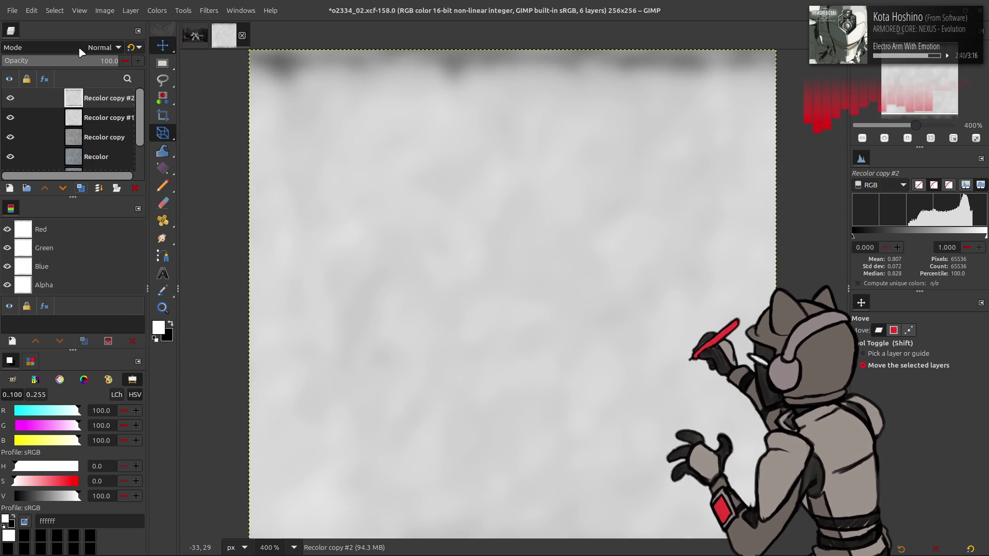
pyautogui.click(79, 49)
pyautogui.click(23, 236)
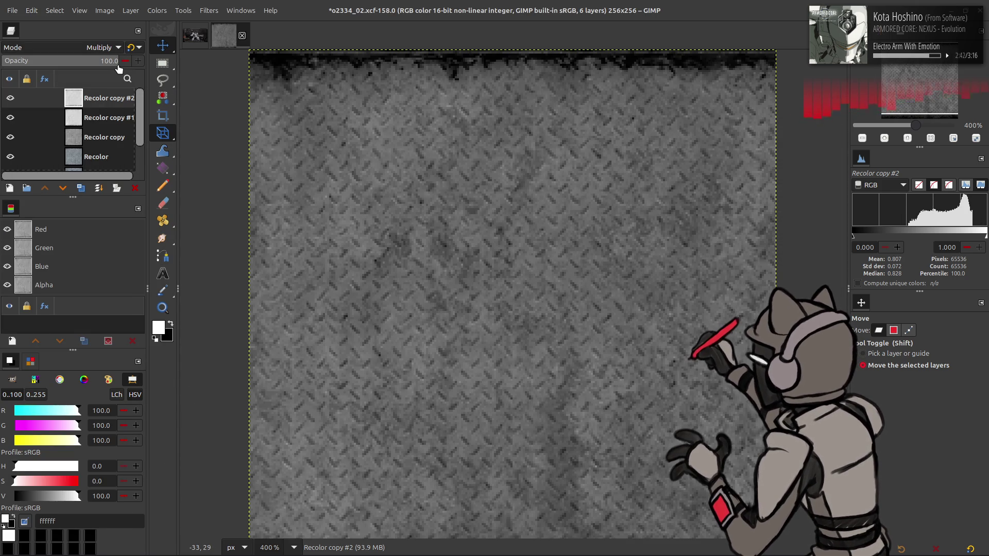
pyautogui.click(131, 47)
pyautogui.click(207, 10)
pyautogui.click(300, 268)
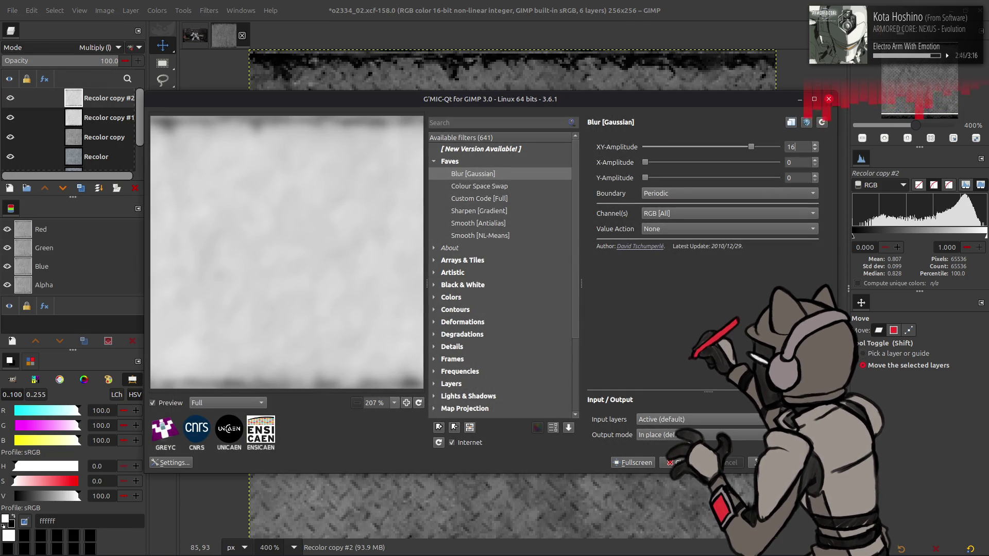
pyautogui.press('Return')
pyautogui.click(93, 48)
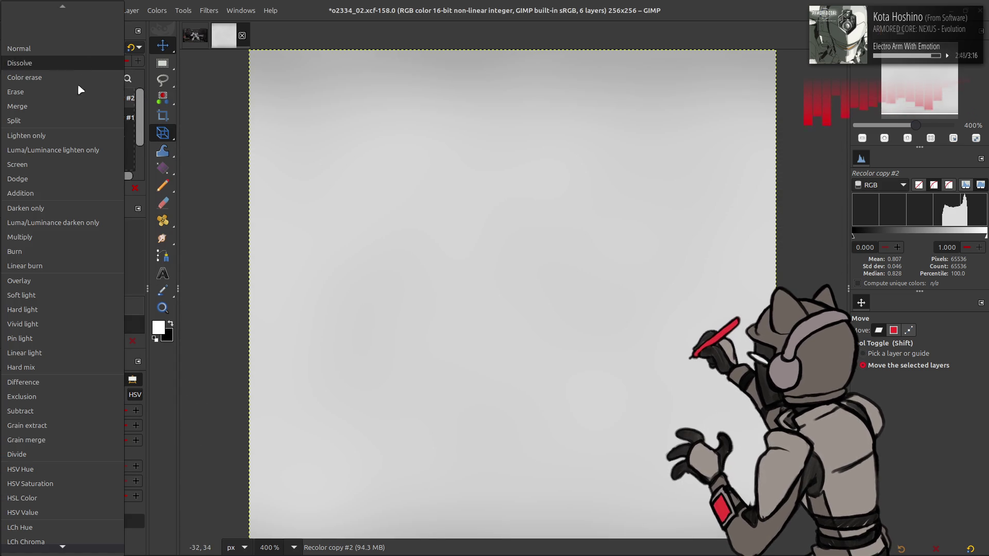
pyautogui.click(62, 237)
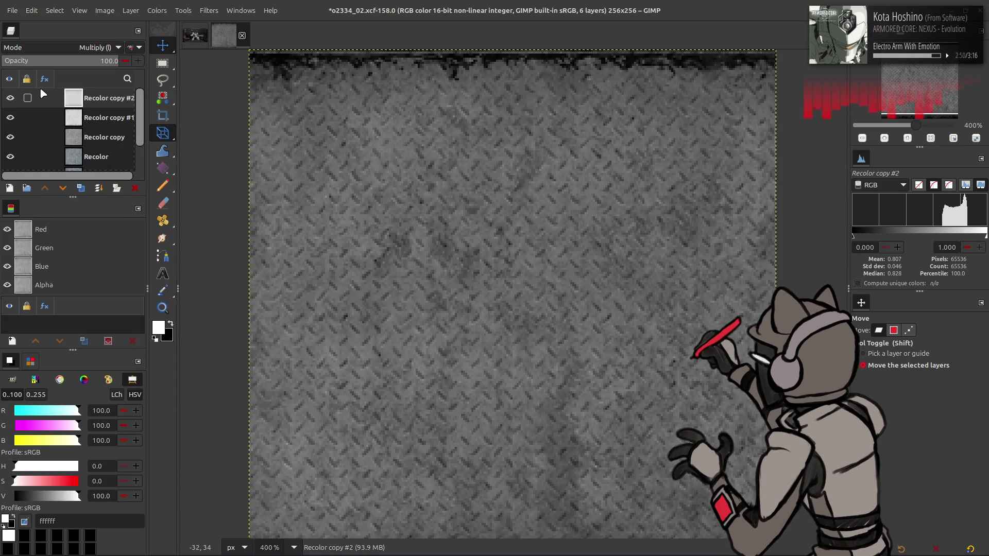
# Step: Toggle the blurred overlay to compare, then reapply the G'MIC blur
pyautogui.click(10, 97)
pyautogui.click(10, 97)
pyautogui.click(10, 98)
pyautogui.click(10, 97)
pyautogui.click(10, 97)
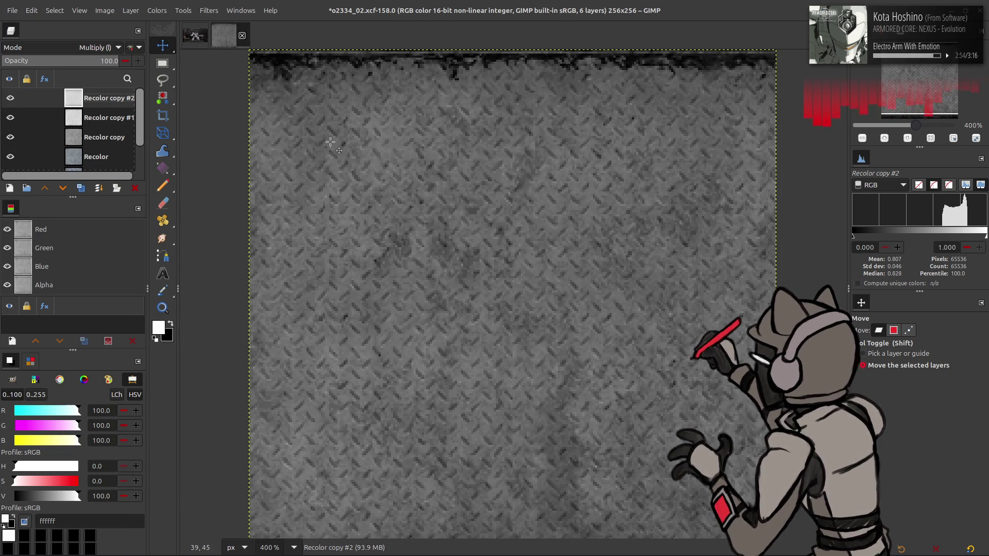
pyautogui.hotkey('ctrl', 'shift', 'f')
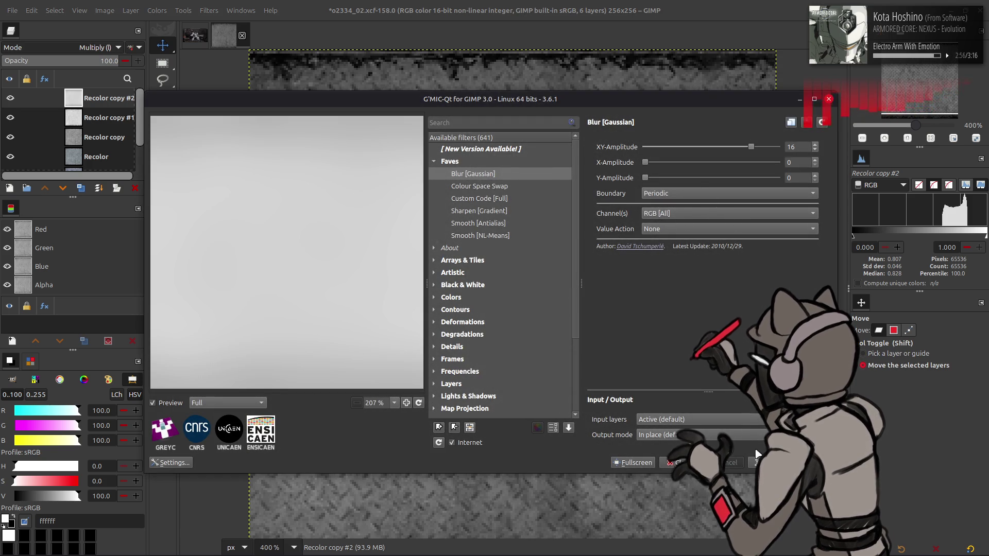
pyautogui.click(757, 452)
# Step: Hide and reshow all three overlay layers to compare, then duplicate Recolor copy as #3
pyautogui.click(10, 97)
pyautogui.click(8, 118)
pyautogui.click(8, 136)
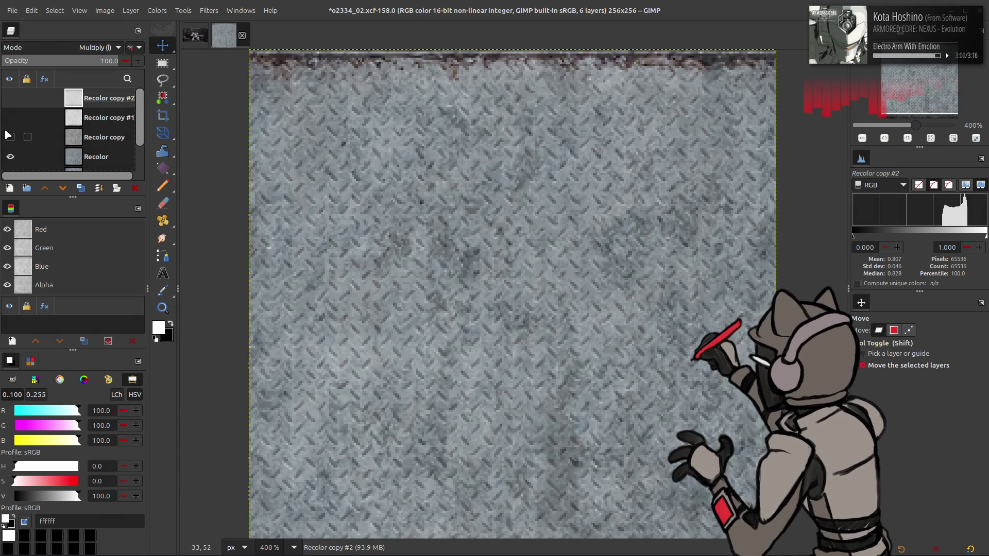
pyautogui.click(10, 137)
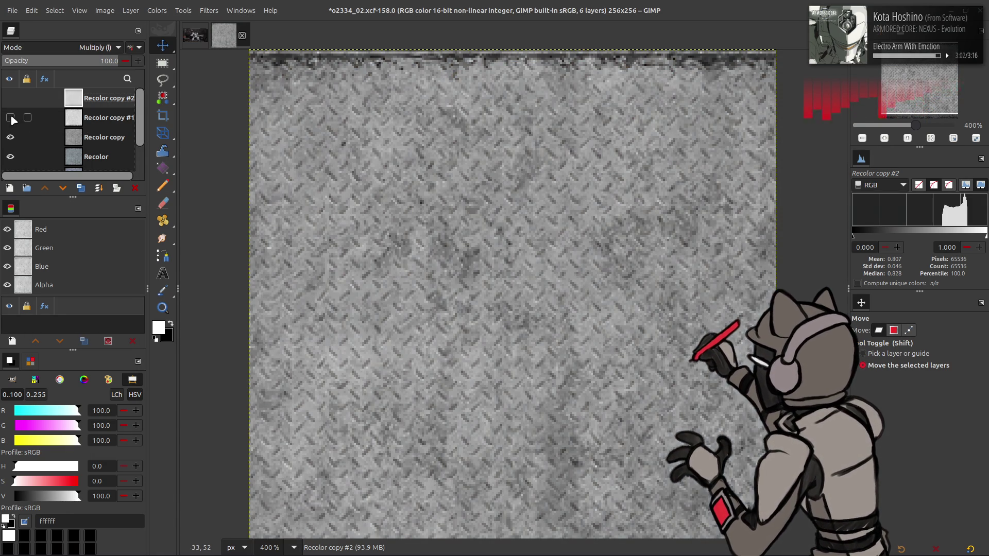
pyautogui.click(10, 118)
pyautogui.click(12, 99)
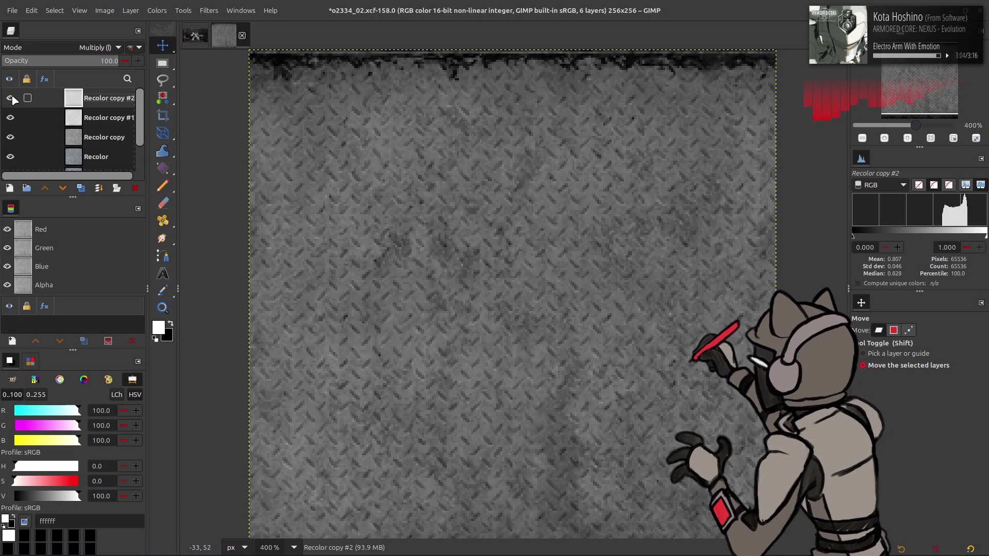
pyautogui.click(87, 142)
pyautogui.click(81, 188)
# Step: Set Recolor copy #3 output levels to 10–90, invert it and blend with Multiply
pyautogui.click(157, 10)
pyautogui.click(182, 116)
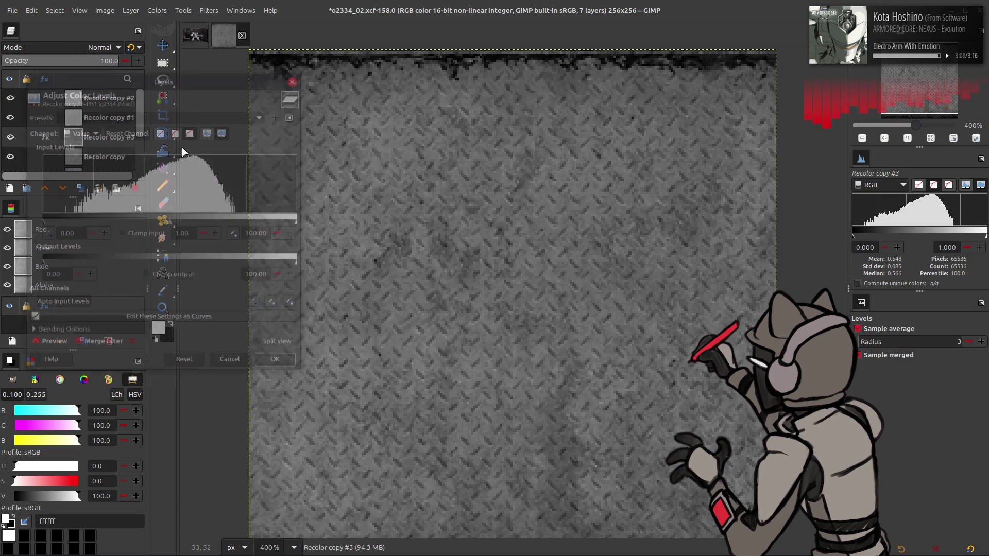
pyautogui.write('0')
pyautogui.press('Return')
pyautogui.write('90')
pyautogui.press('Return')
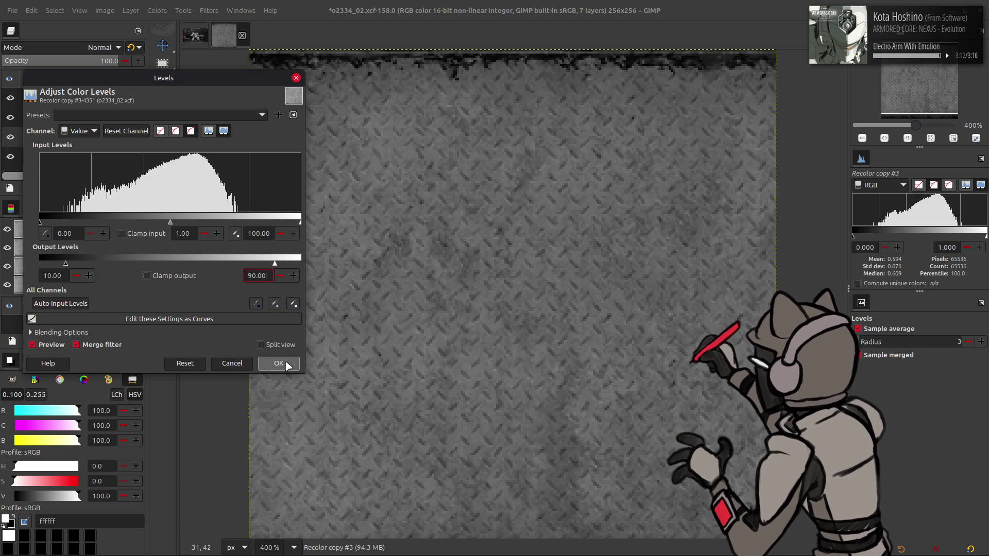
pyautogui.click(278, 364)
pyautogui.click(163, 10)
pyautogui.click(183, 164)
pyautogui.click(101, 47)
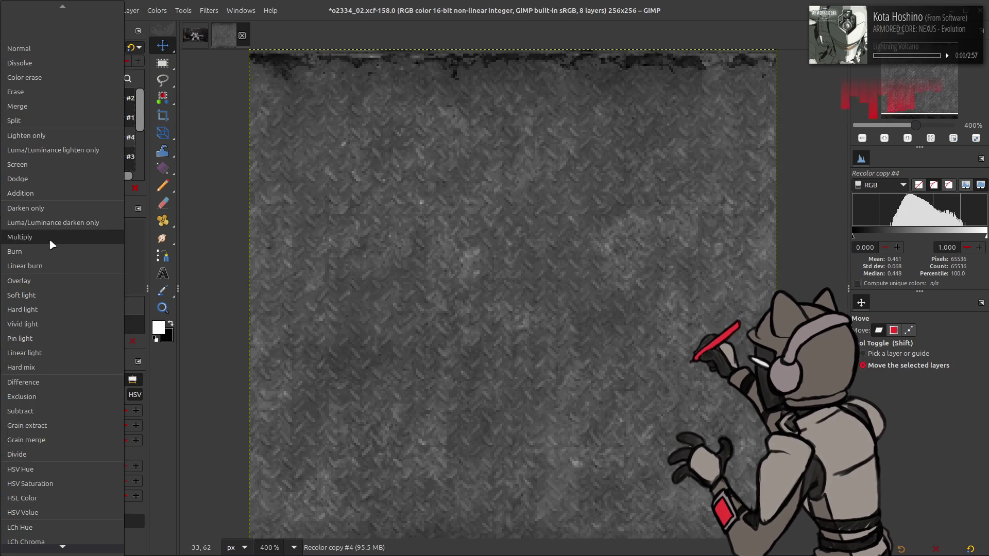
pyautogui.click(49, 240)
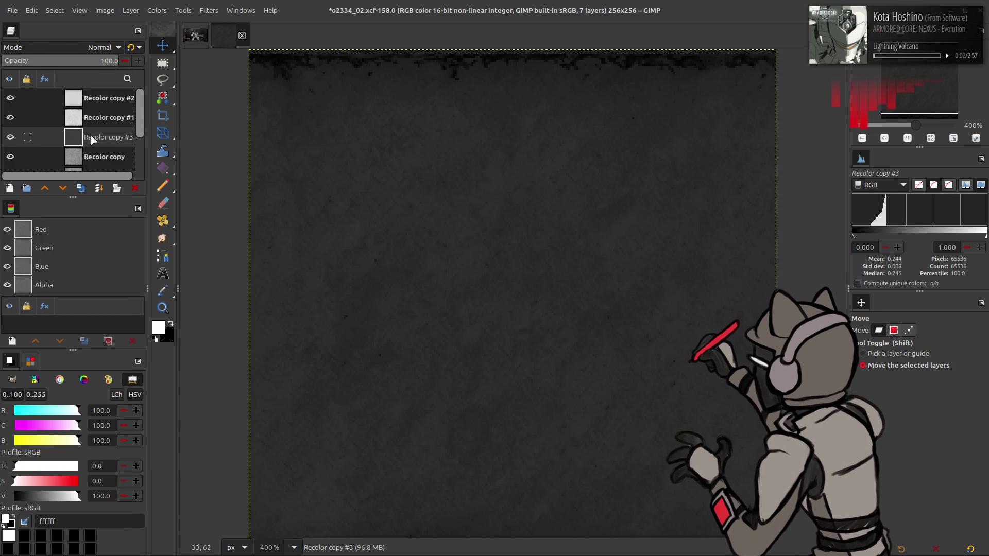
# Step: Brighten it with Levels white input 25 and switch to linear Multiply blending
pyautogui.click(157, 10)
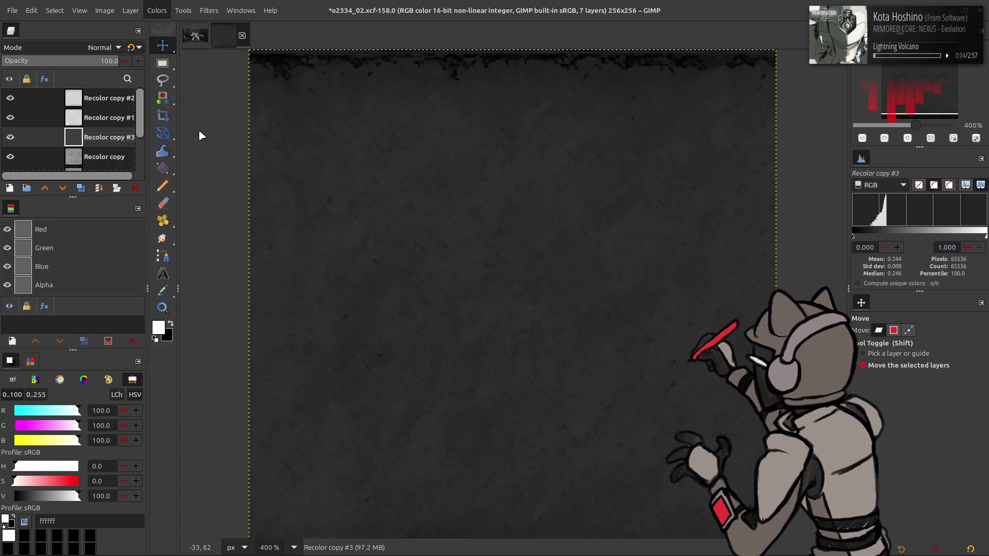
pyautogui.click(172, 129)
pyautogui.click(278, 363)
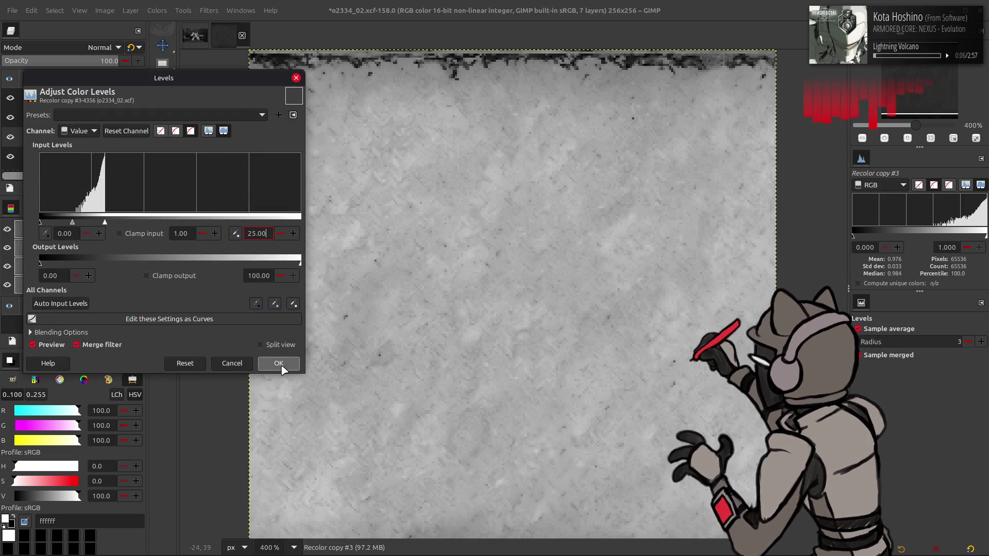
pyautogui.click(87, 46)
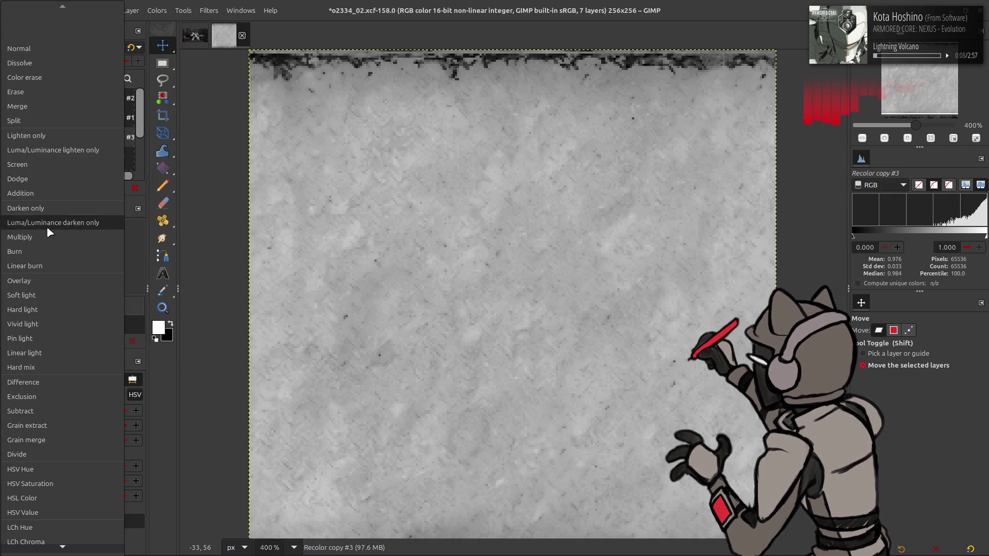
pyautogui.click(46, 224)
pyautogui.click(130, 47)
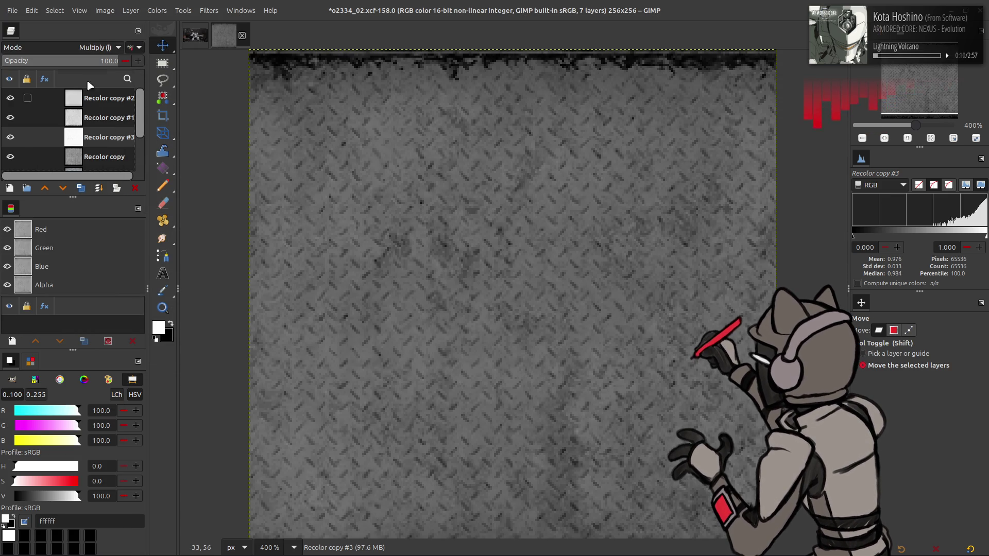
# Step: Toggle Recolor copy #3 off and on to compare the dirt effect
pyautogui.click(10, 138)
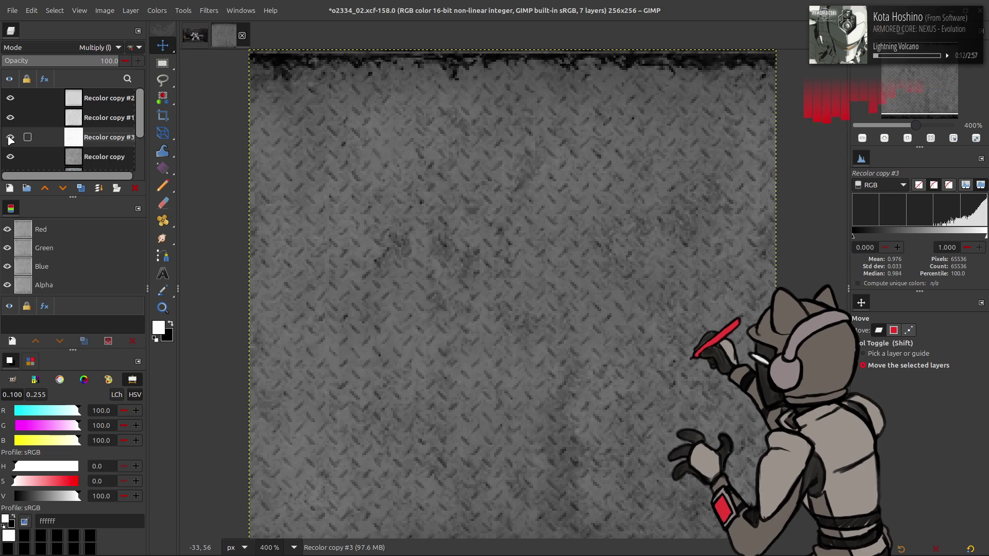
pyautogui.click(10, 137)
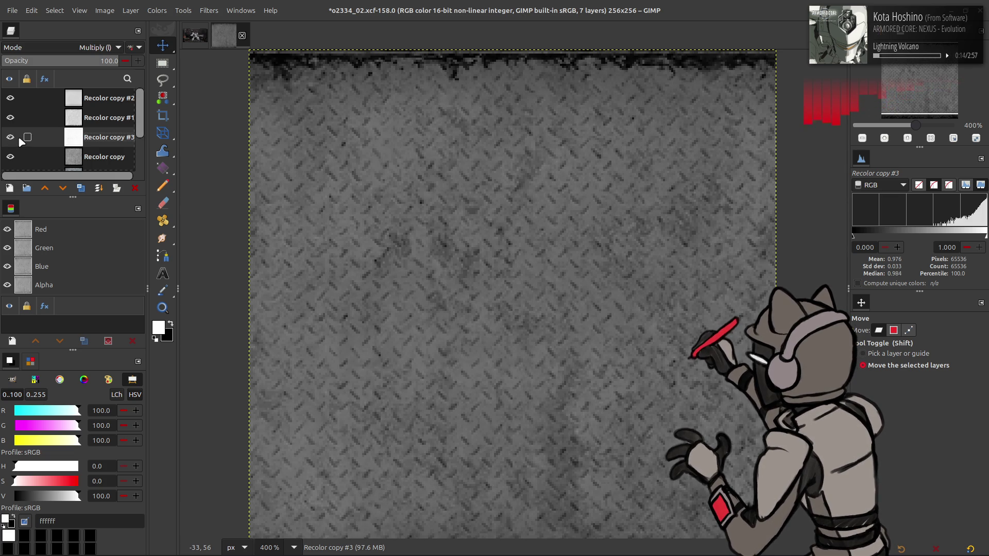
pyautogui.click(10, 138)
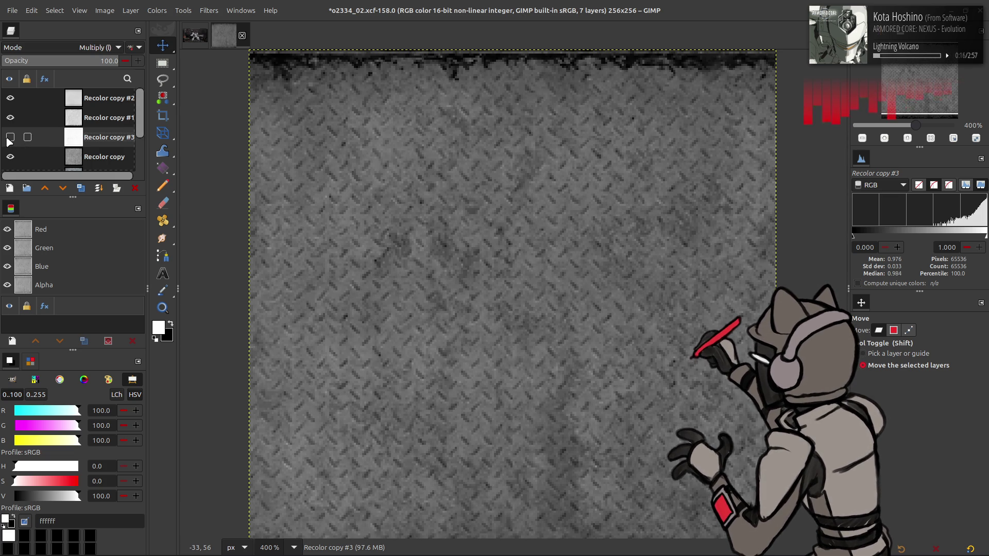
pyautogui.click(10, 137)
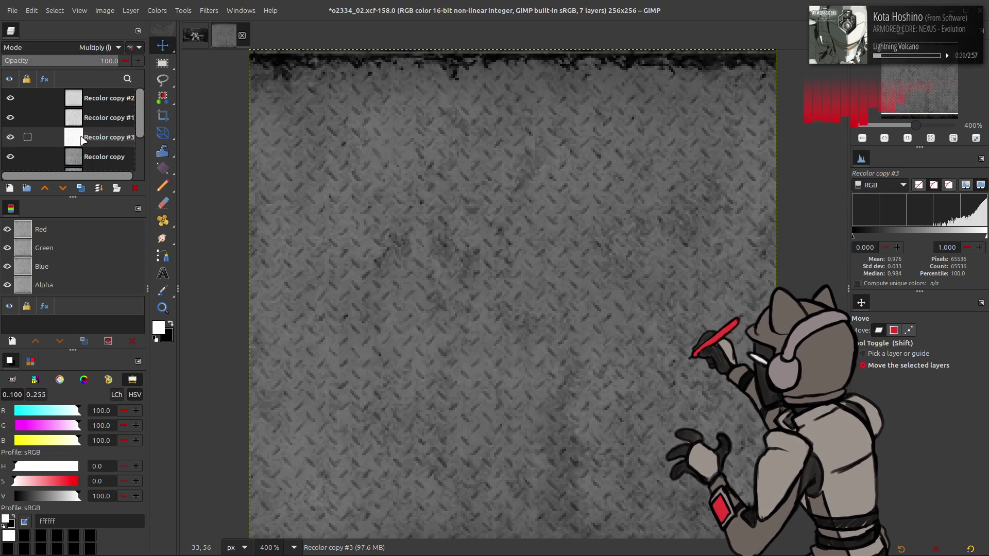
# Step: Save the image and drag ScratchedPaint3_overlay_S.tif from Nemo in as a new layer
pyautogui.hotkey('ctrl', 'e')
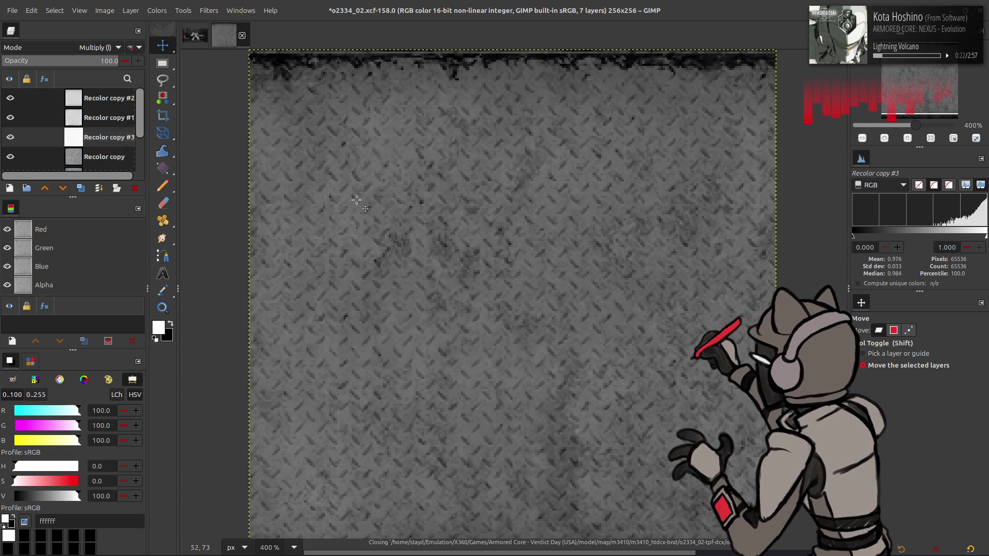
pyautogui.hotkey('alt', 'Tab')
pyautogui.hotkey('alt', 'Tab')
pyautogui.hotkey('alt', 'Tab')
pyautogui.hotkey('alt', 'Tab')
pyautogui.hotkey('alt', 'Tab')
pyautogui.hotkey('alt', 'Tab')
pyautogui.hotkey('alt', 'Tab')
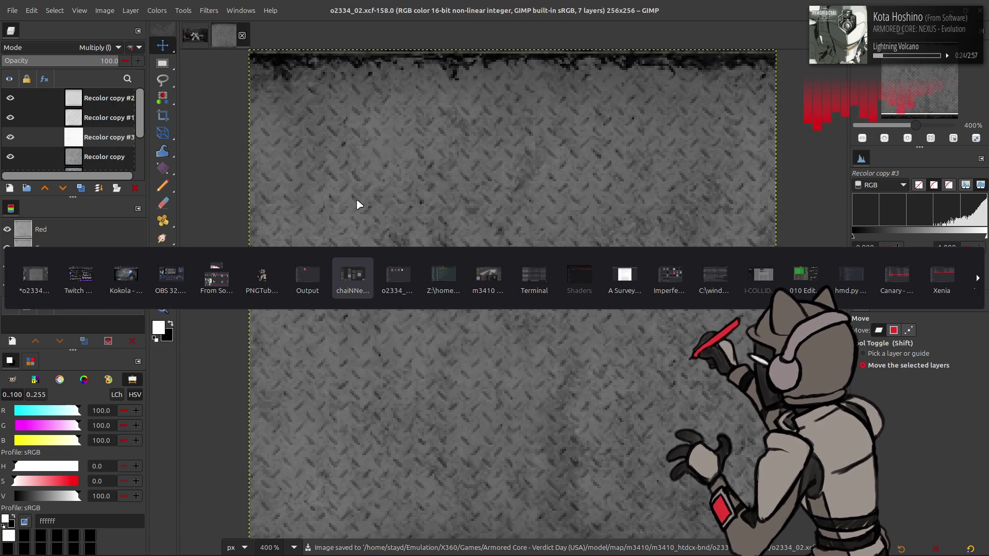
pyautogui.hotkey('alt', 'Tab')
pyautogui.hotkey('alt', 'Tab')
pyautogui.hotkey('alt', 'Tab')
pyautogui.hotkey('alt', 'Tab')
pyautogui.hotkey('alt', 'Tab')
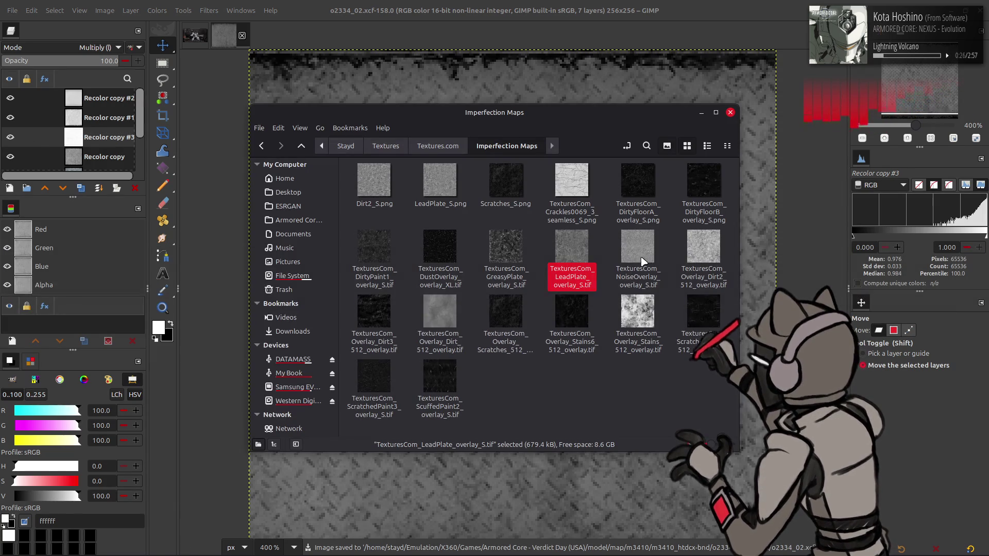
pyautogui.click(376, 377)
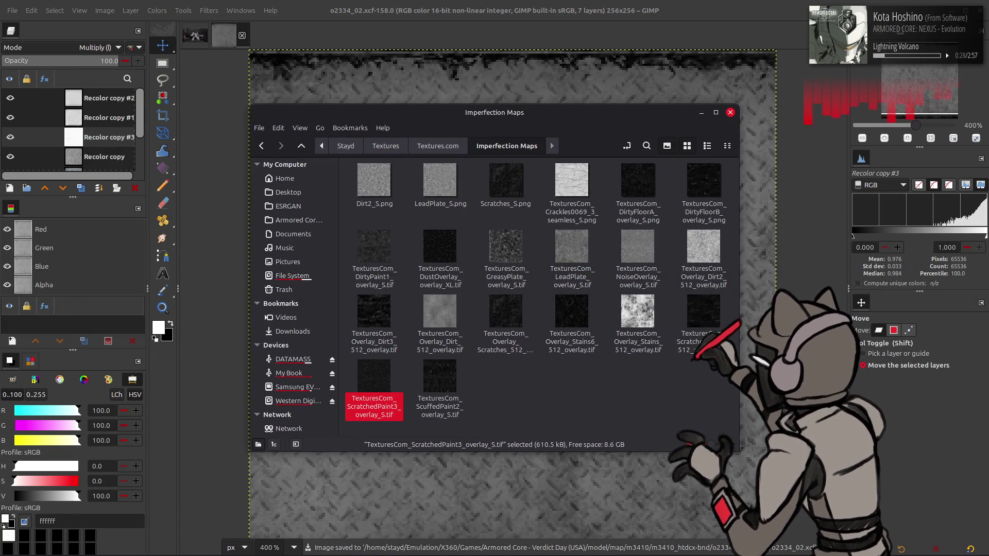
pyautogui.moveTo(374, 377); pyautogui.dragTo(433, 487)
pyautogui.click(564, 352)
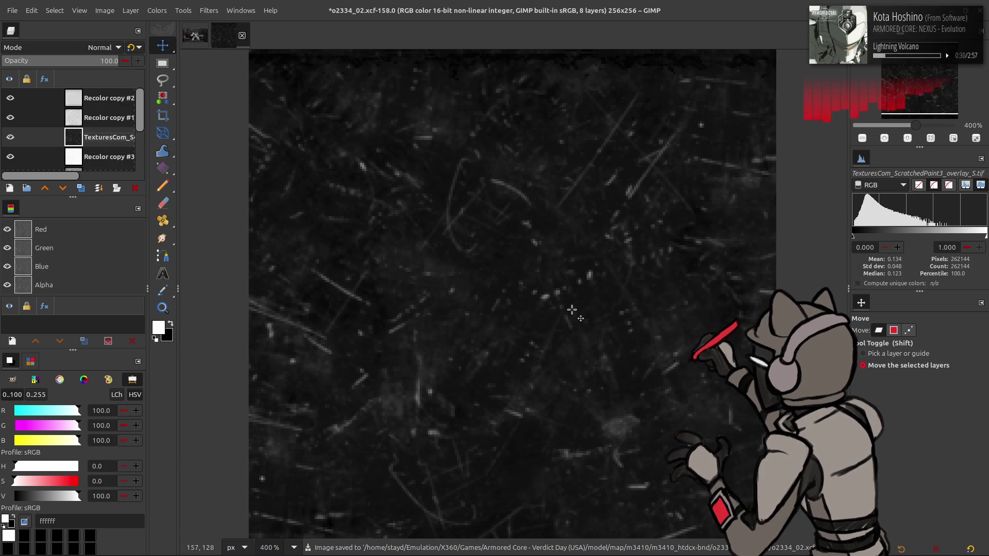
# Step: Align the scratch layer to the canvas and bring up Scale Layer
pyautogui.press('q')
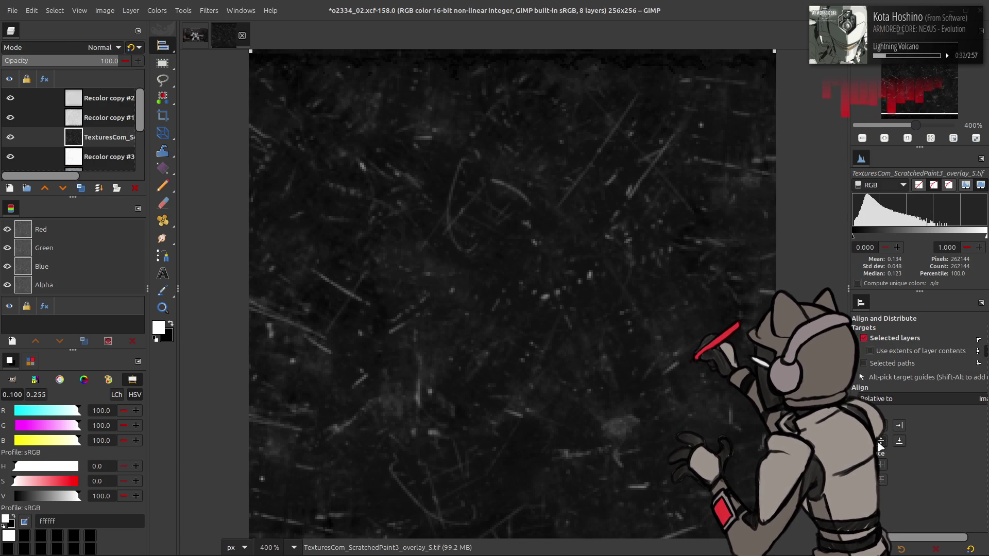
pyautogui.click(880, 442)
pyautogui.click(130, 10)
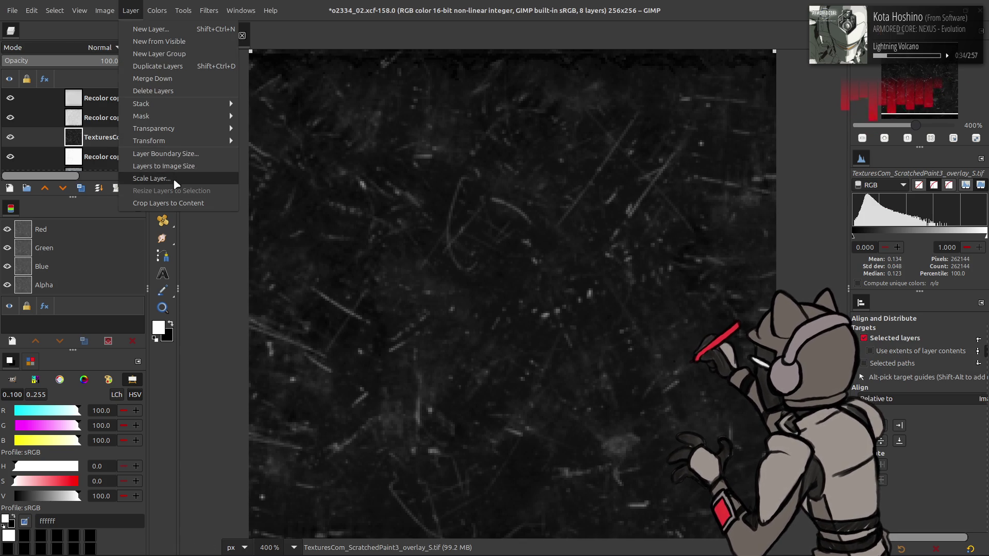
pyautogui.click(151, 177)
pyautogui.write('256')
# Step: Scale the scratch layer to 256×256, duplicate it twice and blur one copy in G'MIC
pyautogui.press('Tab')
pyautogui.click(564, 358)
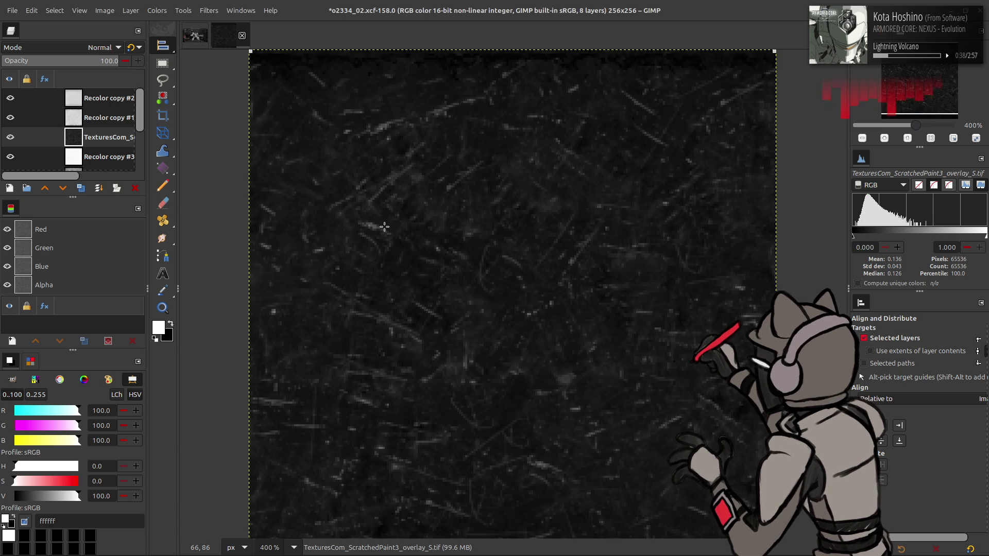
pyautogui.press('m')
pyautogui.doubleClick(81, 188)
pyautogui.click(207, 10)
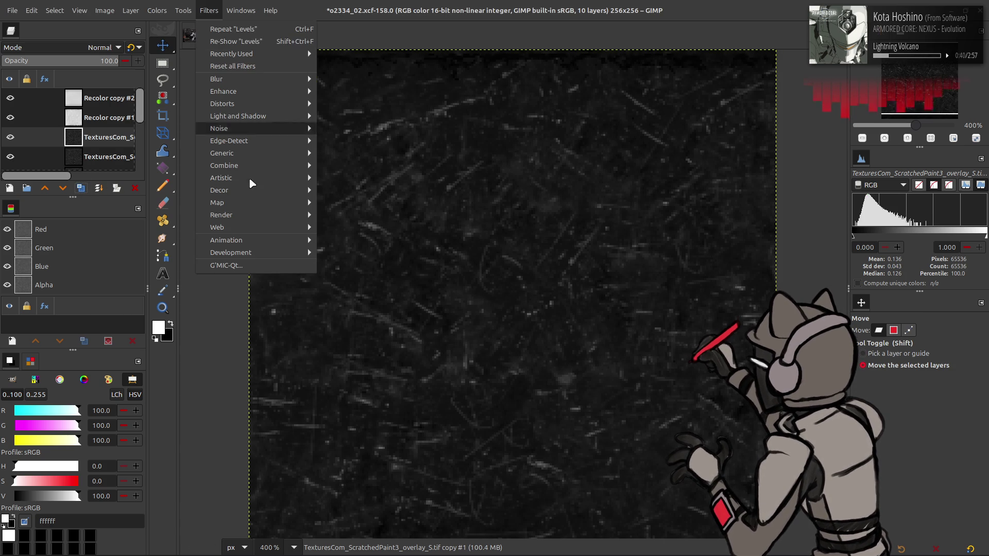
pyautogui.click(267, 265)
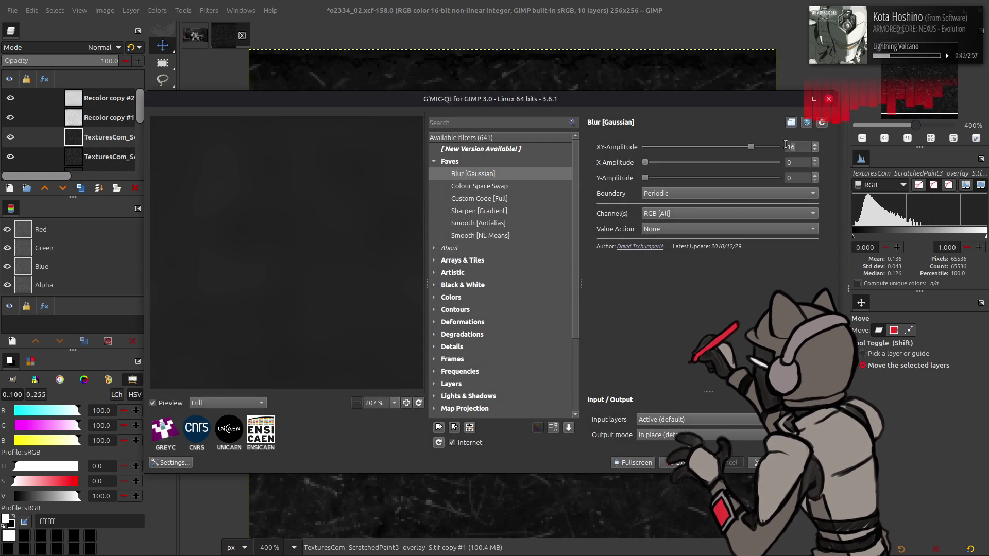
pyautogui.press('Return')
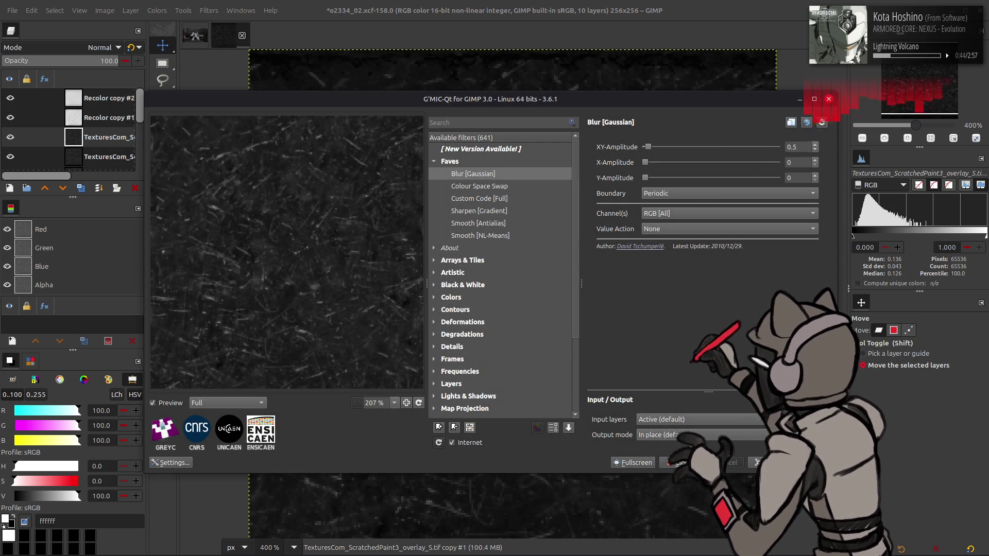
# Step: Sharpen via Grain extract and Grain merge merge-downs, then move the layer to the top
pyautogui.click(93, 48)
pyautogui.click(67, 431)
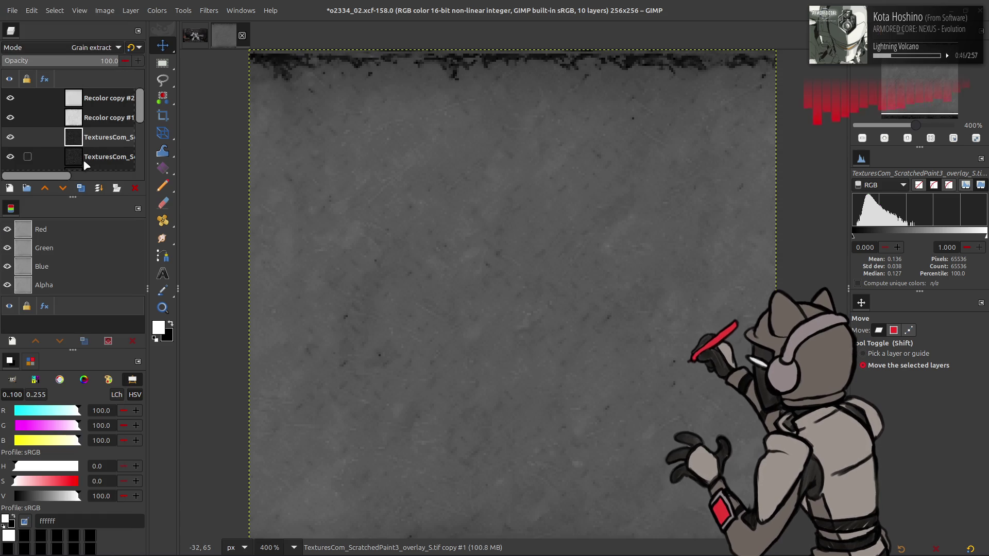
pyautogui.hotkey('ctrl', 'm')
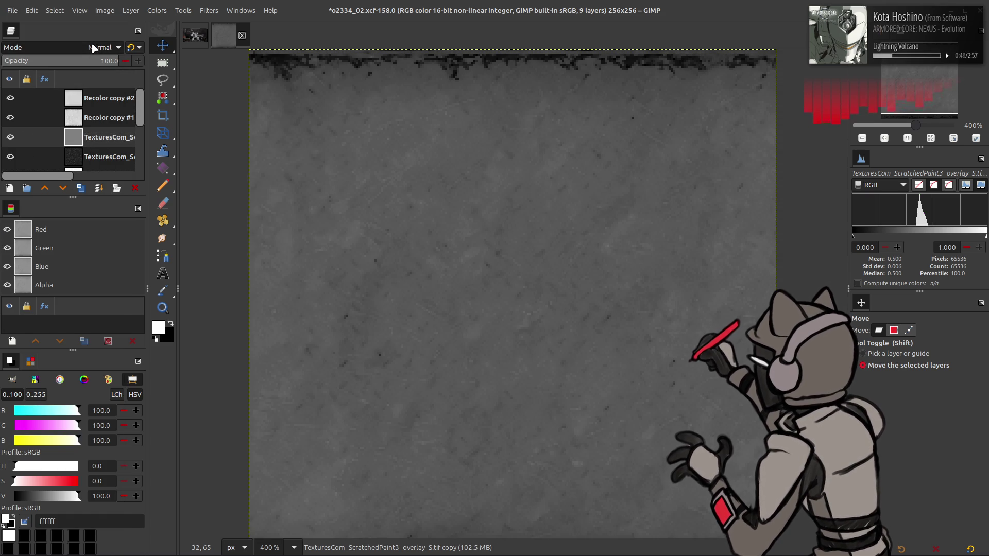
pyautogui.click(91, 49)
pyautogui.click(60, 446)
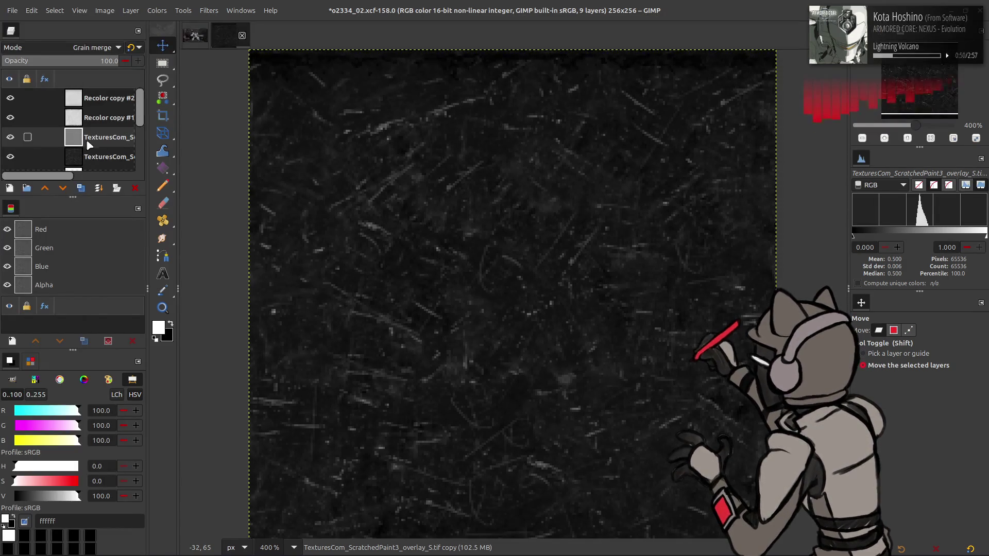
pyautogui.hotkey('ctrl', 'm')
pyautogui.moveTo(101, 118); pyautogui.dragTo(95, 96)
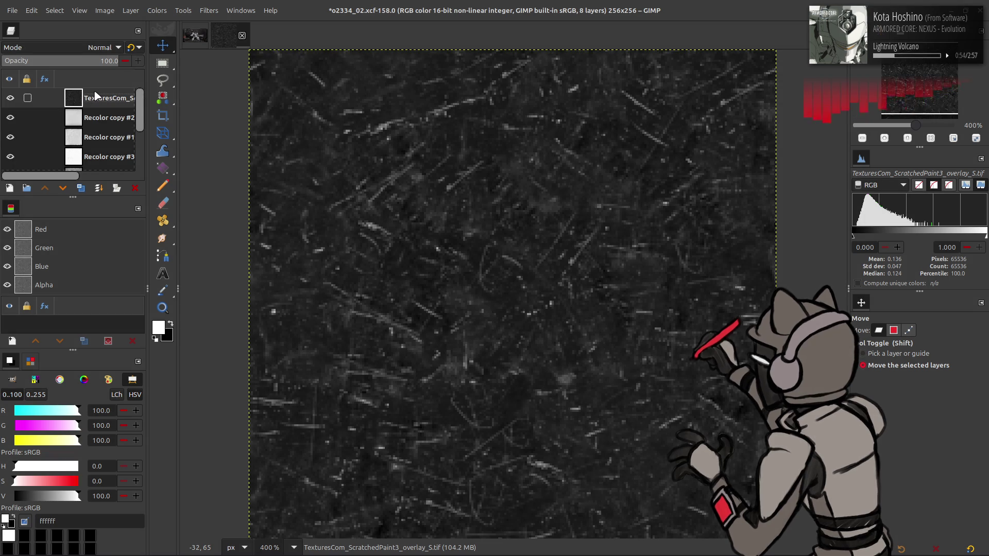
# Step: Contrast-stretch and invert the scratch overlay and set it to Multiply
pyautogui.click(157, 10)
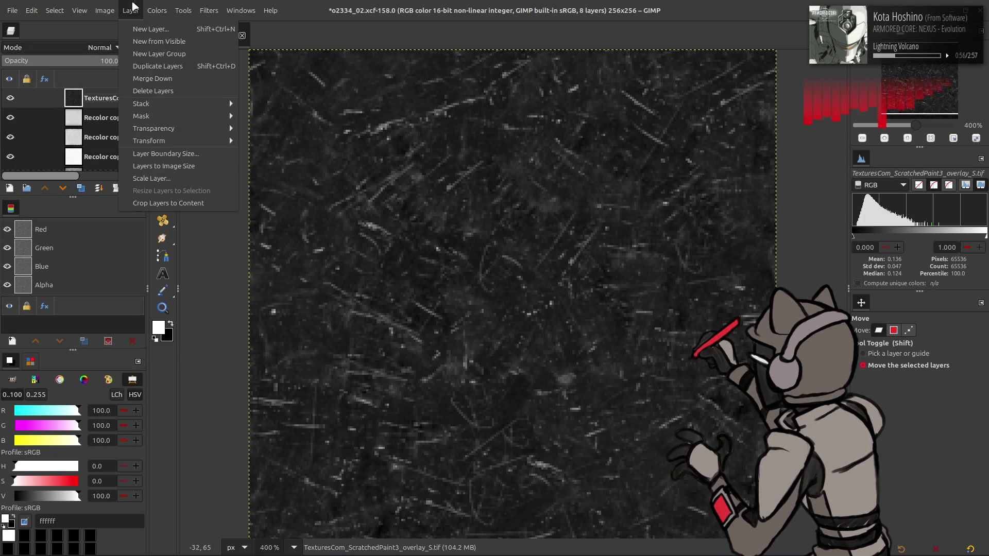
pyautogui.click(278, 216)
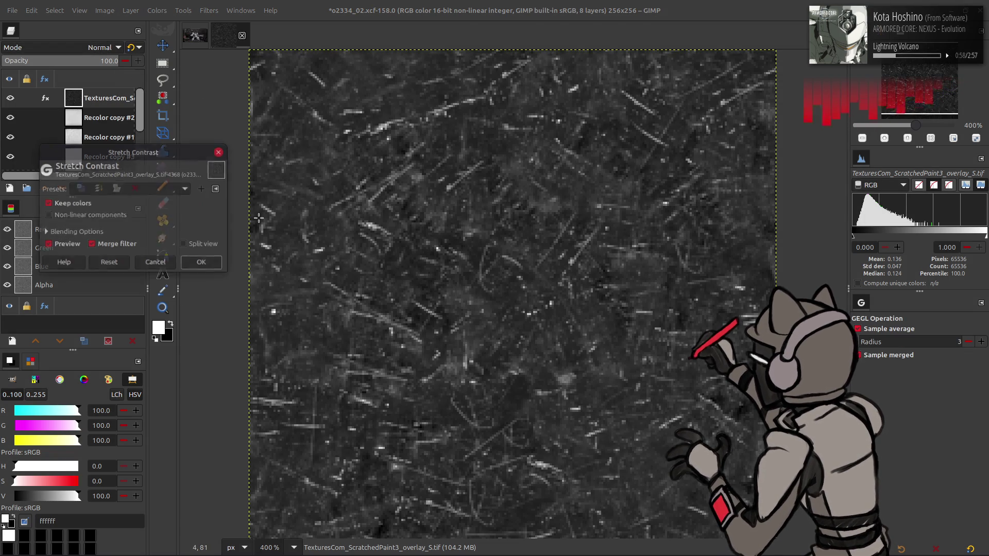
pyautogui.click(200, 265)
pyautogui.click(157, 10)
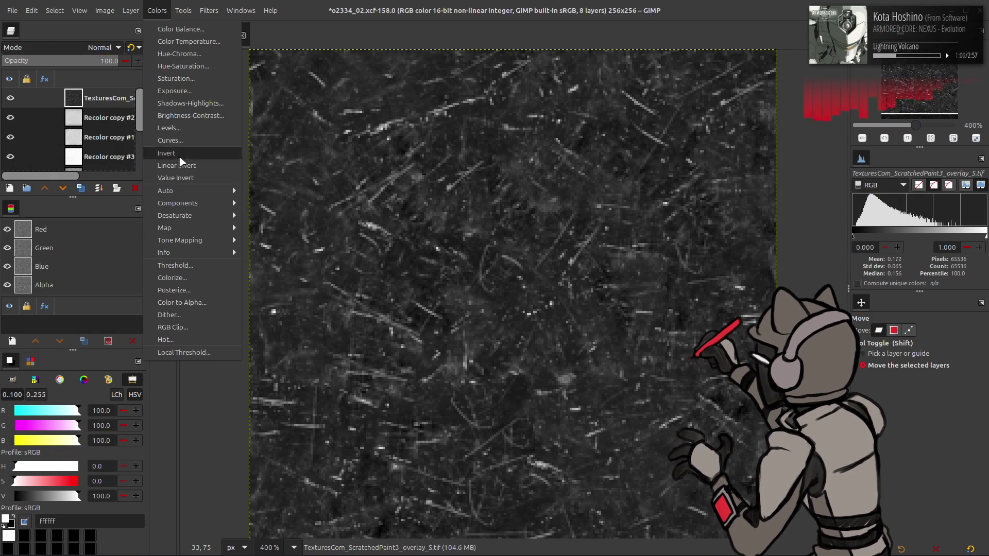
pyautogui.click(180, 150)
pyautogui.click(102, 48)
pyautogui.click(66, 232)
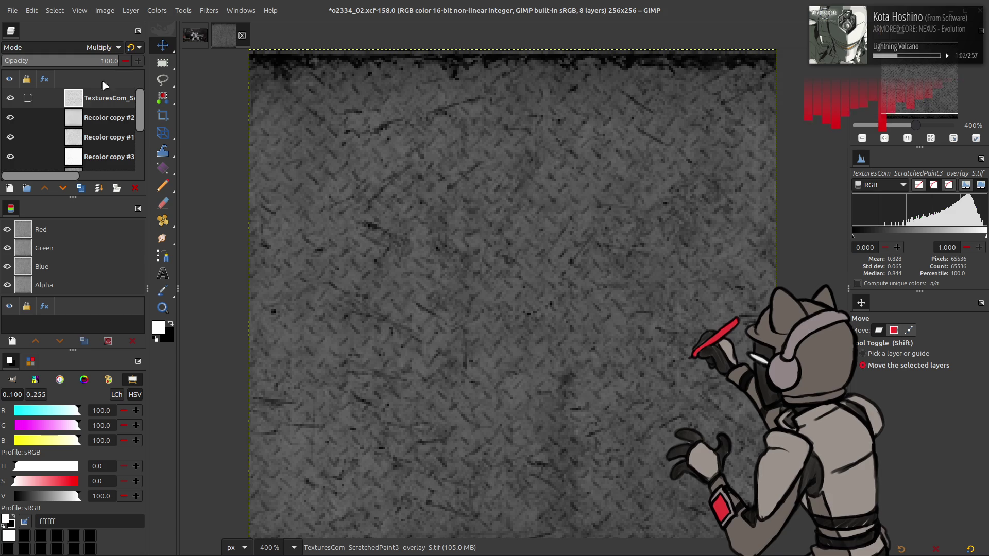
# Step: Rotate the scratch layer, set opacity to 80% and save the image
pyautogui.click(133, 10)
pyautogui.moveTo(150, 141)
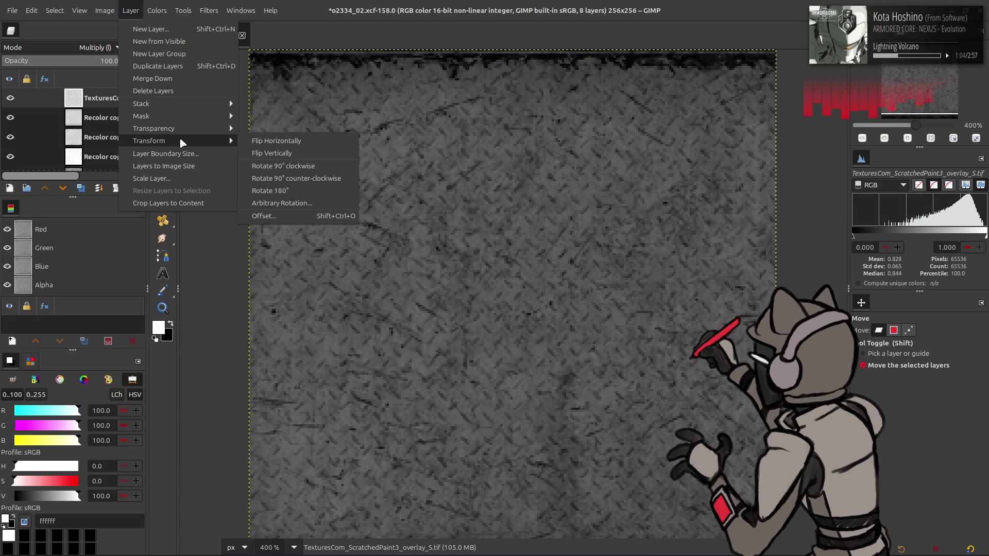
pyautogui.click(267, 170)
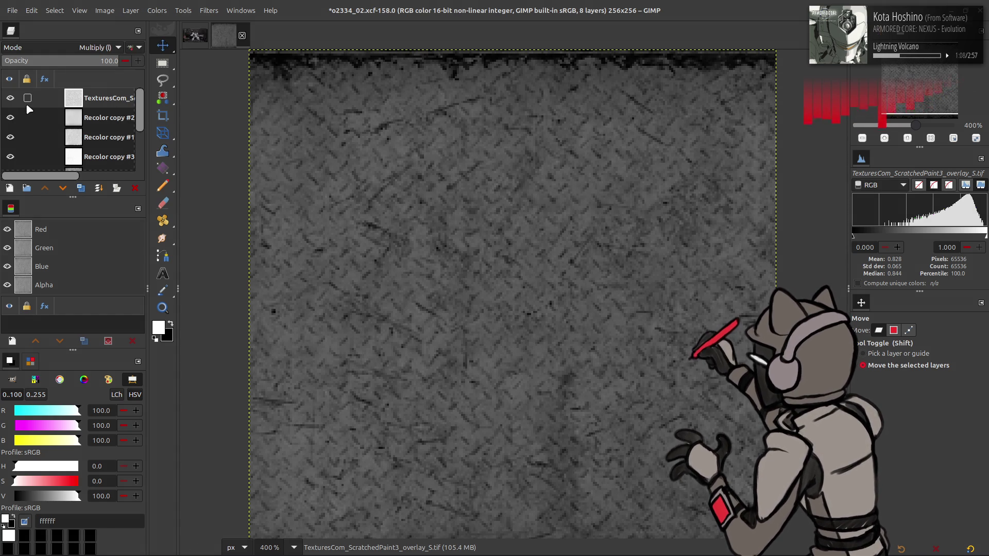
pyautogui.click(11, 98)
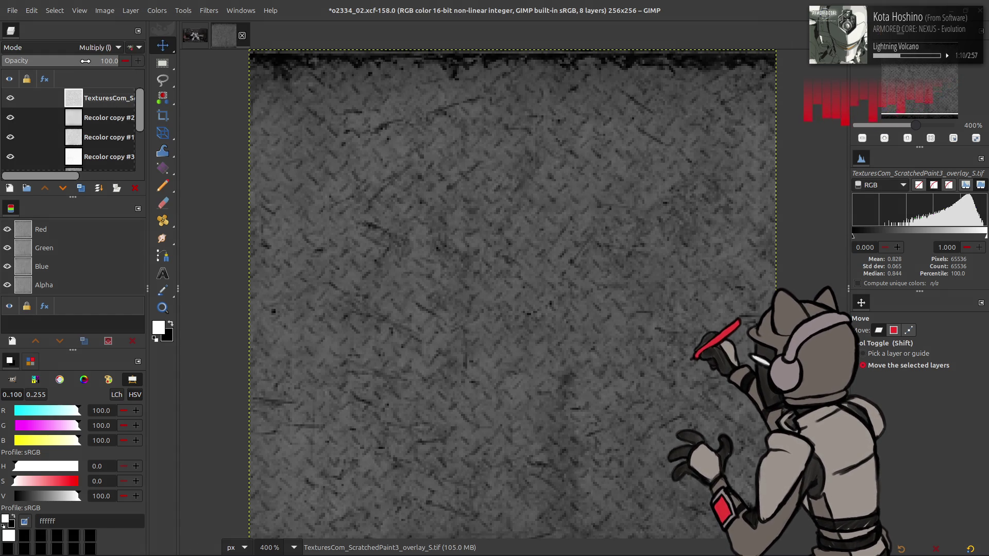
pyautogui.write('80')
pyautogui.press('Return')
pyautogui.hotkey('ctrl', 's')
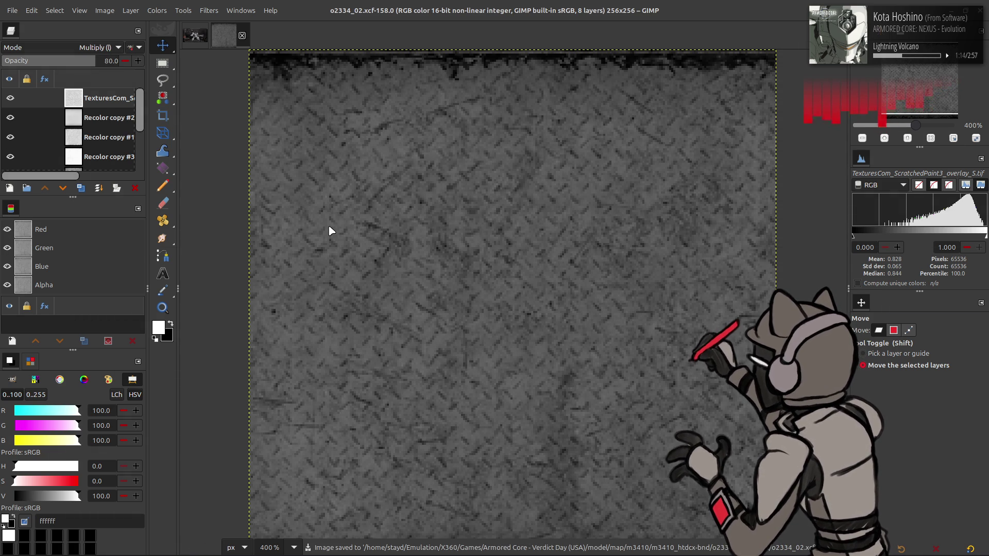
pyautogui.hotkey('alt', 'Tab')
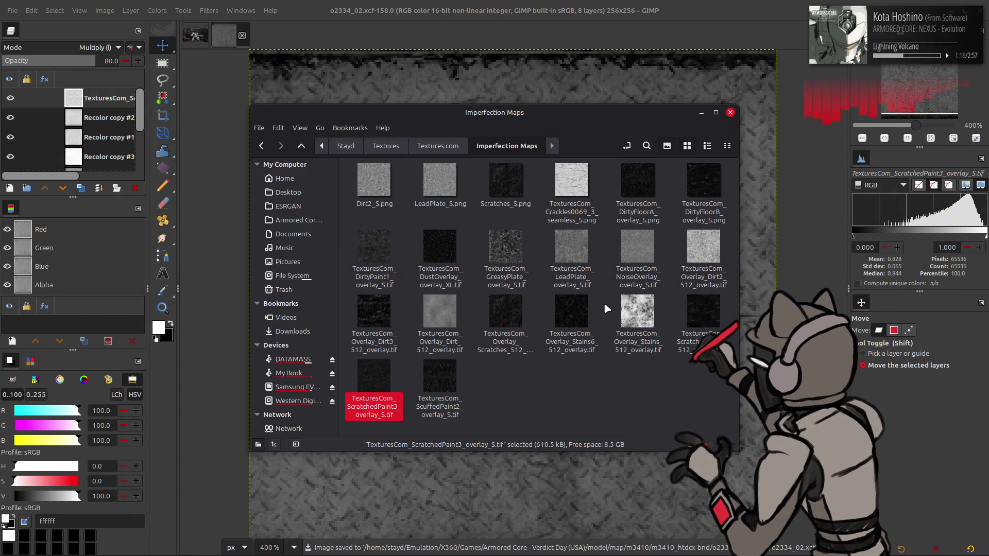
# Step: Preview DirtyFloorA and DirtyFloorB in Nemo, then drag DirtyFloorA into GIMP as a layer
pyautogui.doubleClick(645, 190)
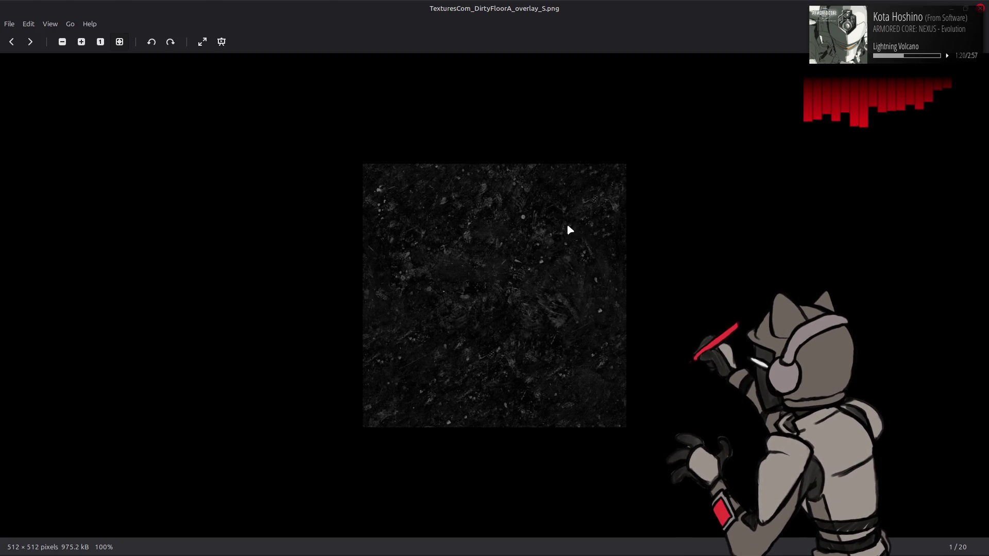
pyautogui.scroll(2, 567, 225)
pyautogui.scroll(-2, 569, 229)
pyautogui.press('Right')
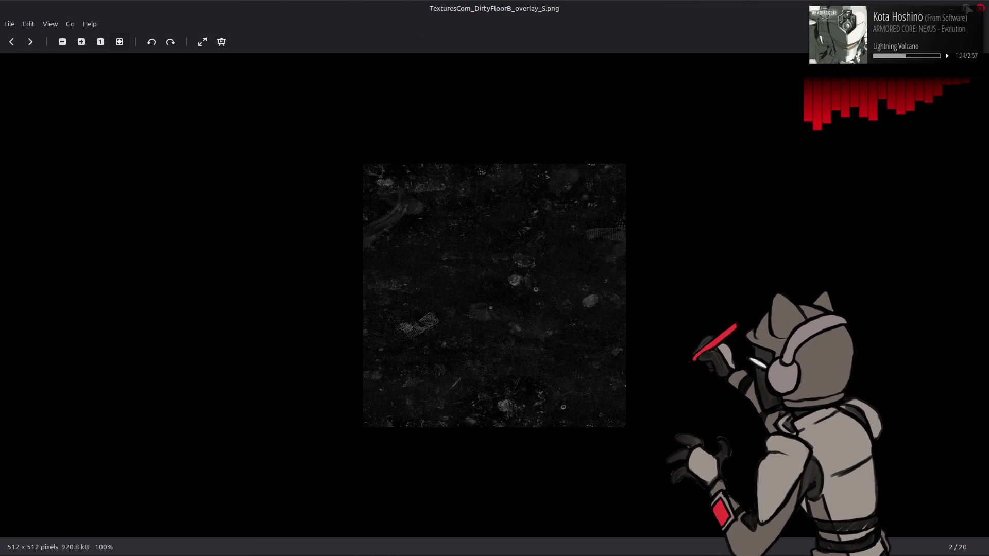
pyautogui.press('Escape')
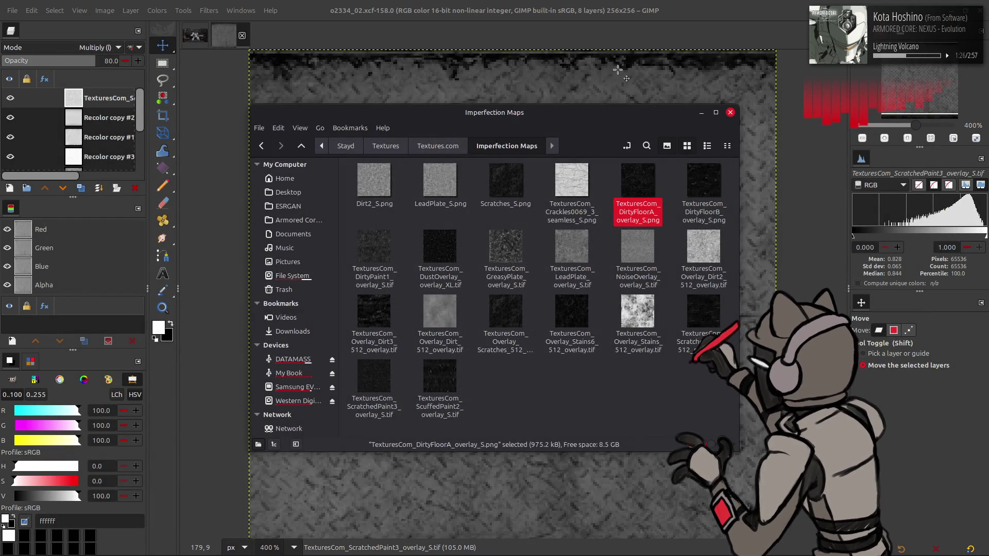
pyautogui.moveTo(638, 182); pyautogui.dragTo(582, 295)
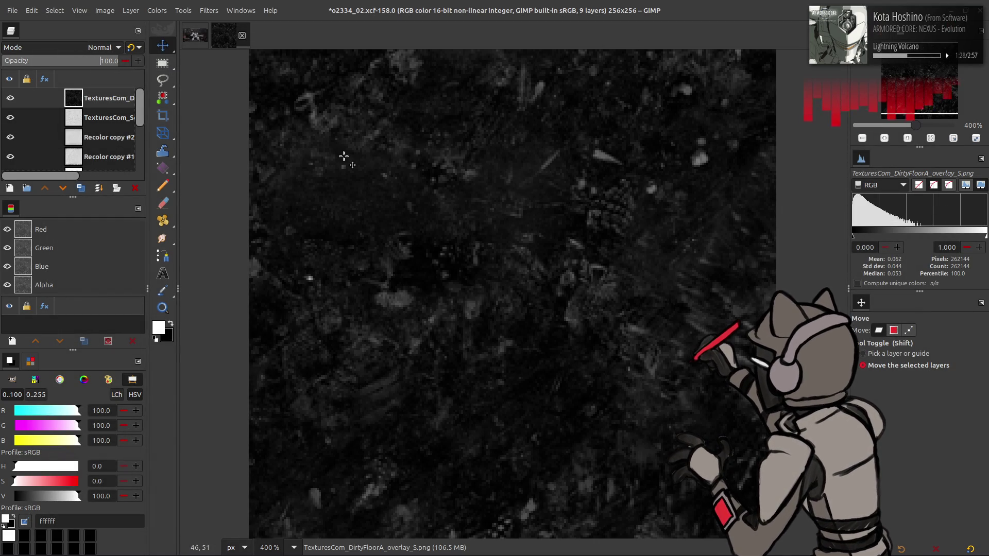
# Step: Scale the DirtyFloorA layer to 256 × 256 and align it to the canvas
pyautogui.click(130, 10)
pyautogui.click(155, 166)
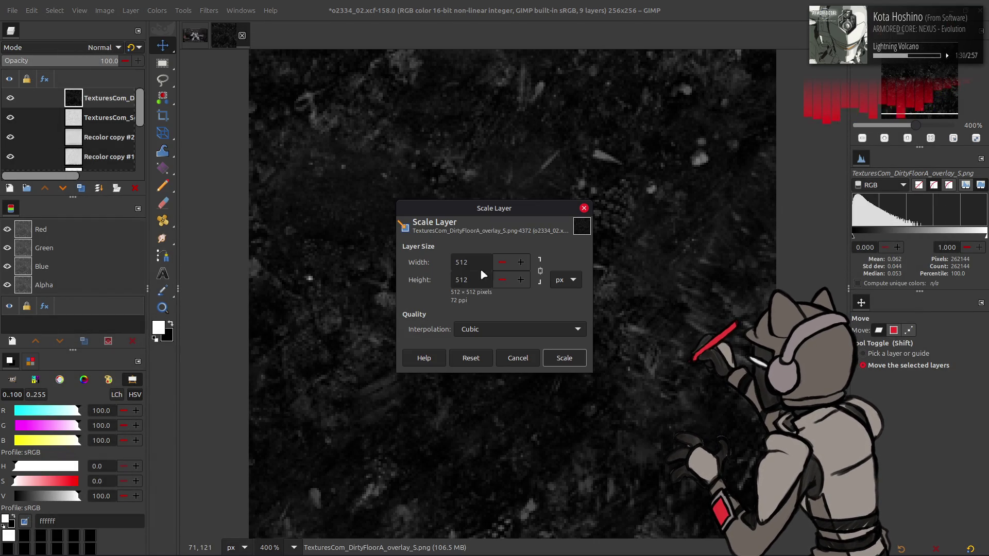
pyautogui.write('256')
pyautogui.click(561, 360)
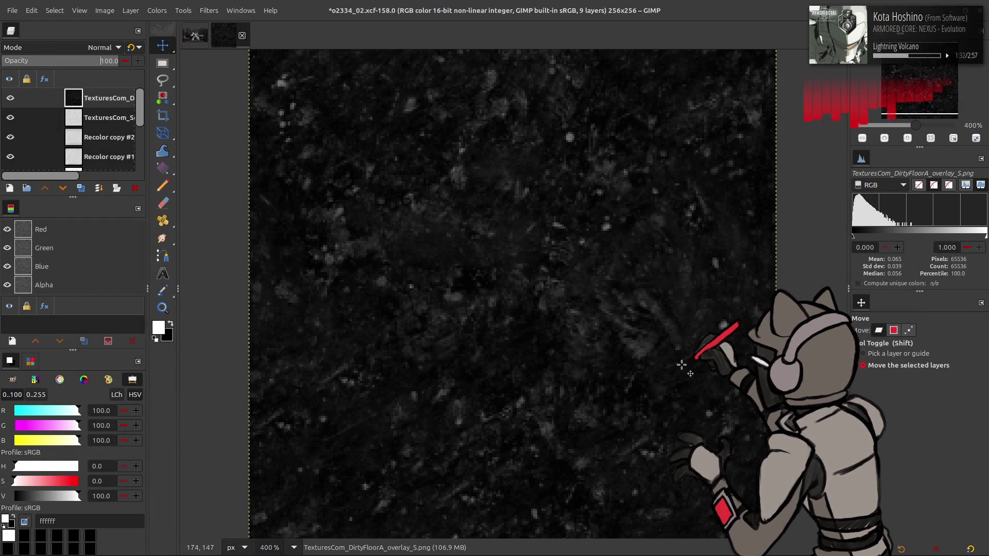
pyautogui.press('q')
pyautogui.click(881, 439)
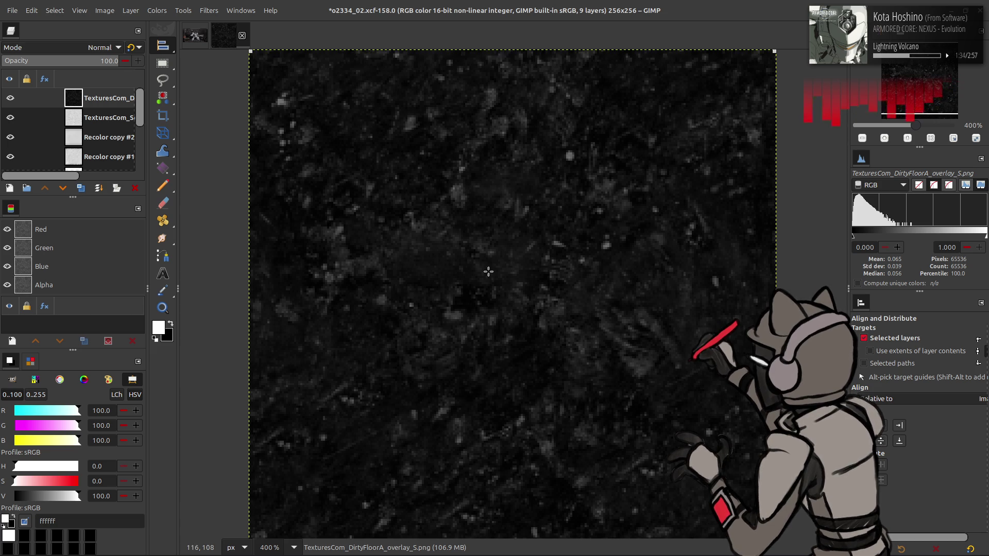
pyautogui.press('m')
# Step: Stretch the dirt layer's contrast with non-linear components toggled
pyautogui.click(157, 10)
pyautogui.moveTo(165, 191)
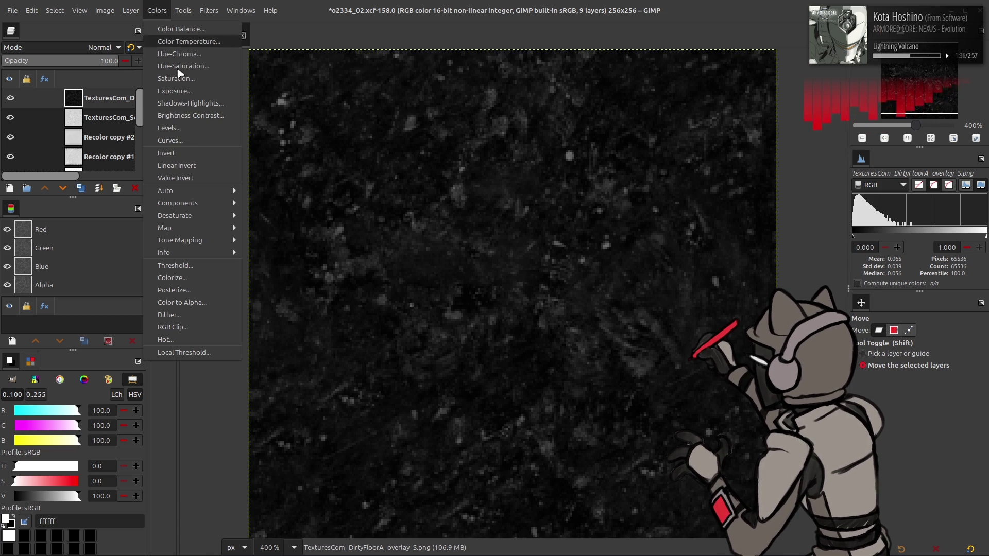
pyautogui.click(266, 215)
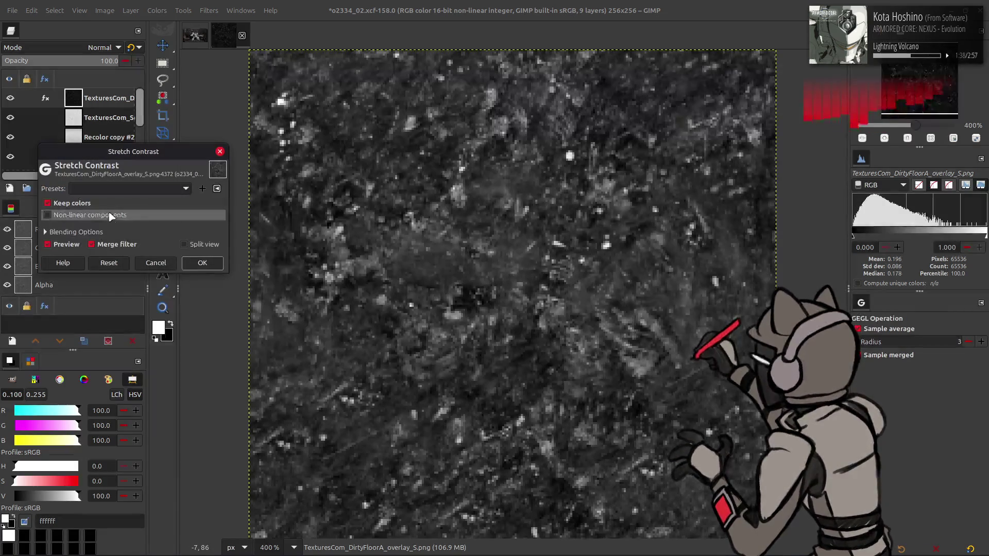
pyautogui.click(50, 215)
pyautogui.click(202, 263)
# Step: Boost fine detail via duplicated Grain extract and Grain merge copies merged back into the dirt layer
pyautogui.click(80, 188)
pyautogui.click(208, 11)
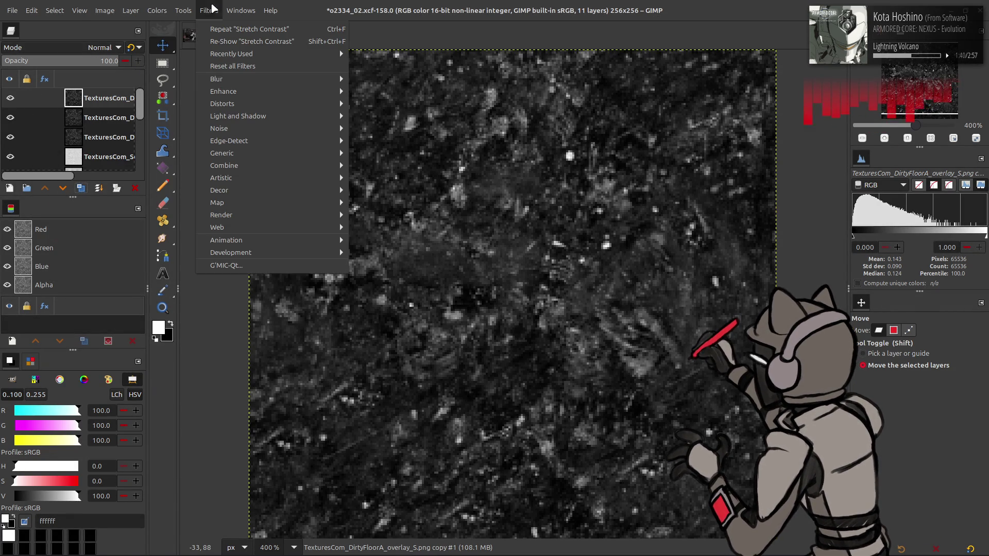
pyautogui.click(261, 266)
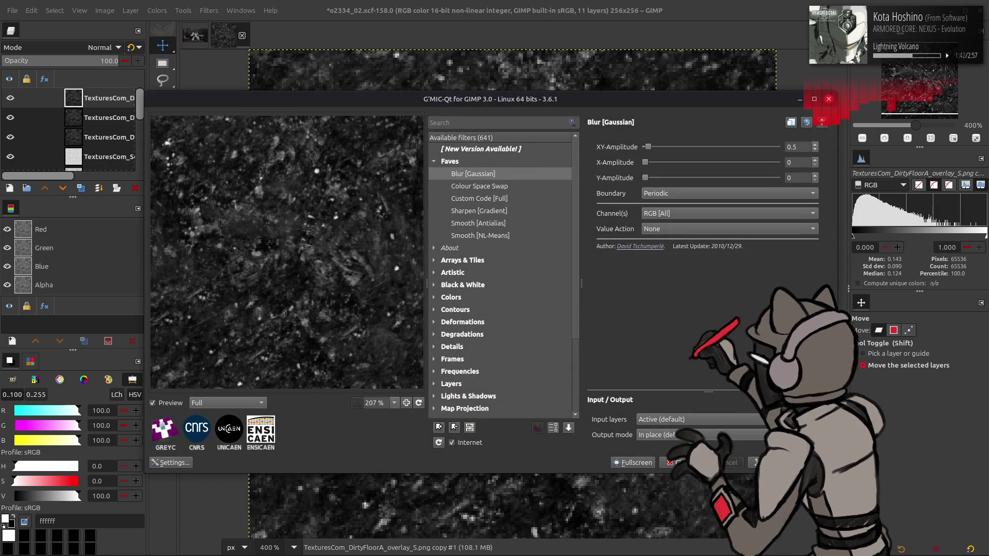
pyautogui.press('Escape')
pyautogui.click(101, 47)
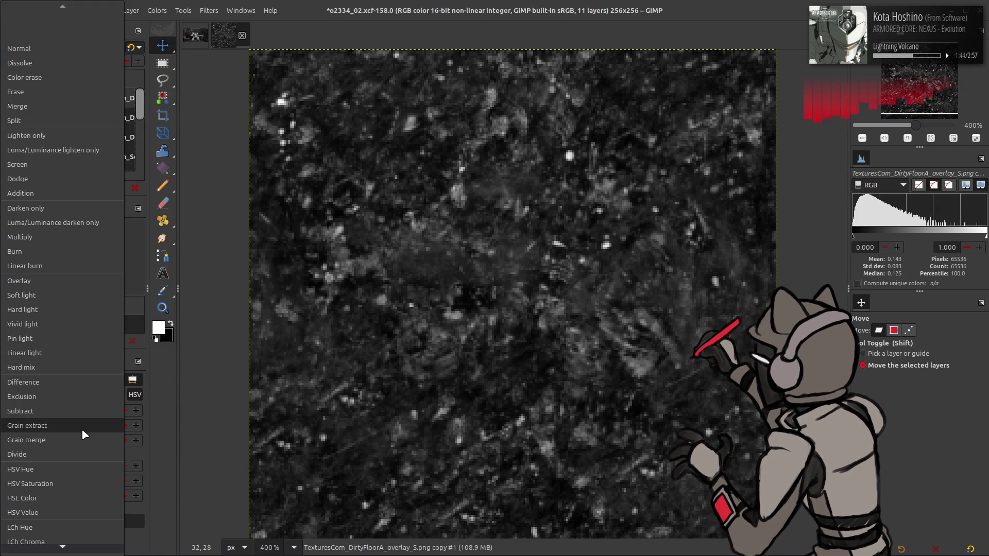
pyautogui.click(83, 429)
pyautogui.click(98, 189)
pyautogui.click(101, 47)
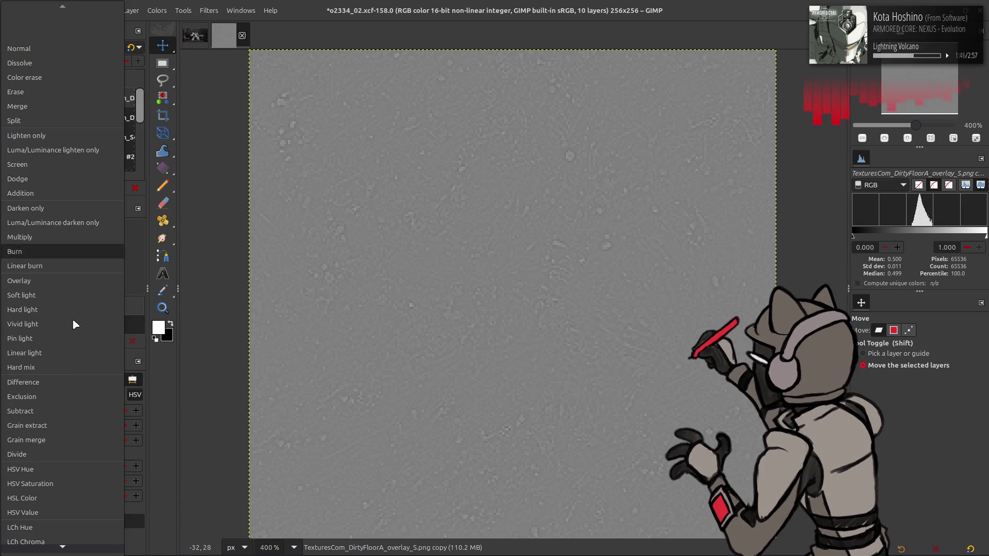
pyautogui.click(57, 440)
pyautogui.click(99, 188)
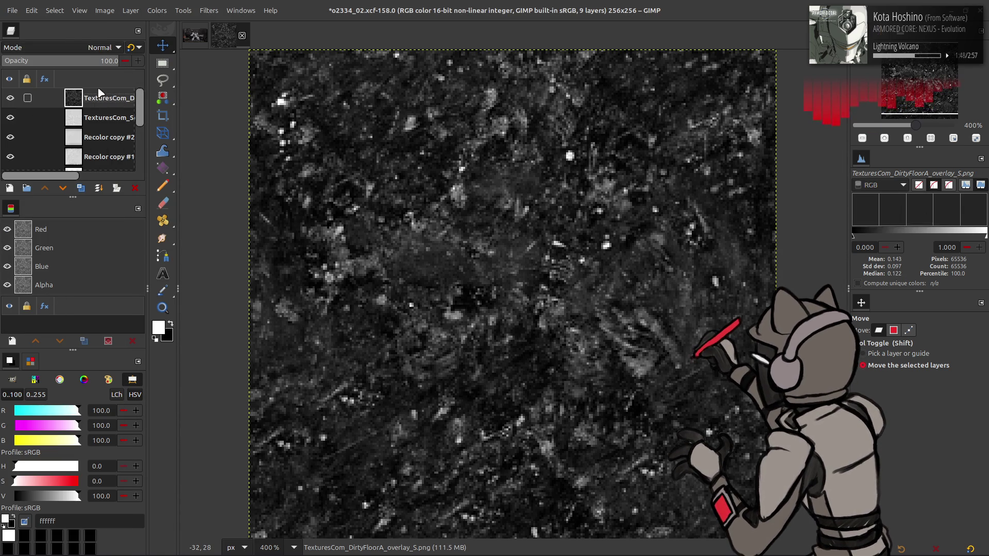
# Step: Invert the dirt layer and blend it with legacy Multiply mode
pyautogui.click(157, 10)
pyautogui.click(167, 153)
pyautogui.click(101, 47)
pyautogui.click(39, 238)
pyautogui.click(132, 47)
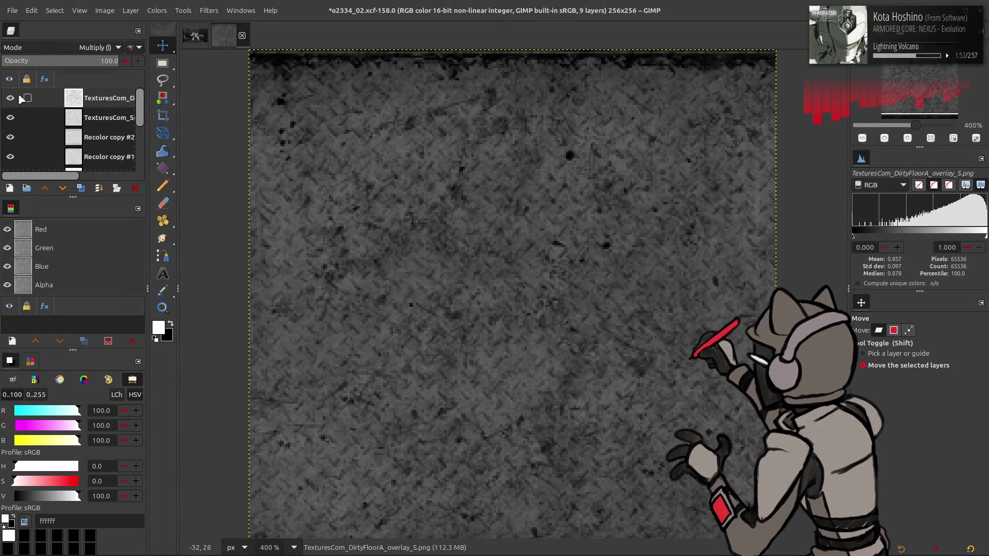
# Step: Rotate the dirt layer 90° clockwise three times
pyautogui.click(128, 11)
pyautogui.moveTo(148, 141)
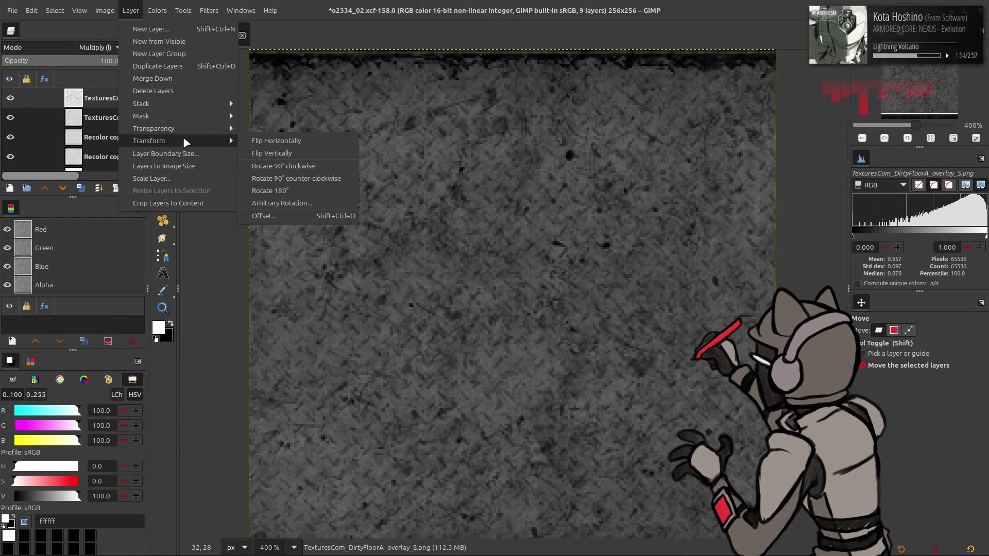
pyautogui.click(270, 170)
pyautogui.click(131, 10)
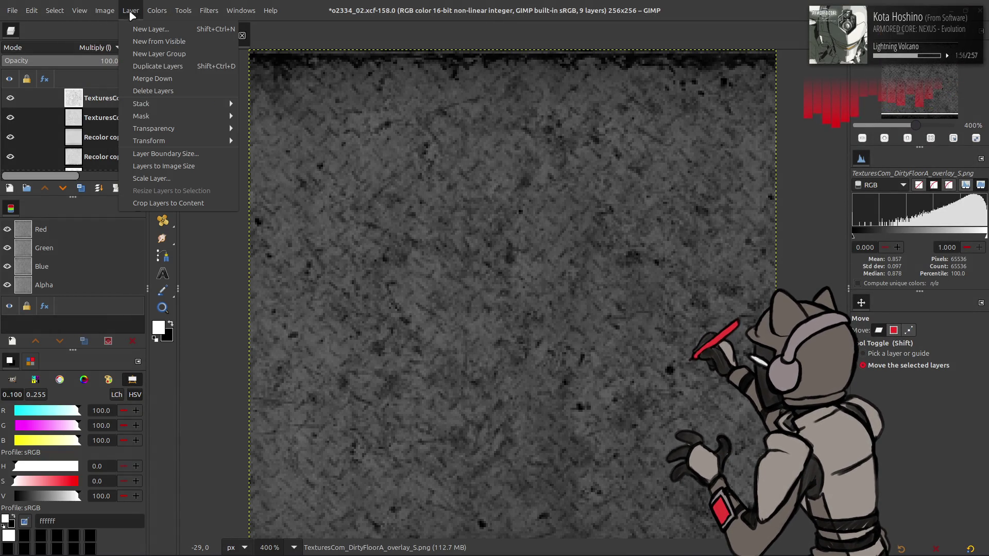
pyautogui.click(262, 171)
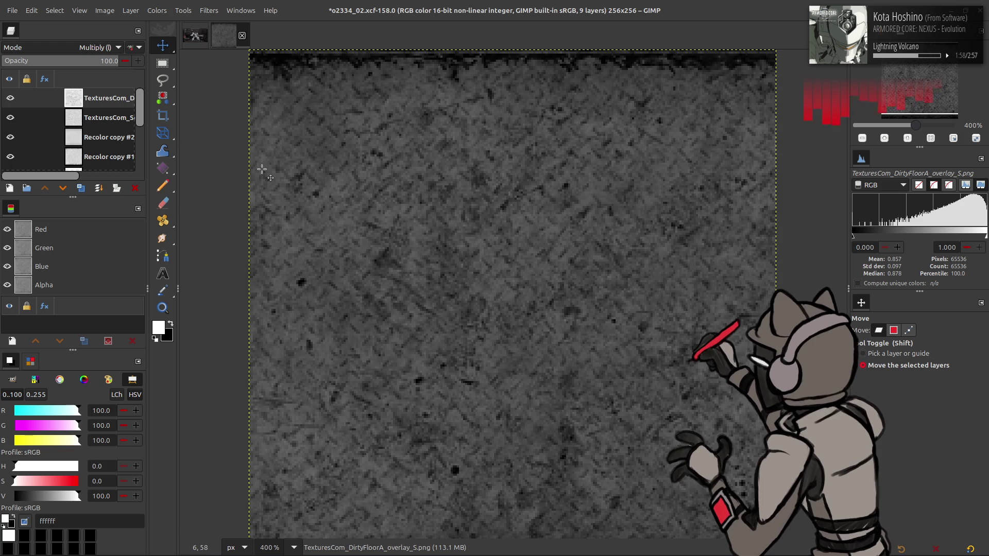
pyautogui.click(130, 11)
pyautogui.moveTo(150, 141)
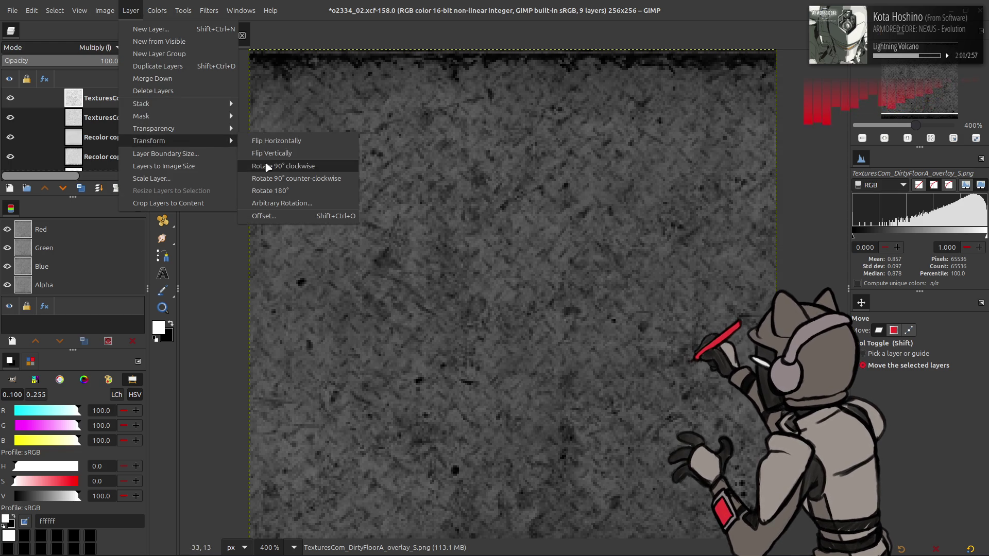
pyautogui.click(267, 164)
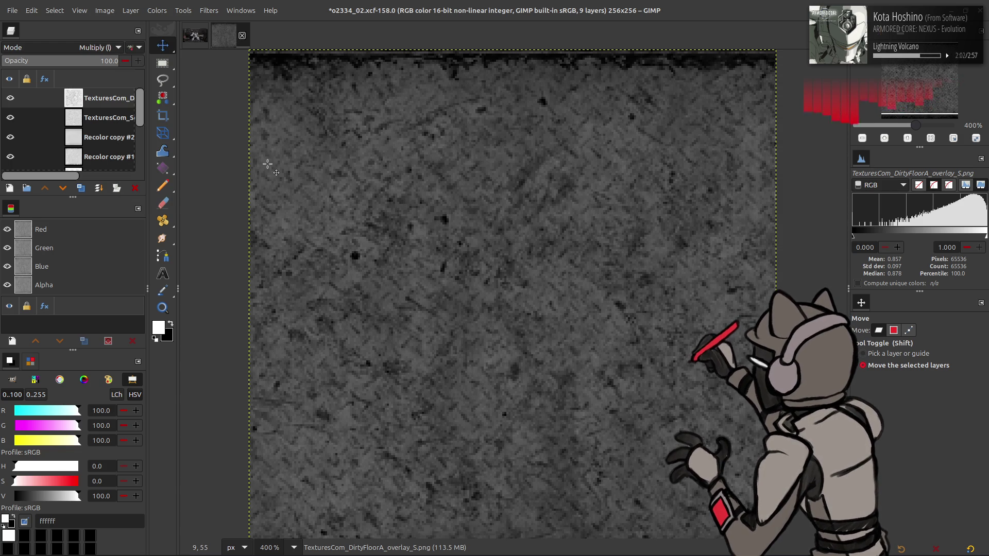
# Step: Toggle visibility of the dirt, scratch and Recolor copy layers to compare, leaving them shown
pyautogui.click(11, 98)
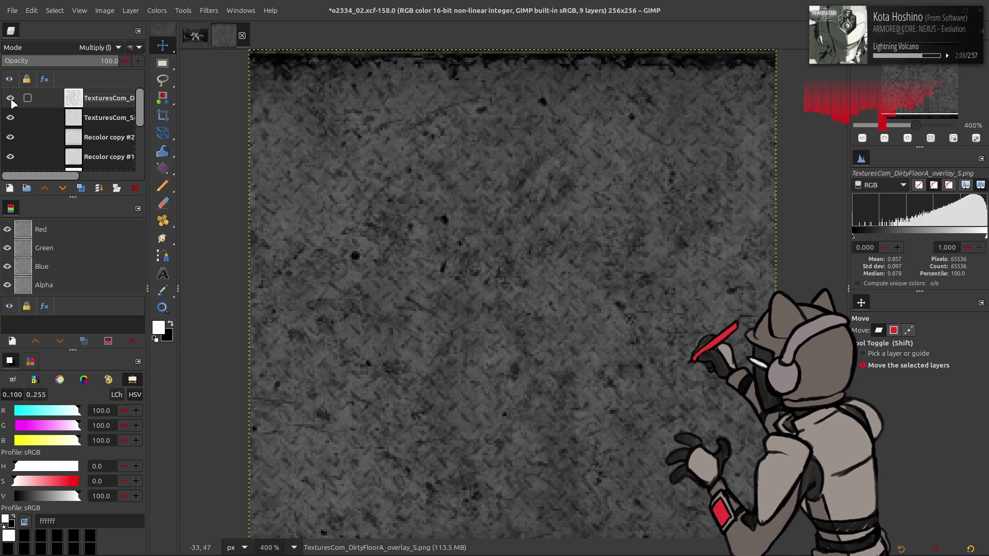
pyautogui.click(10, 98)
pyautogui.click(10, 118)
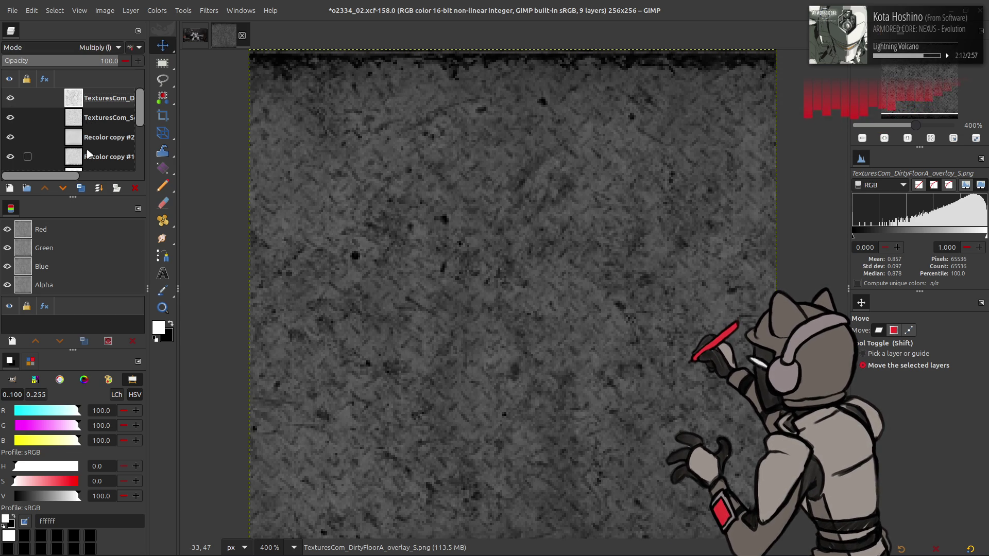
pyautogui.click(88, 156)
pyautogui.scroll(-1, 77, 139)
pyautogui.click(10, 126)
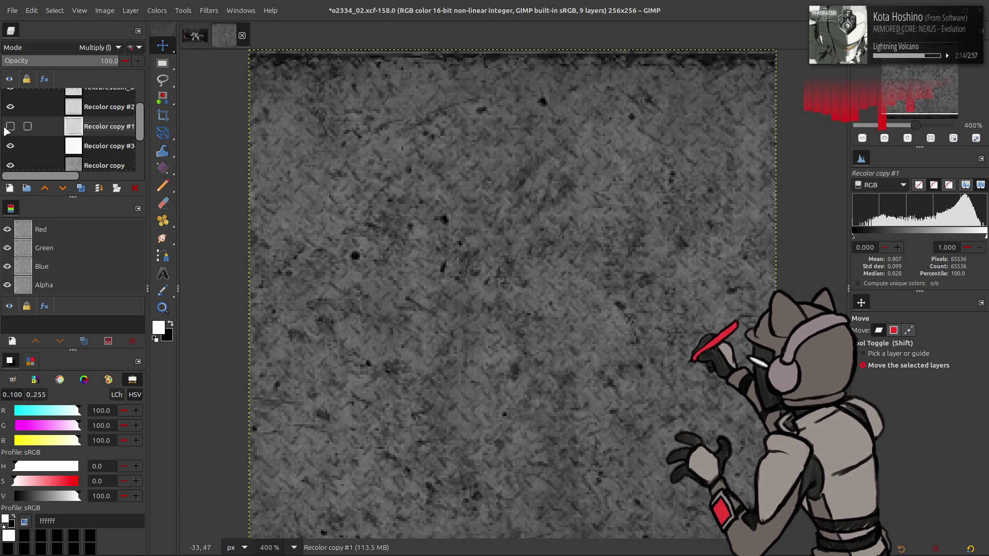
pyautogui.click(6, 128)
pyautogui.click(6, 129)
pyautogui.click(16, 151)
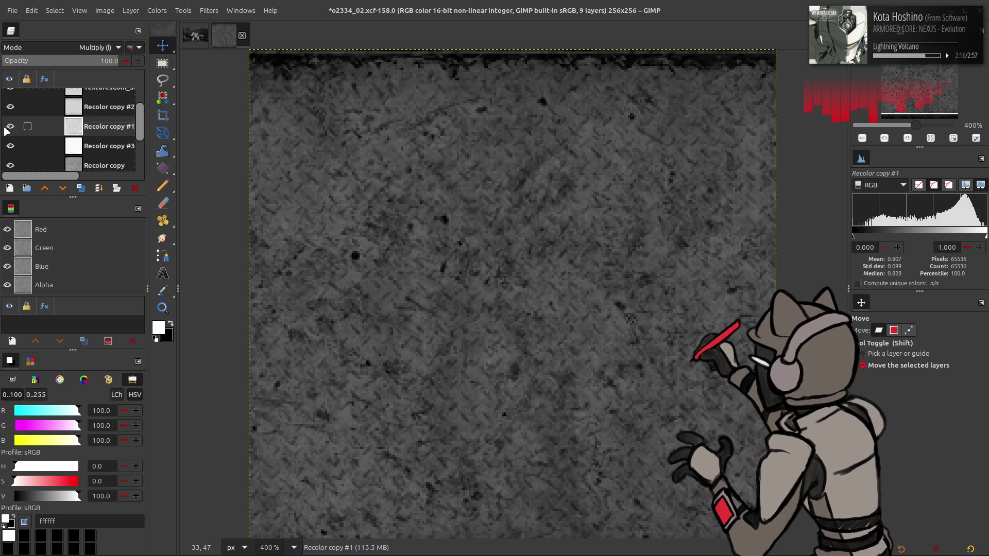
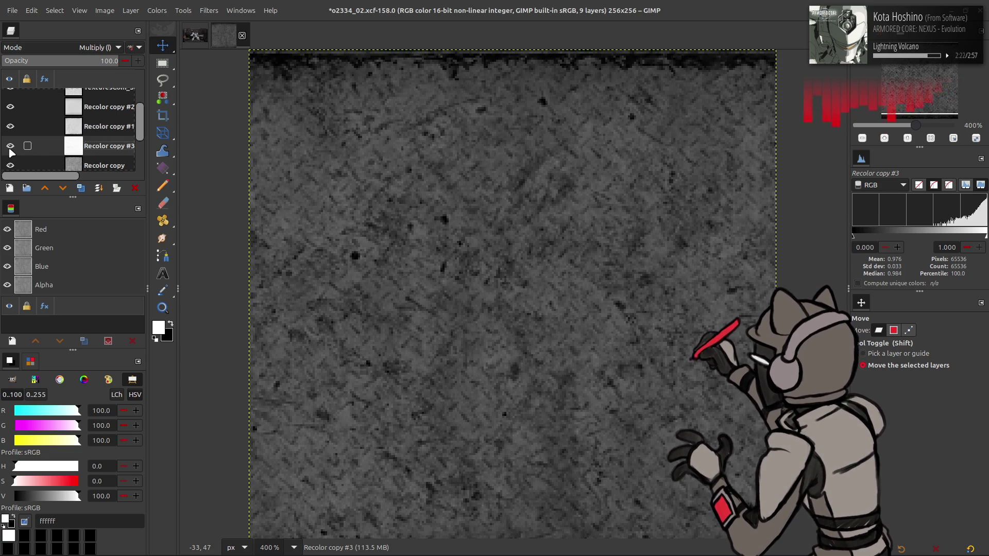
pyautogui.scroll(2, 90, 124)
# Step: Add a white layer and fill it with tileable, turbulent Solid Noise with a random seed
pyautogui.click(90, 102)
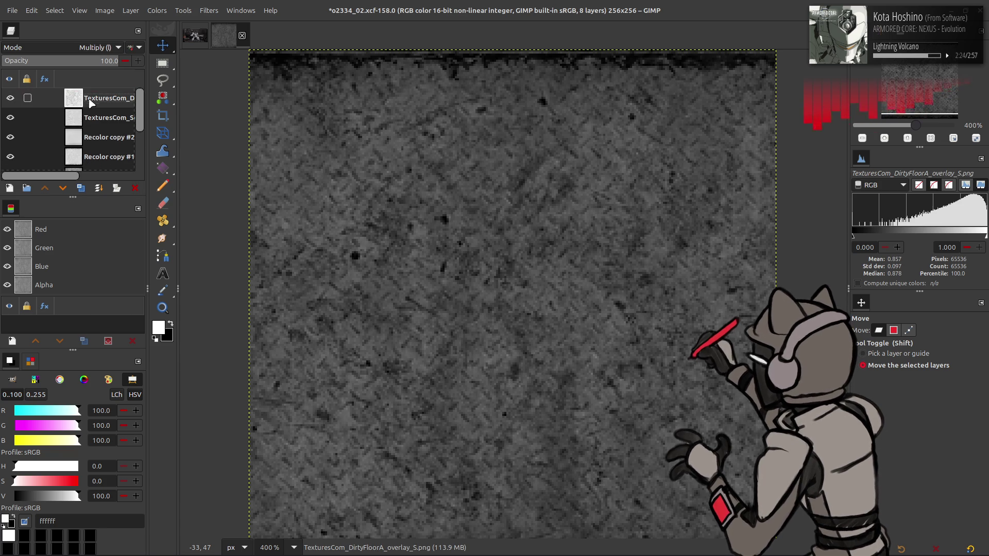
pyautogui.click(14, 189)
pyautogui.click(639, 420)
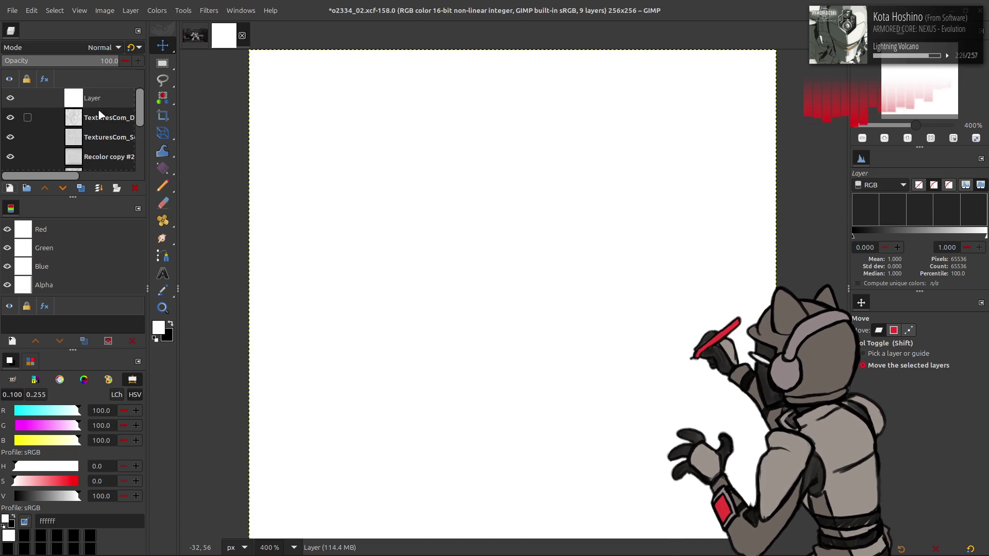
pyautogui.click(209, 10)
pyautogui.moveTo(338, 228)
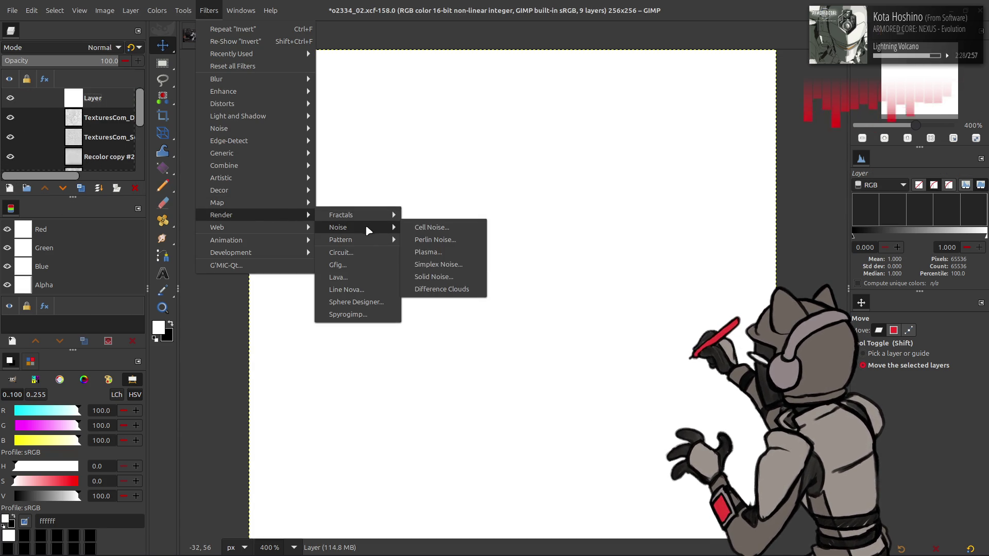
pyautogui.click(444, 275)
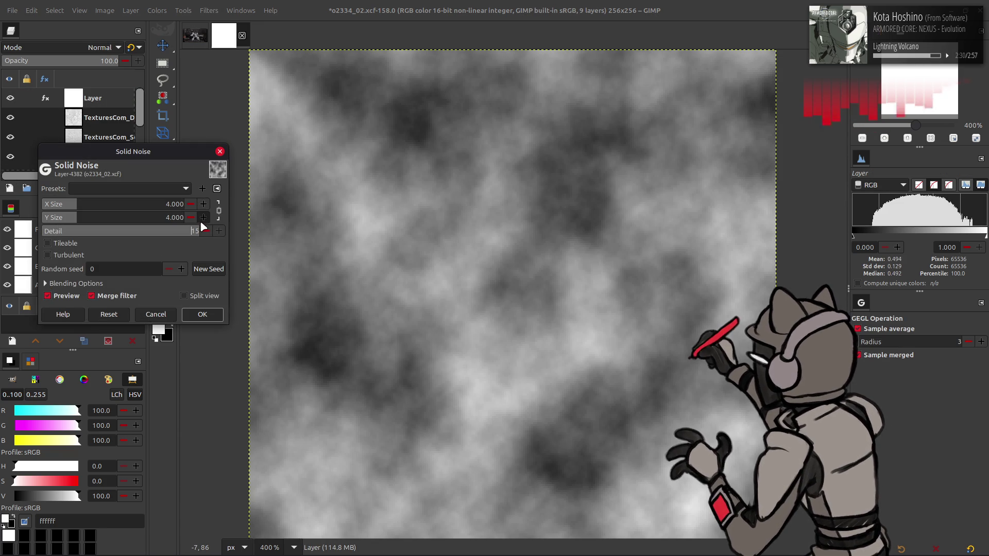
pyautogui.click(70, 244)
pyautogui.click(209, 269)
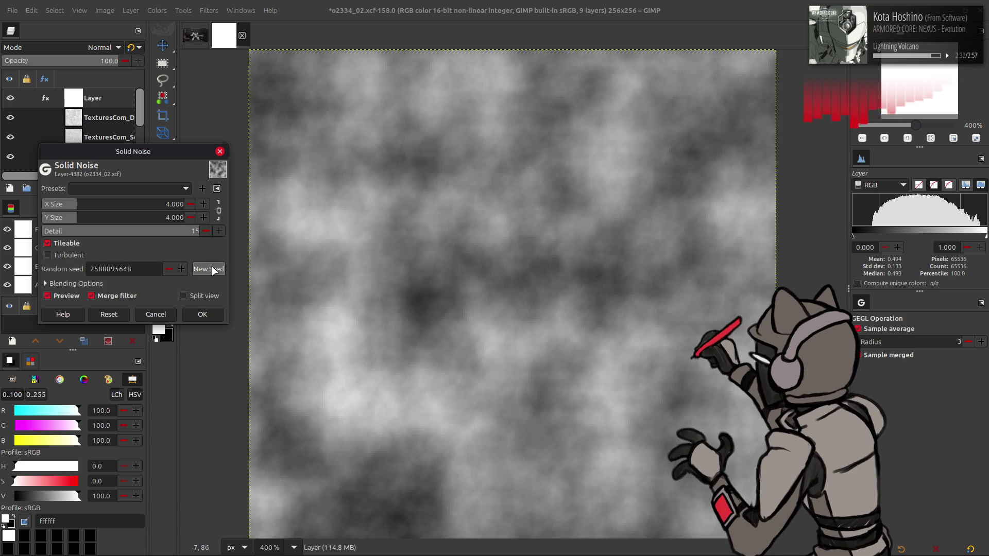
pyautogui.click(48, 255)
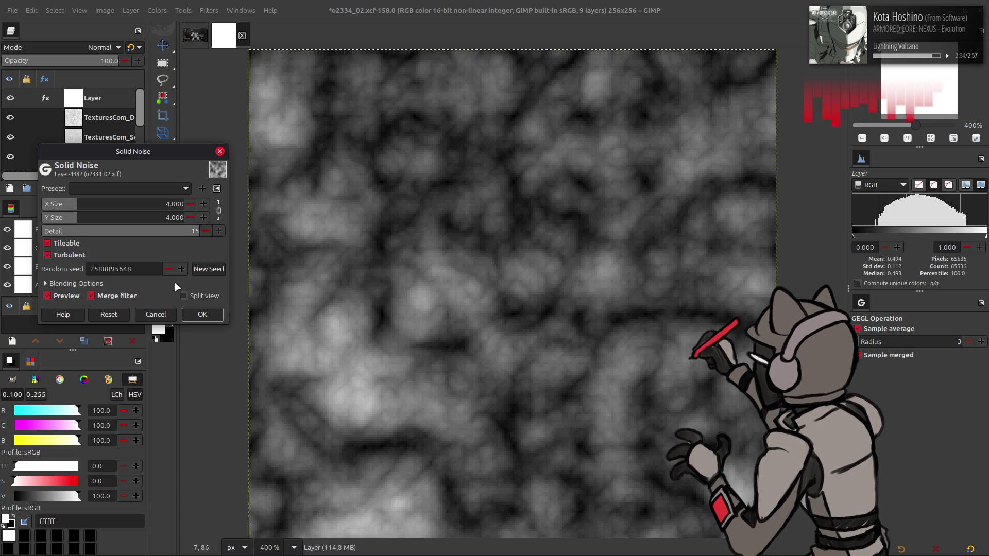
pyautogui.click(202, 314)
# Step: Duplicate the noise layer and re-render it with a new random seed
pyautogui.click(81, 188)
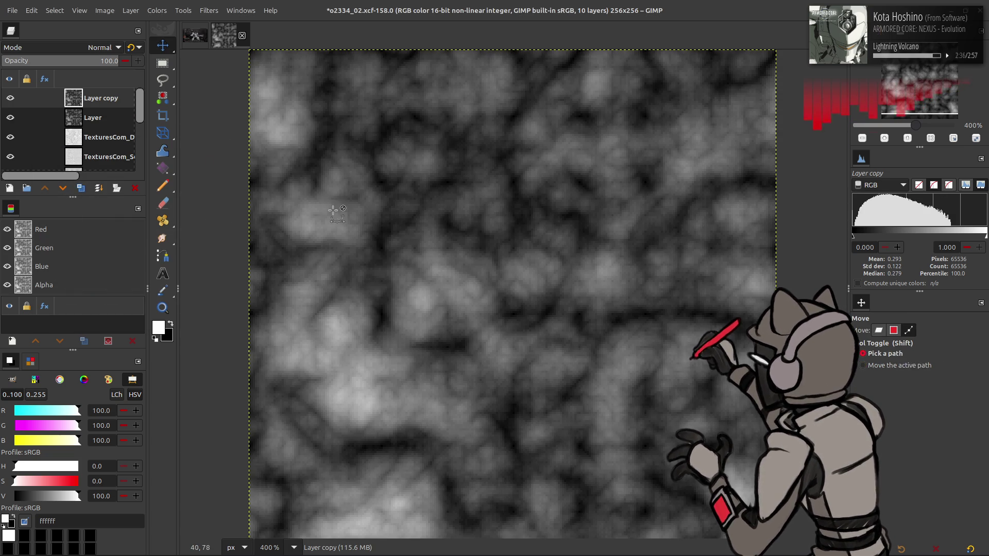
pyautogui.hotkey('ctrl', 'shift', 'f')
pyautogui.click(207, 269)
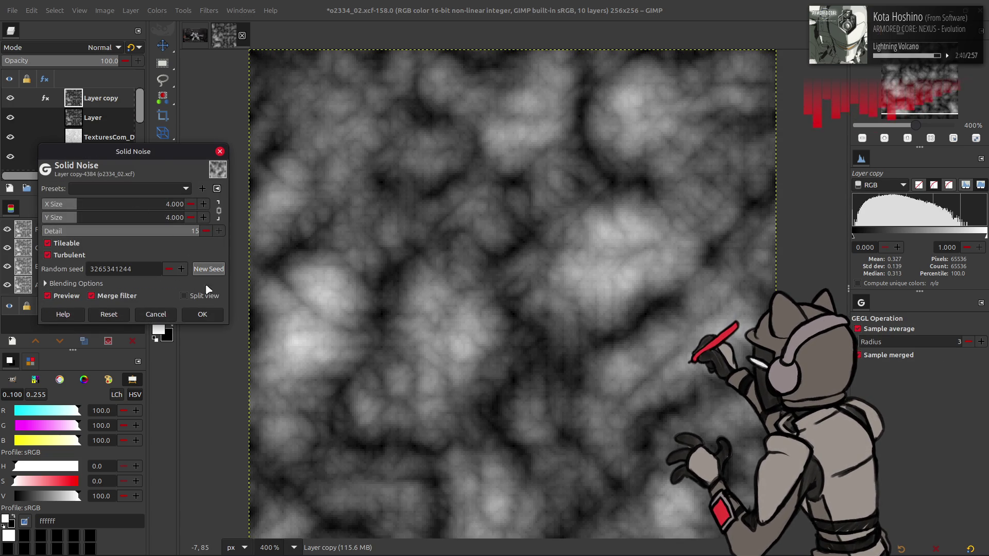
pyautogui.click(201, 315)
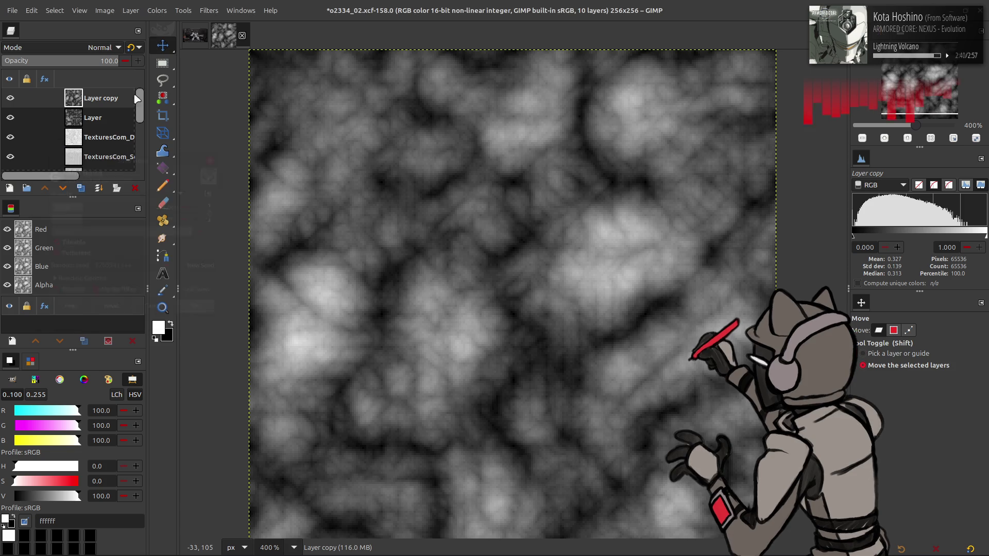
# Step: Rotate the copy 90° clockwise, invert it, flip it vertically, set 50% opacity and merge down
pyautogui.click(131, 10)
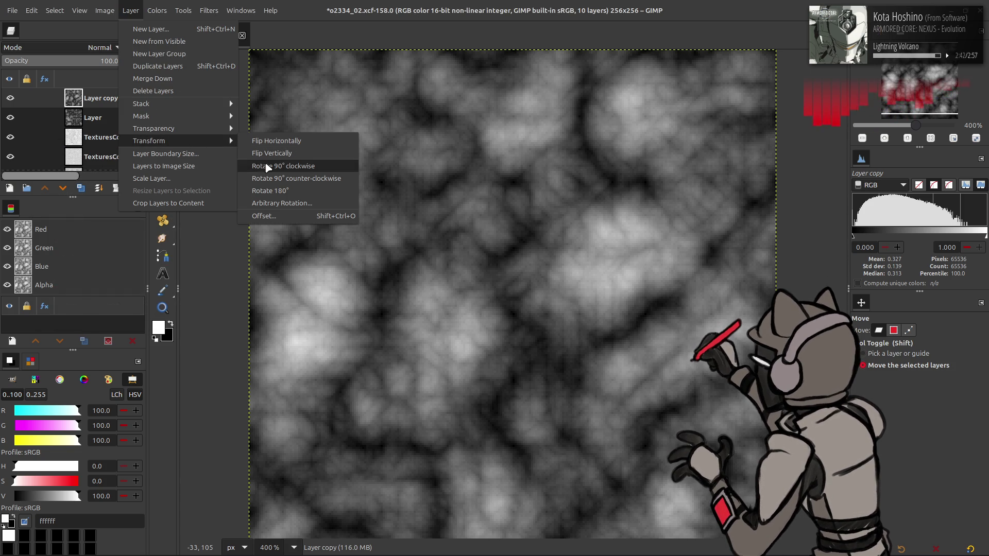
pyautogui.click(283, 166)
pyautogui.click(154, 11)
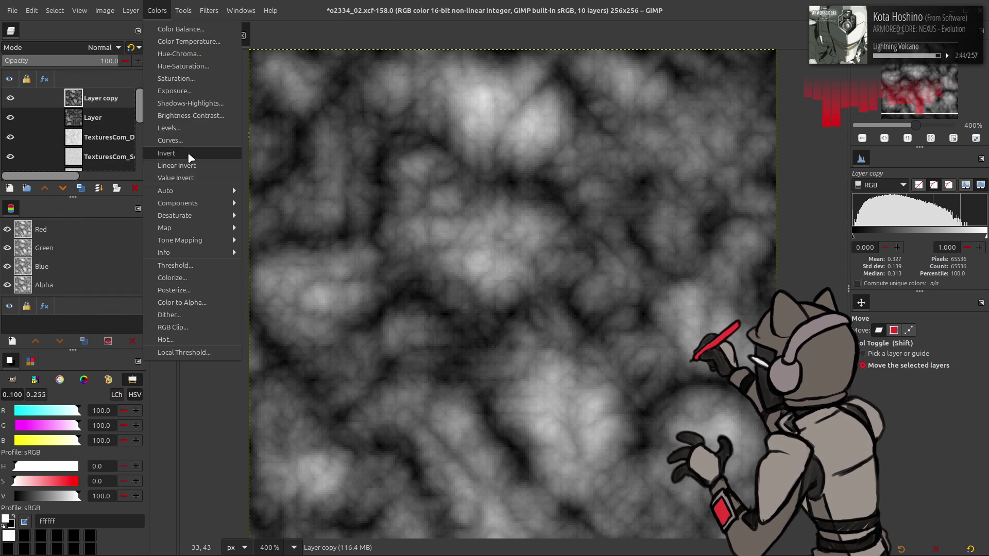
pyautogui.click(186, 153)
pyautogui.click(131, 9)
pyautogui.moveTo(149, 141)
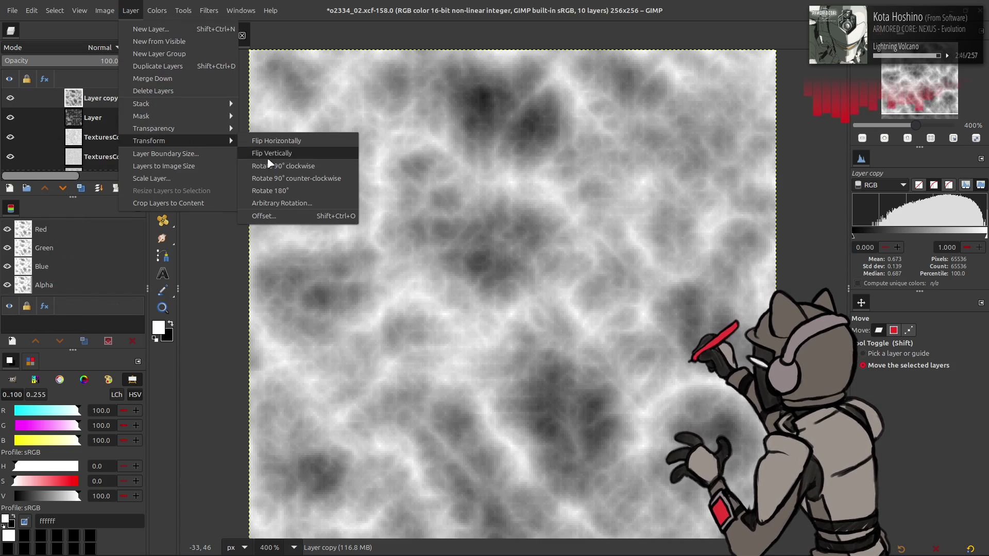
pyautogui.click(263, 160)
pyautogui.write('50')
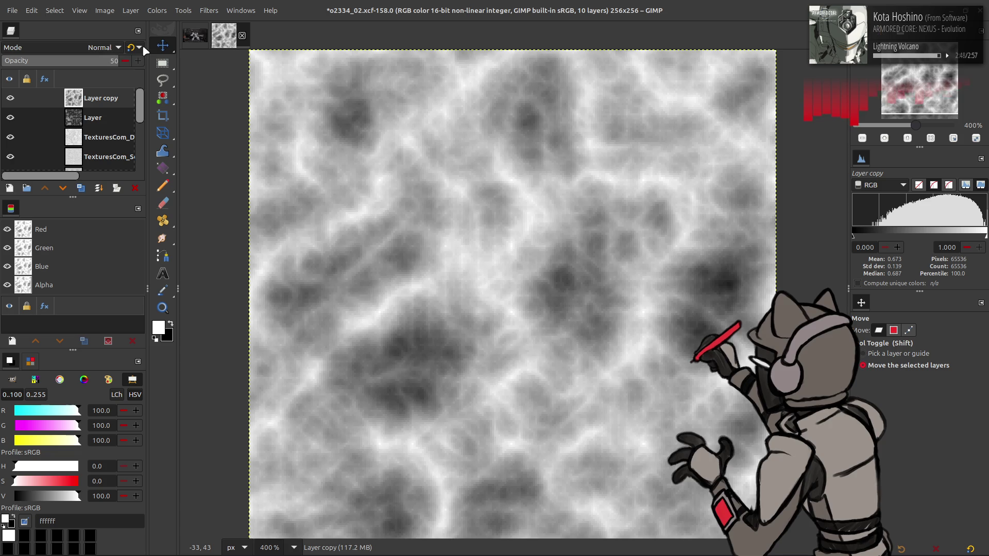
pyautogui.press('Return')
pyautogui.hotkey('ctrl', 'z')
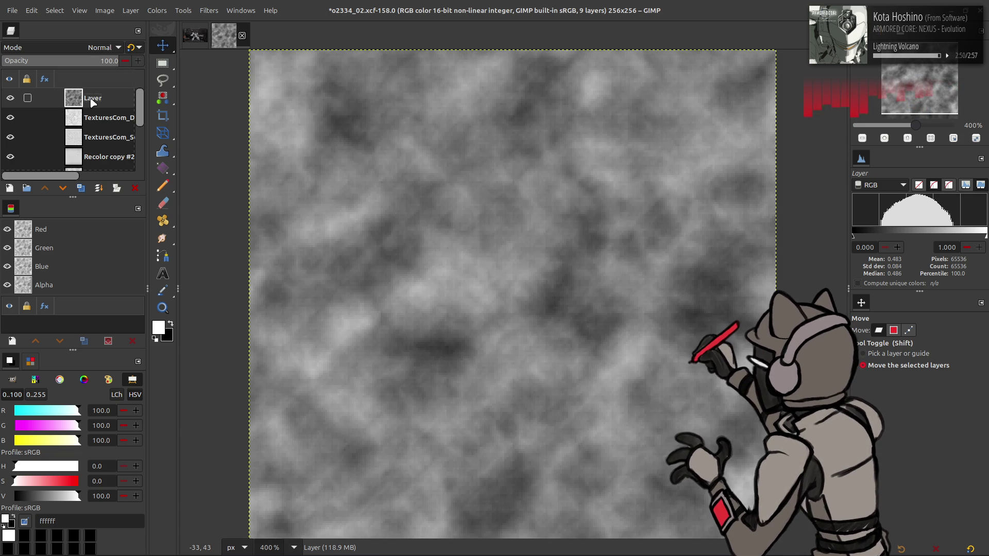
# Step: Merge a Grain merge copy and then a Soft light copy into the noise layer for contrast
pyautogui.click(101, 47)
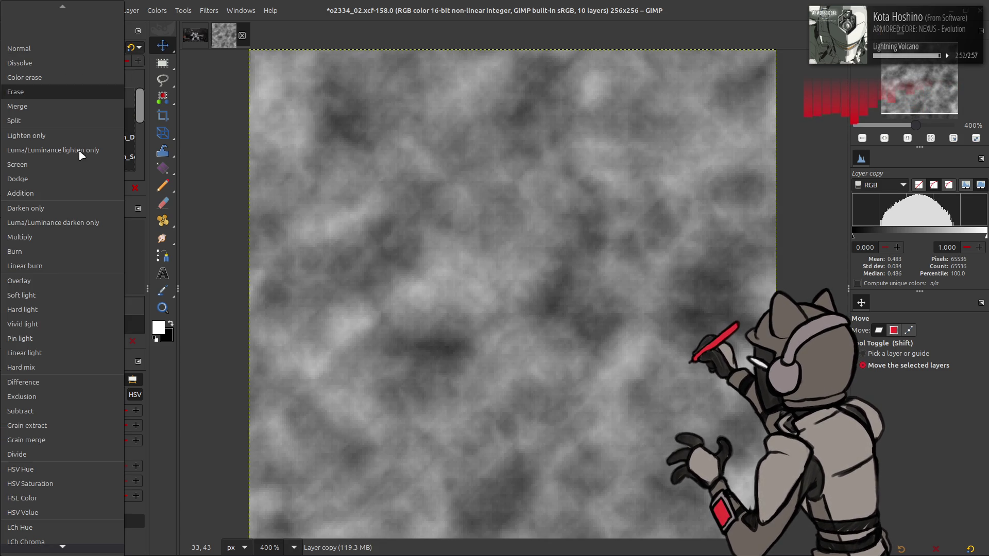
pyautogui.click(60, 429)
pyautogui.hotkey('ctrl', 'e')
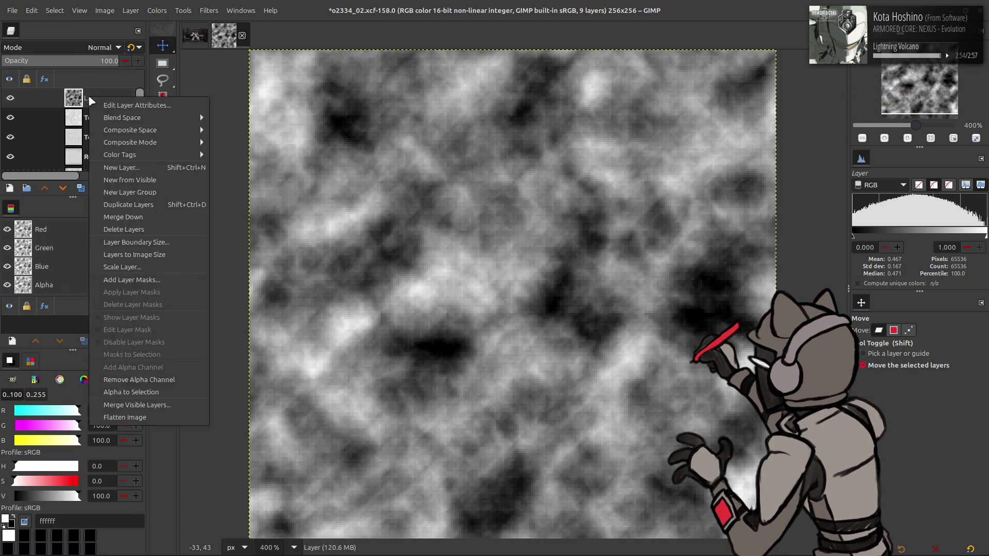
pyautogui.click(81, 188)
pyautogui.click(97, 47)
pyautogui.click(61, 301)
pyautogui.hotkey('ctrl', 'e')
# Step: Set the noise layer to Multiply at about 17% opacity, toggling it to compare
pyautogui.click(97, 48)
pyautogui.click(66, 234)
pyautogui.click(90, 61)
pyautogui.write('25')
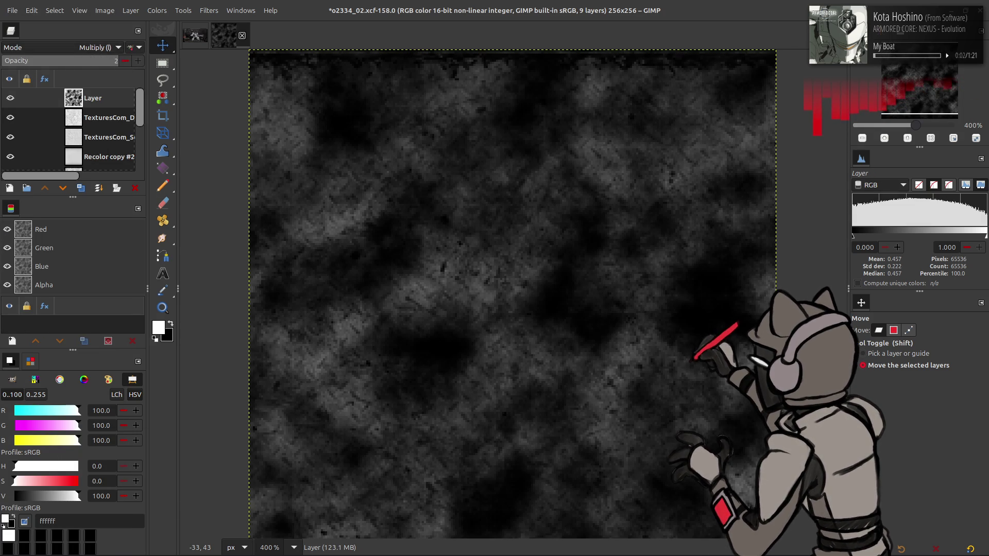
pyautogui.press('Return')
pyautogui.click(7, 98)
pyautogui.click(8, 98)
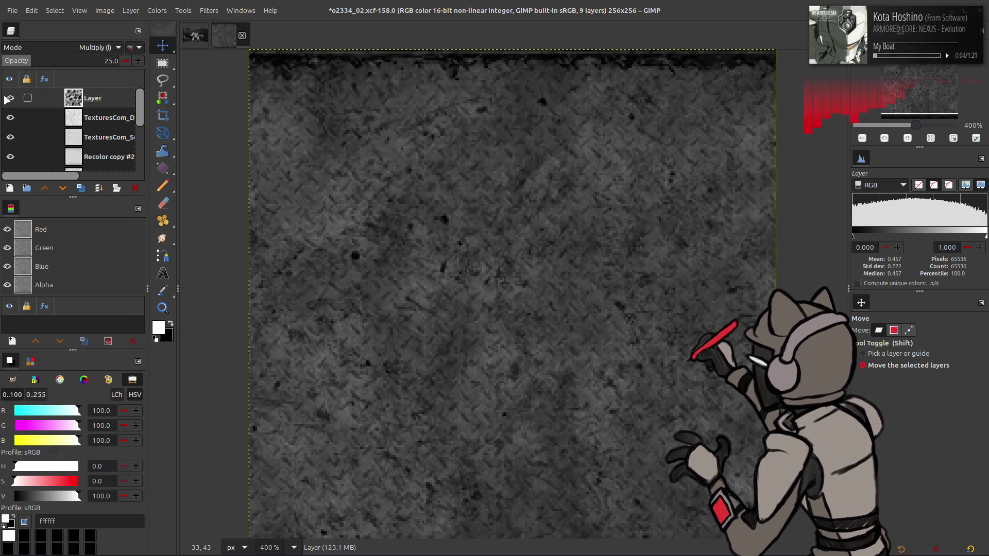
pyautogui.click(7, 98)
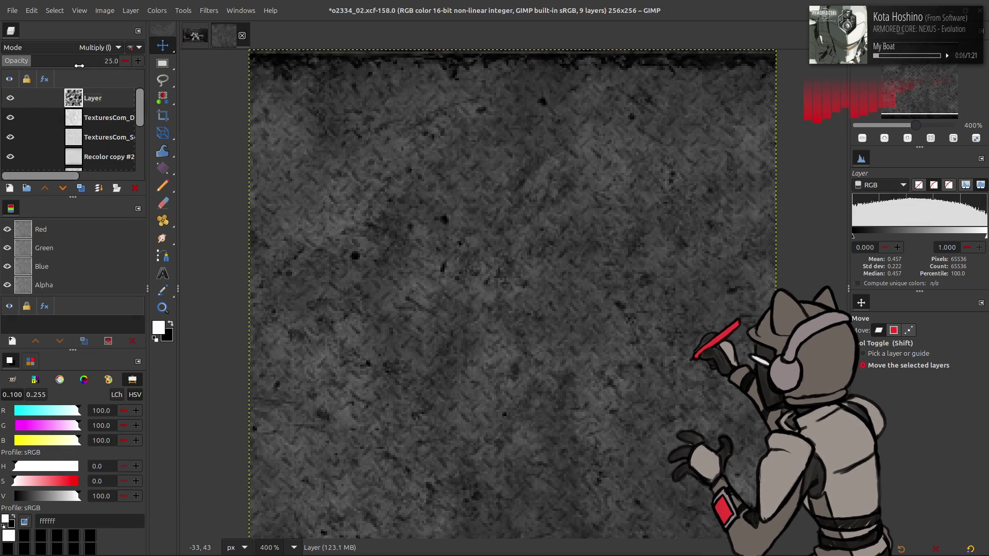
pyautogui.write('16')
pyautogui.moveTo(24, 60); pyautogui.dragTo(23, 61)
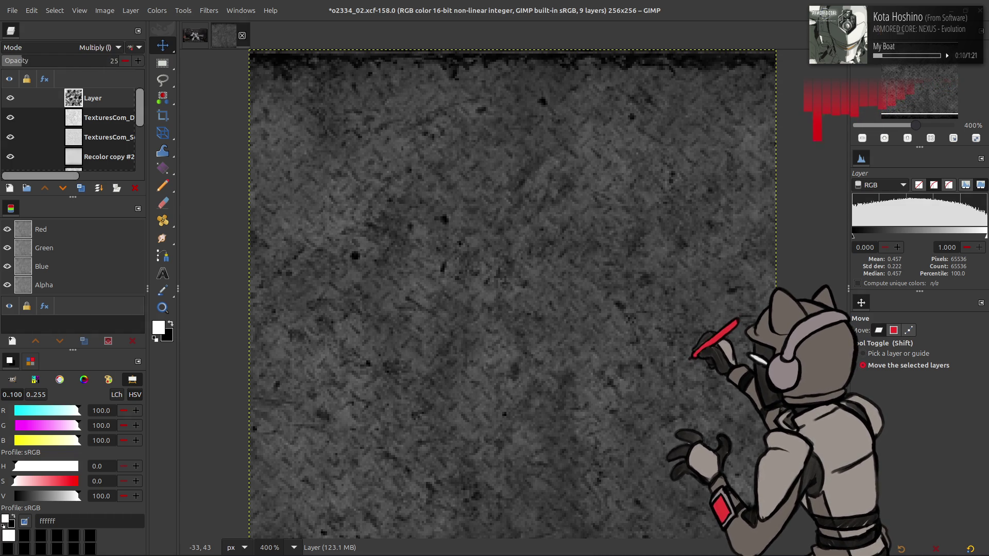
# Step: Rotate the noise layer 90° clockwise via Layer > Transform
pyautogui.click(130, 10)
pyautogui.moveTo(148, 141)
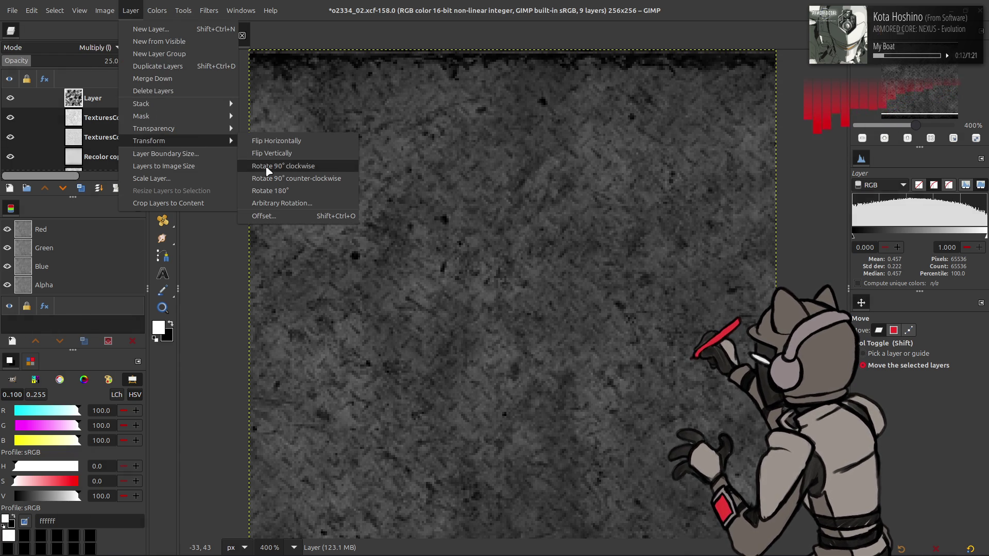
pyautogui.click(256, 165)
pyautogui.click(130, 10)
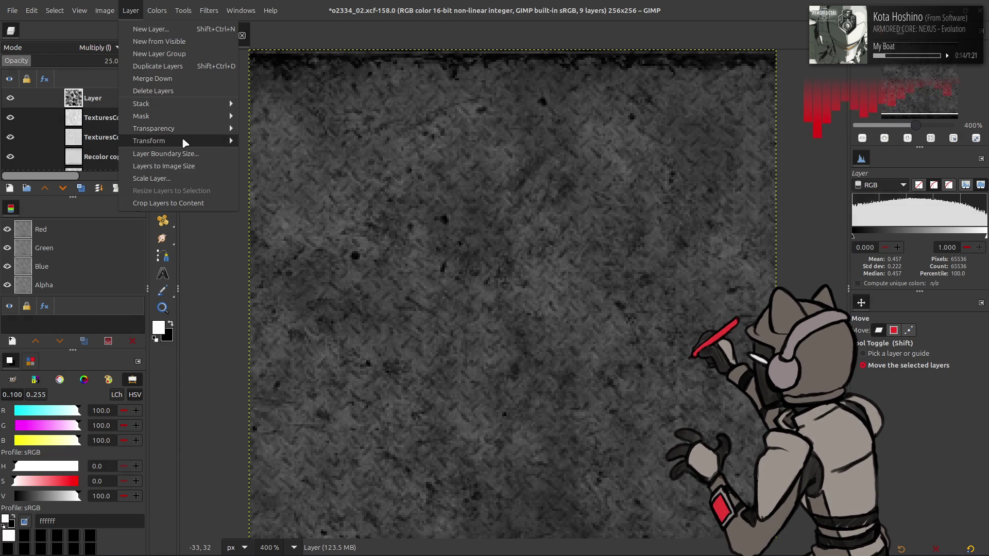
pyautogui.click(284, 165)
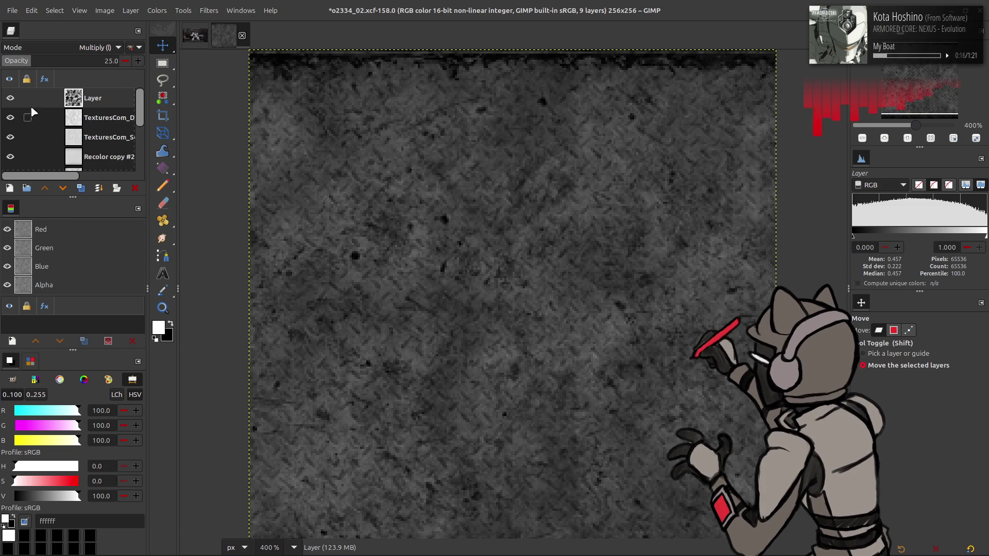
pyautogui.click(130, 10)
pyautogui.moveTo(149, 141)
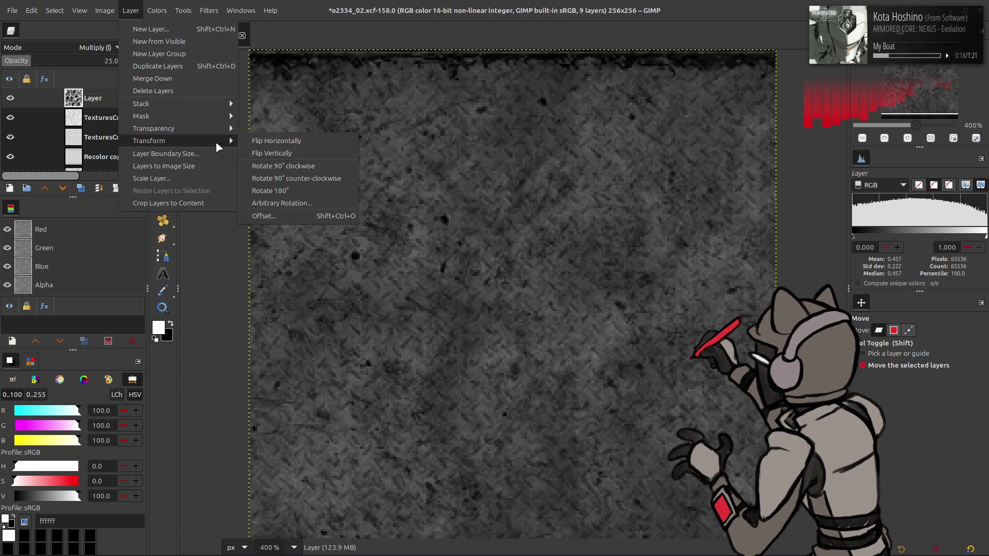
pyautogui.click(282, 166)
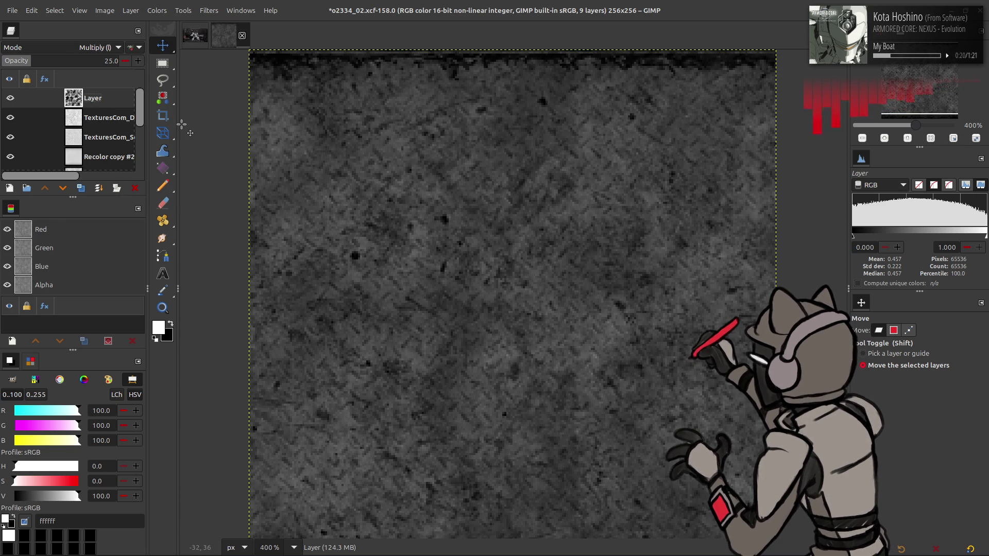
pyautogui.click(109, 60)
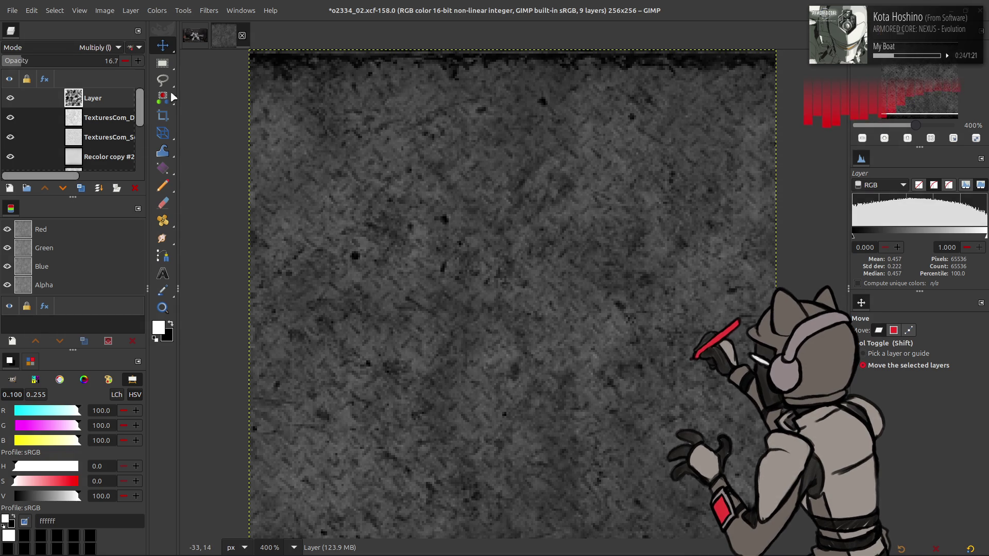
pyautogui.scroll(-2, 381, 186)
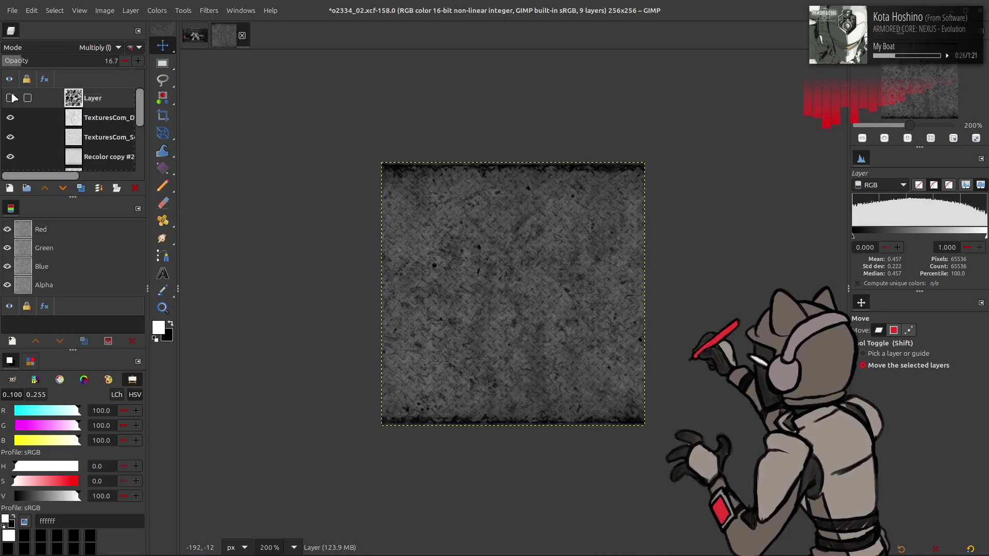
# Step: Make a merged-visible layer named Spec and auto-stretch its contrast
pyautogui.rightClick(103, 108)
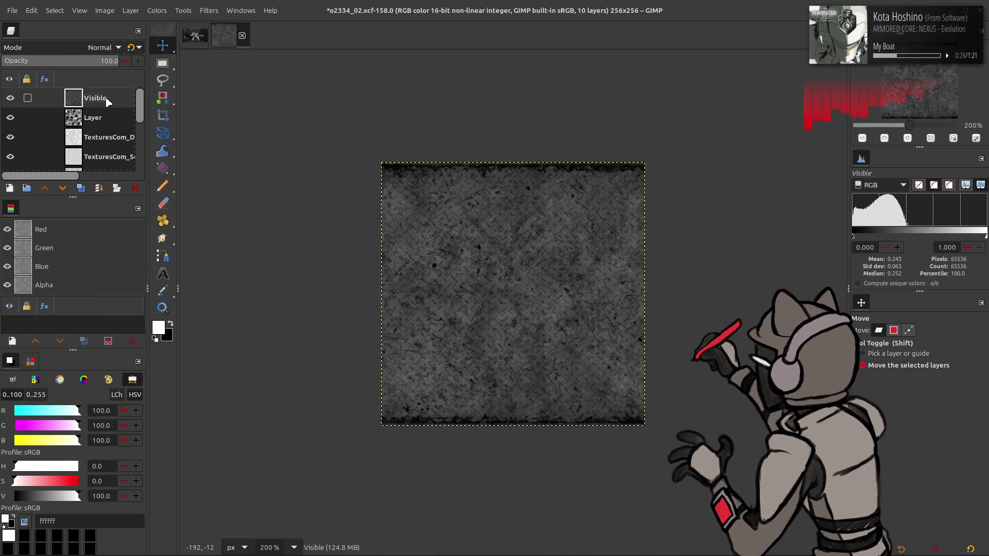
pyautogui.doubleClick(106, 100)
pyautogui.write('pec')
pyautogui.press('Return')
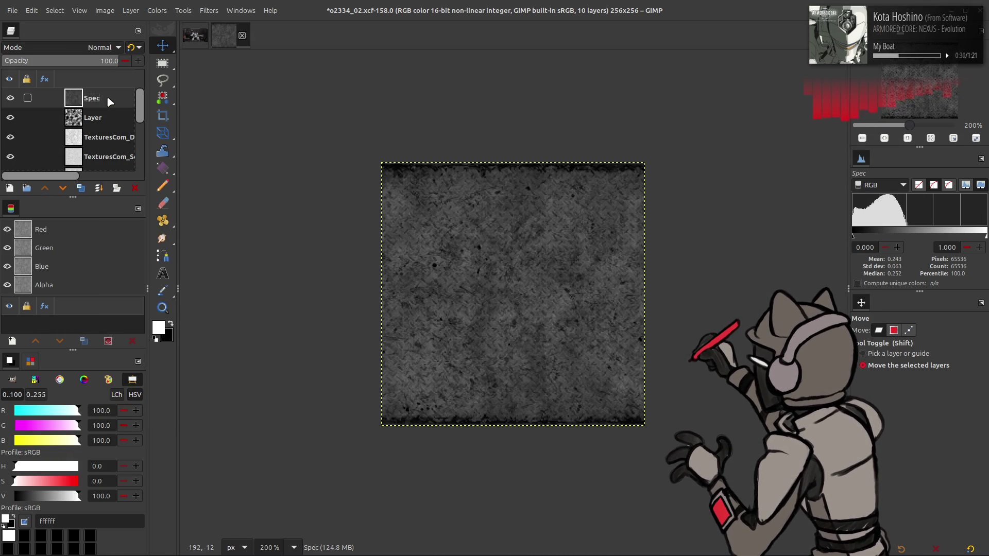
pyautogui.click(157, 10)
pyautogui.click(286, 215)
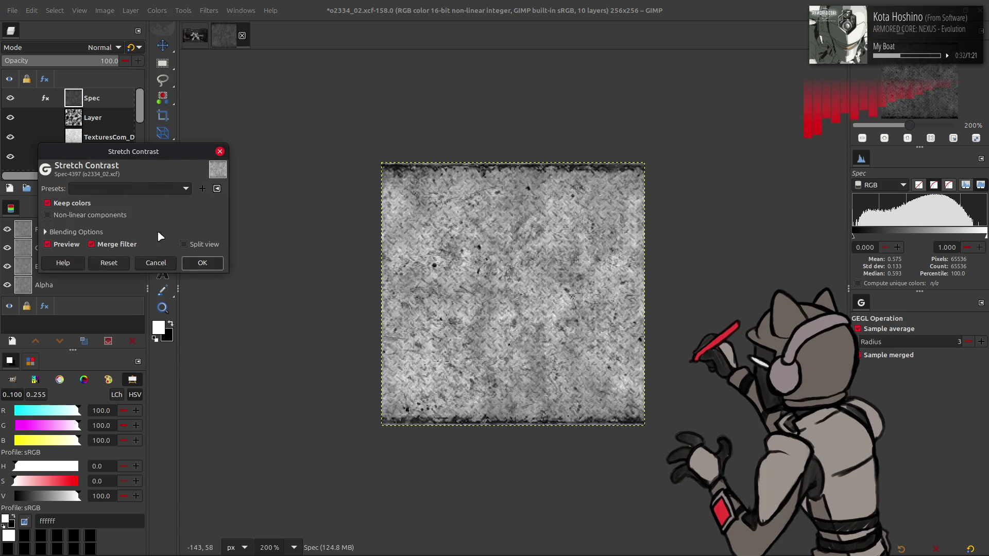
pyautogui.click(203, 264)
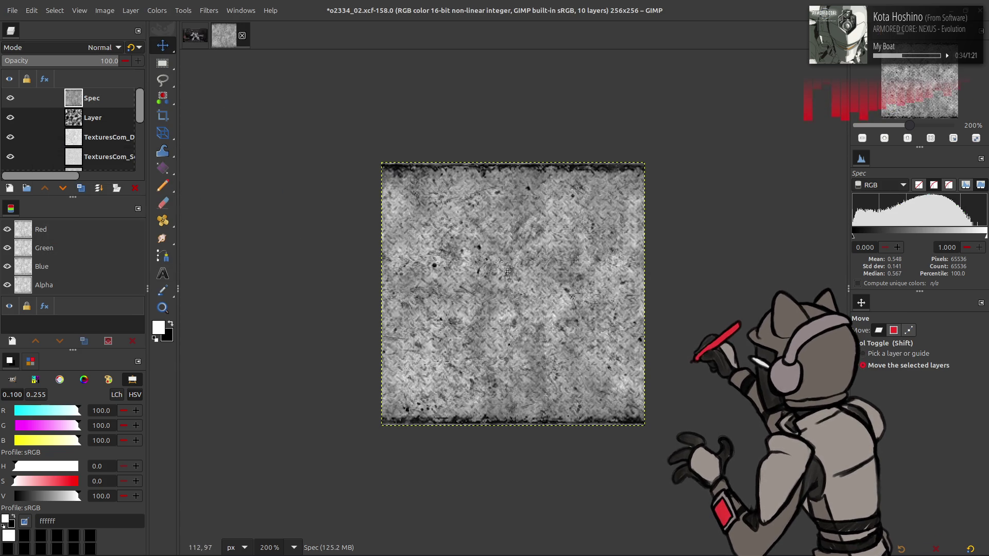
pyautogui.scroll(2, 499, 263)
# Step: Apply the last-used Curves preset to Spec, then Stretch Contrast again
pyautogui.click(158, 11)
pyautogui.click(187, 137)
pyautogui.click(176, 45)
pyautogui.click(176, 49)
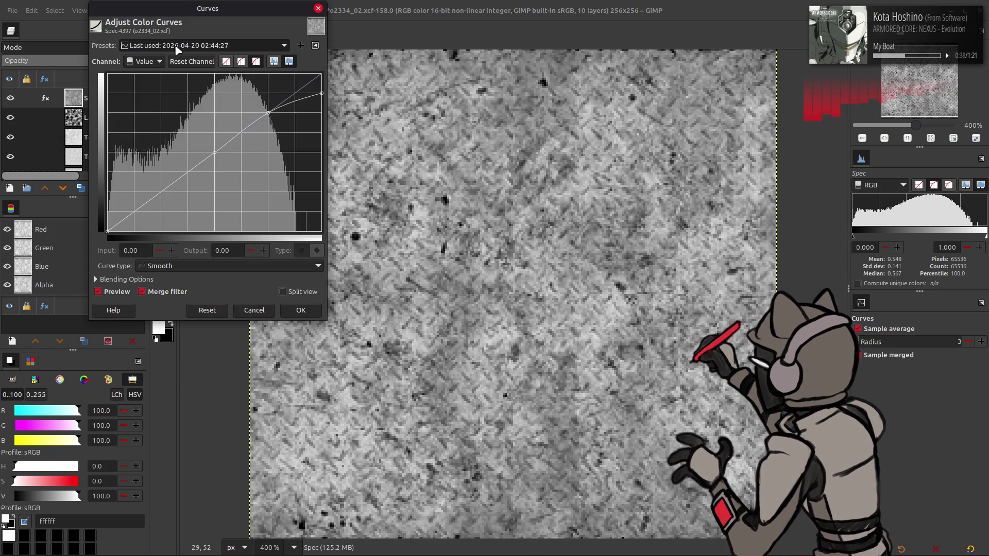
pyautogui.click(170, 46)
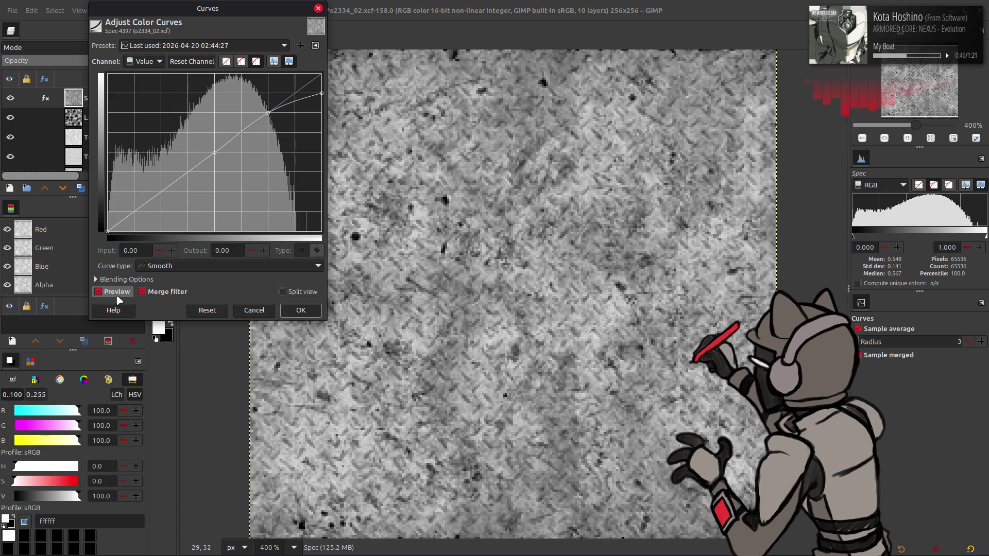
pyautogui.click(301, 309)
pyautogui.click(156, 10)
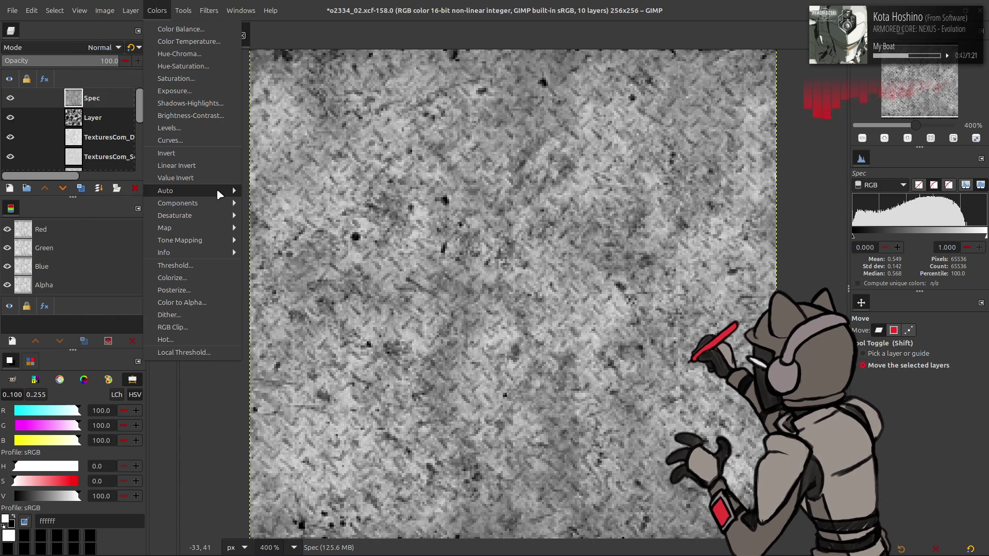
pyautogui.moveTo(165, 191)
pyautogui.click(263, 215)
pyautogui.click(205, 260)
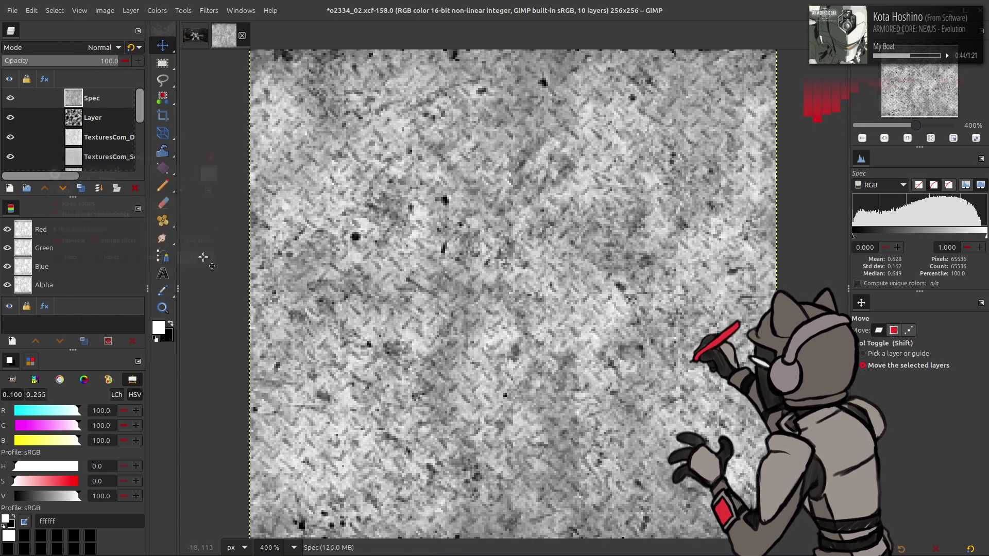
pyautogui.click(157, 10)
# Step: Invert the Spec layer and brighten it with a Levels gamma of 2
pyautogui.click(186, 148)
pyautogui.click(157, 11)
pyautogui.click(185, 130)
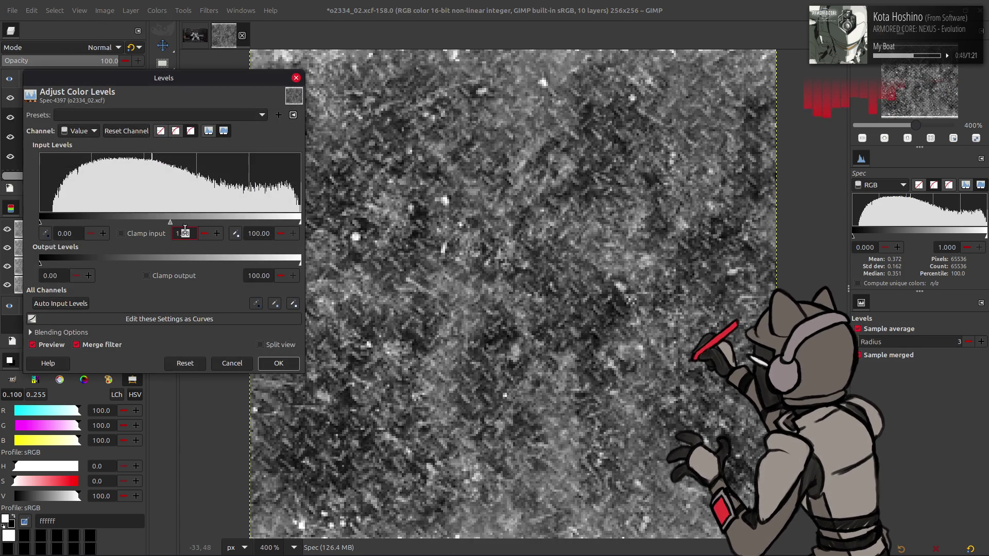
pyautogui.press('Return')
pyautogui.click(278, 363)
# Step: Invert Spec again and apply Levels with the white input point at 77.50
pyautogui.click(157, 10)
pyautogui.click(176, 152)
pyautogui.click(157, 10)
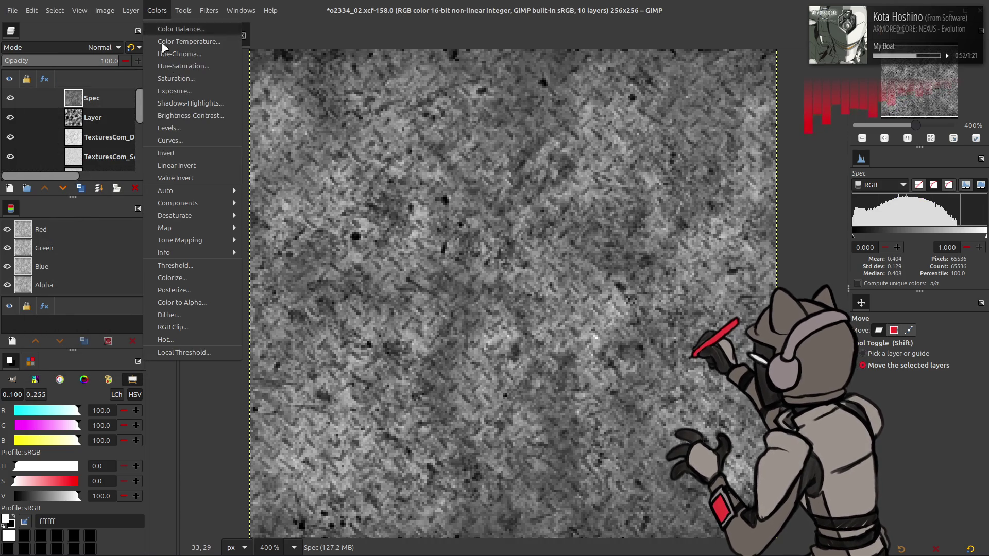
pyautogui.click(182, 130)
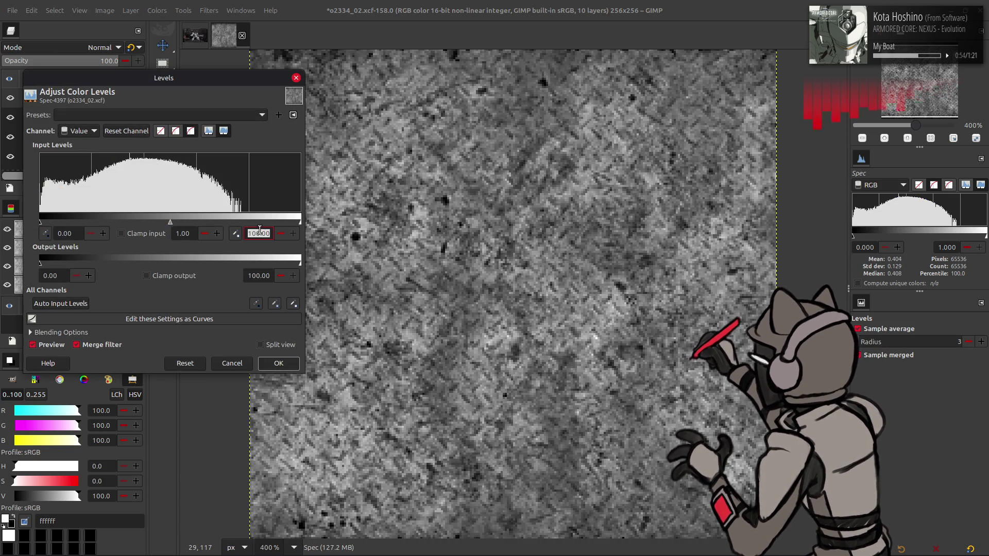
pyautogui.write('5')
pyautogui.press('Return')
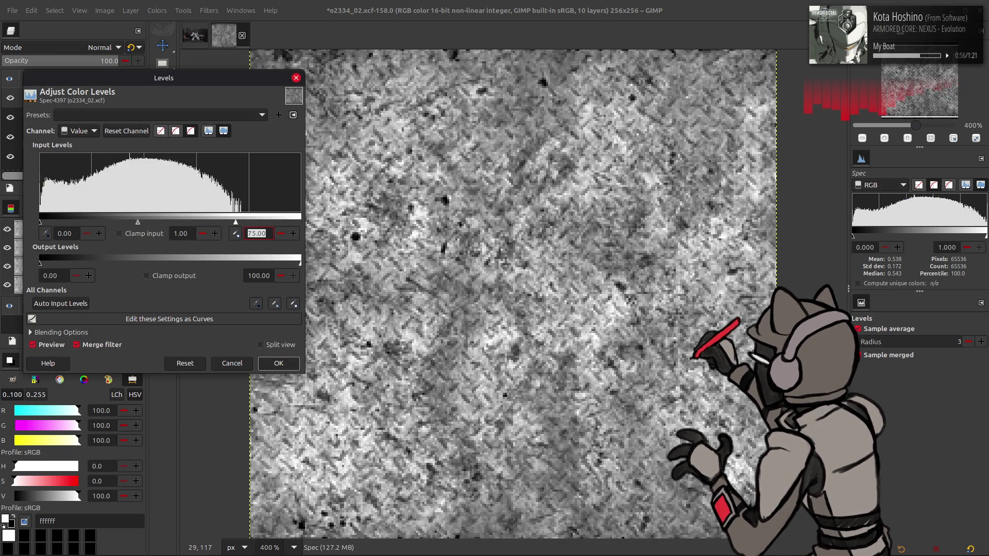
pyautogui.write('77.5')
pyautogui.press('Return')
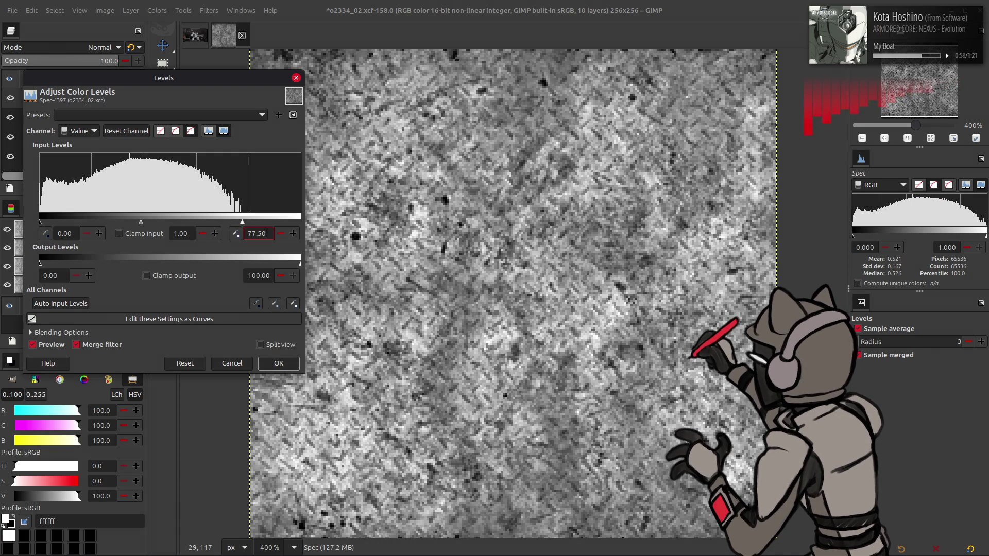
pyautogui.click(280, 363)
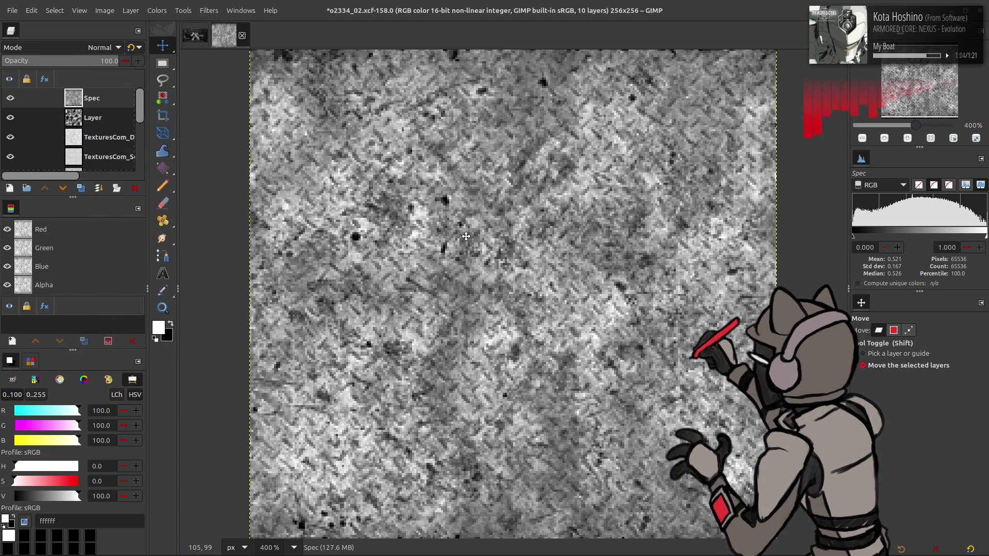
pyautogui.press('2')
# Step: Hide the Spec and Recolor copy layers to reveal the blue diamond-plate texture
pyautogui.doubleClick(12, 100)
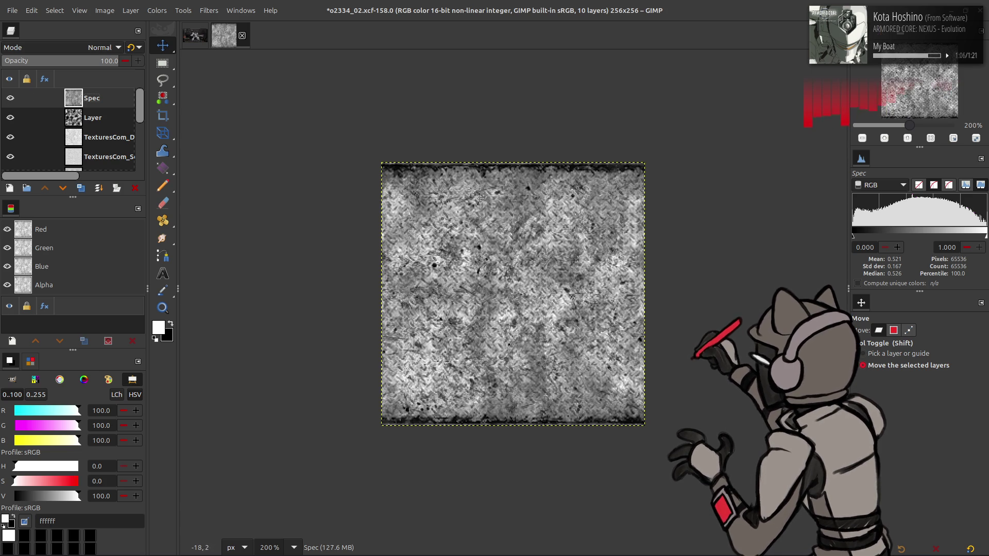
pyautogui.press('3')
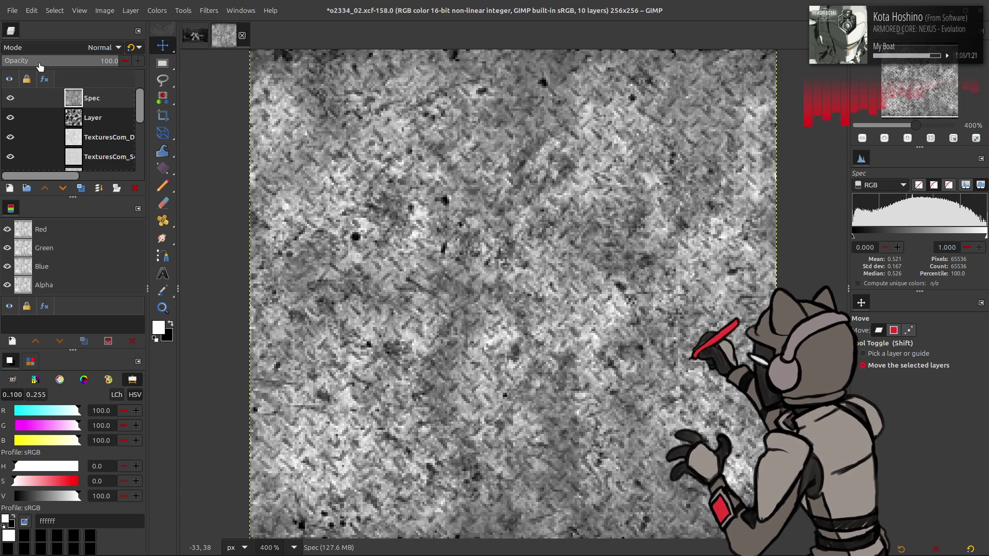
pyautogui.click(13, 106)
pyautogui.scroll(-2, 14, 109)
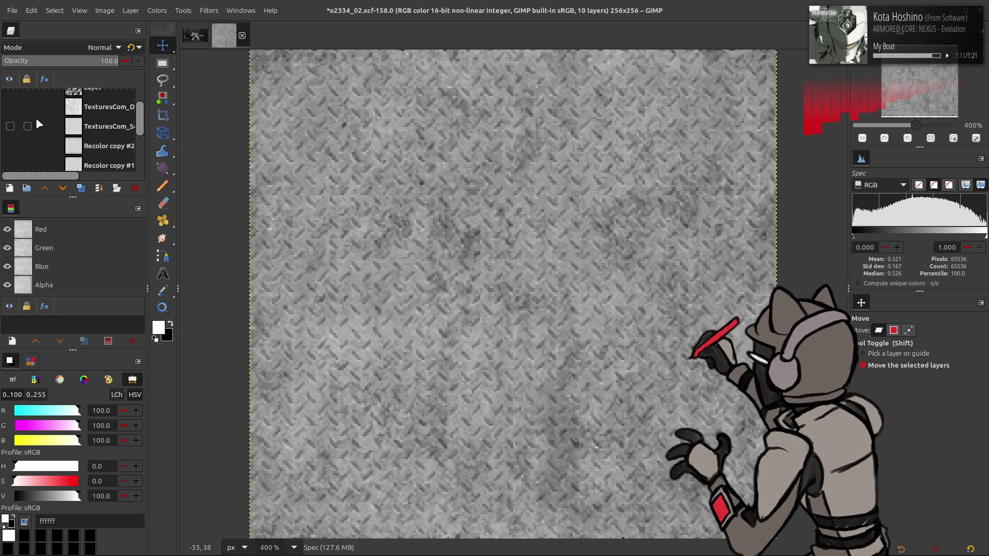
pyautogui.scroll(-2, 39, 125)
pyautogui.click(10, 124)
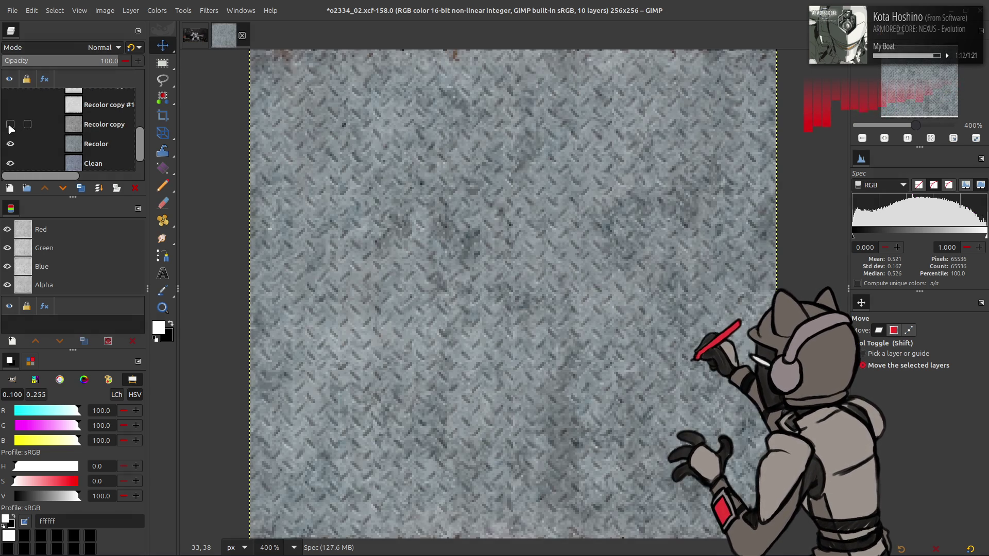
pyautogui.click(9, 125)
pyautogui.scroll(-1, 16, 138)
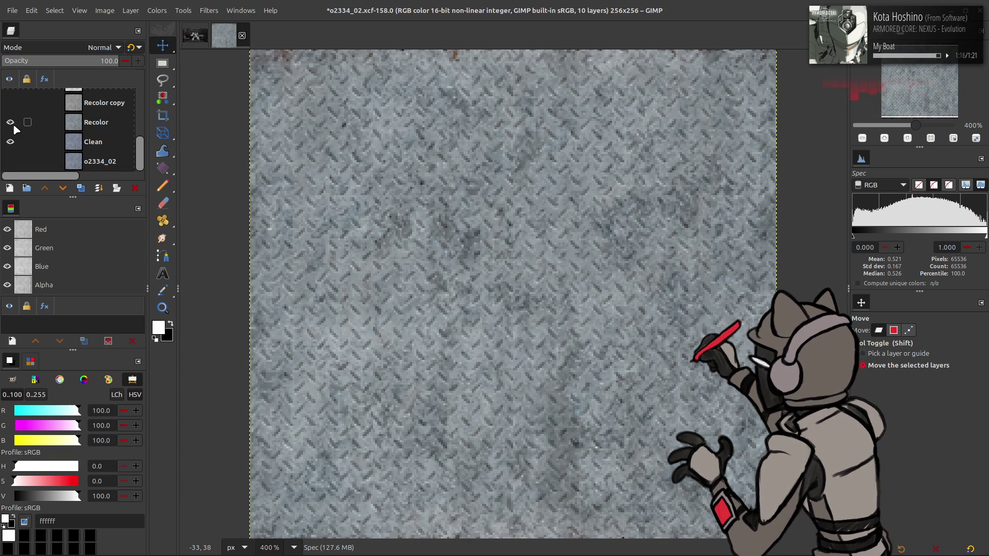
# Step: On the Recolor layer, set Levels input black to 10 and output range 5 to 80
pyautogui.click(80, 129)
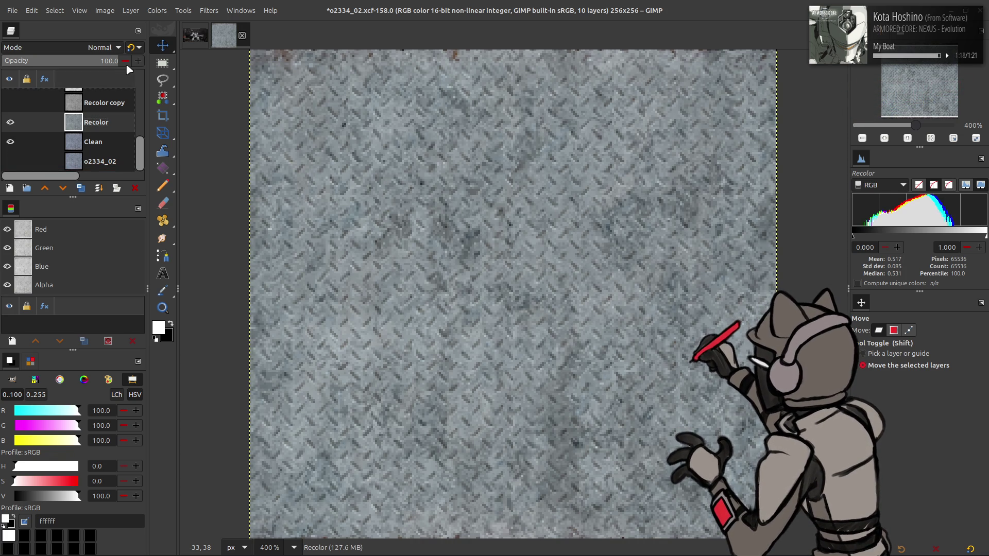
pyautogui.click(155, 16)
pyautogui.click(181, 128)
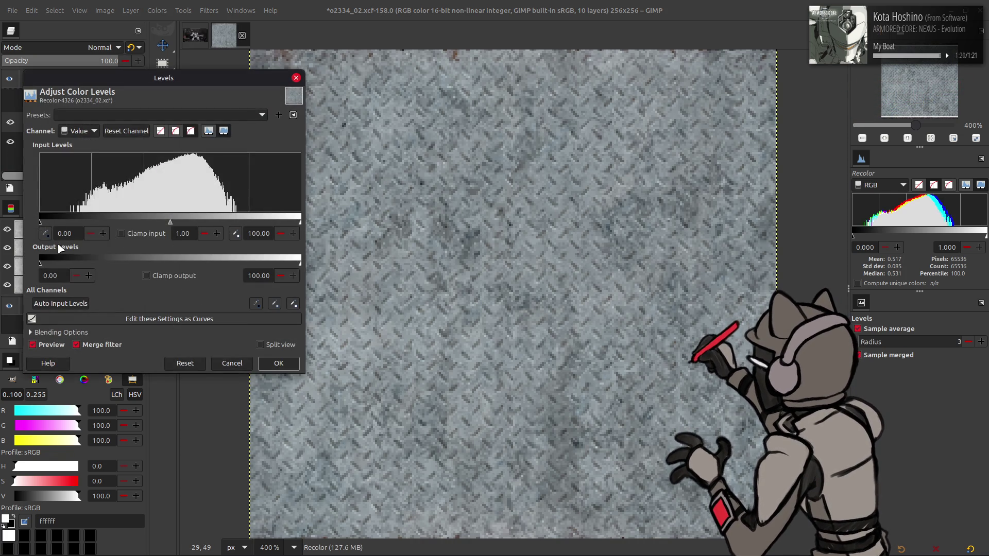
pyautogui.moveTo(43, 222); pyautogui.dragTo(68, 221)
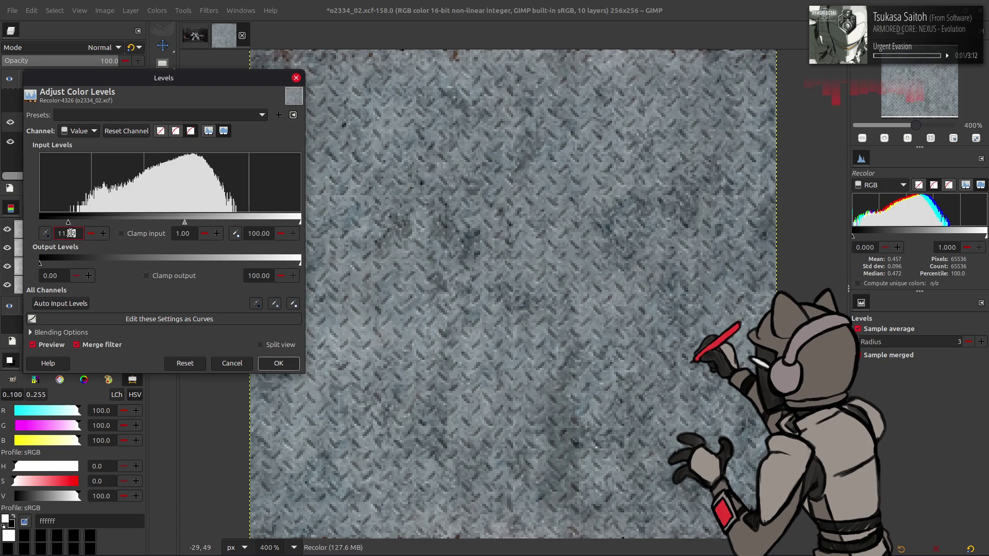
pyautogui.press('Return')
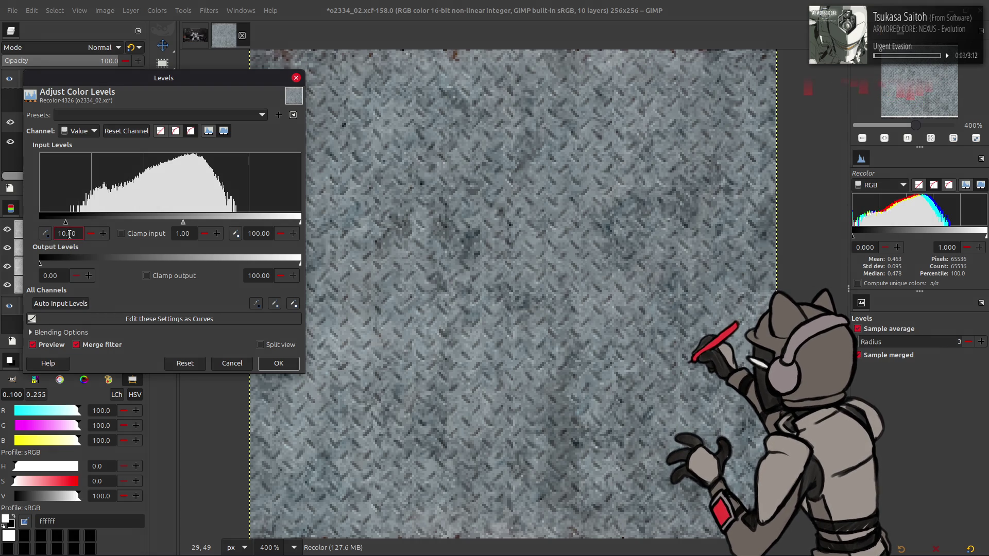
pyautogui.click(56, 276)
pyautogui.write('10')
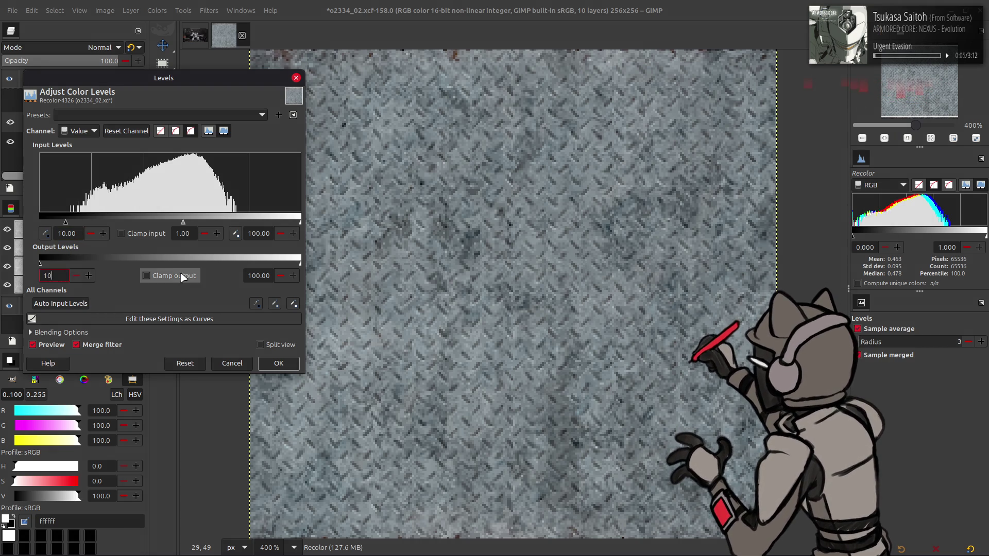
pyautogui.click(259, 275)
pyautogui.write('80')
pyautogui.press('Return')
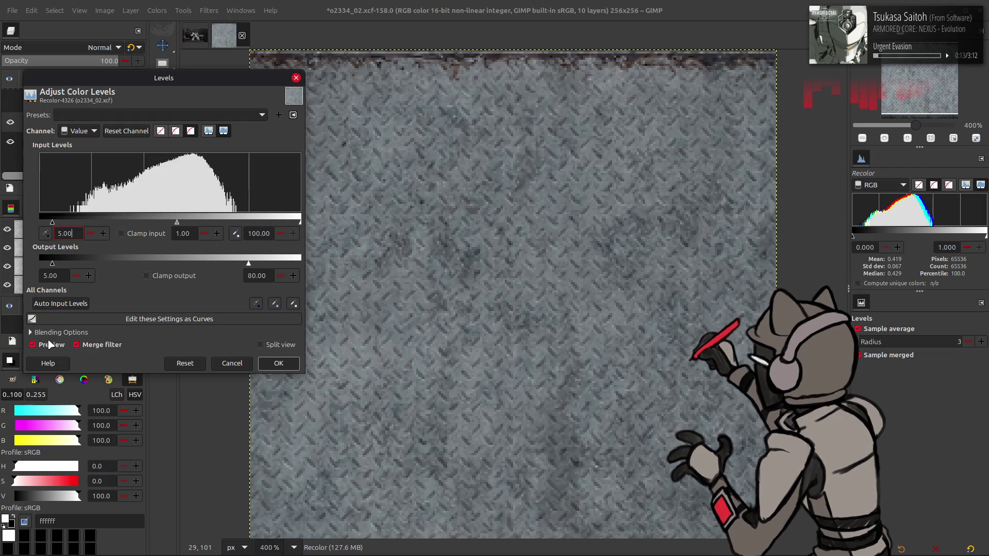
# Step: Compare with preview, try output white 70 then keep 80, apply and save the project
pyautogui.click(52, 345)
pyautogui.click(51, 345)
pyautogui.click(51, 345)
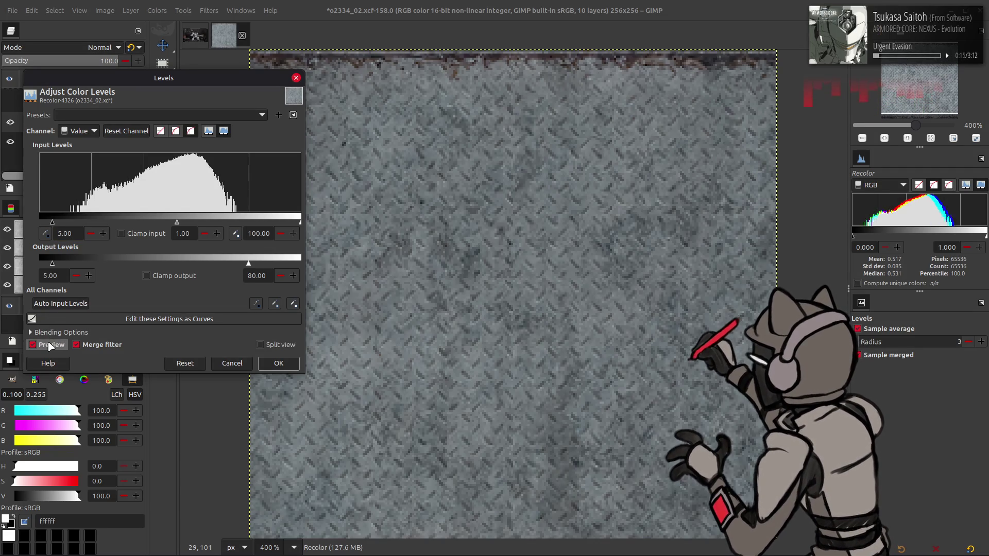
pyautogui.click(51, 345)
pyautogui.click(51, 344)
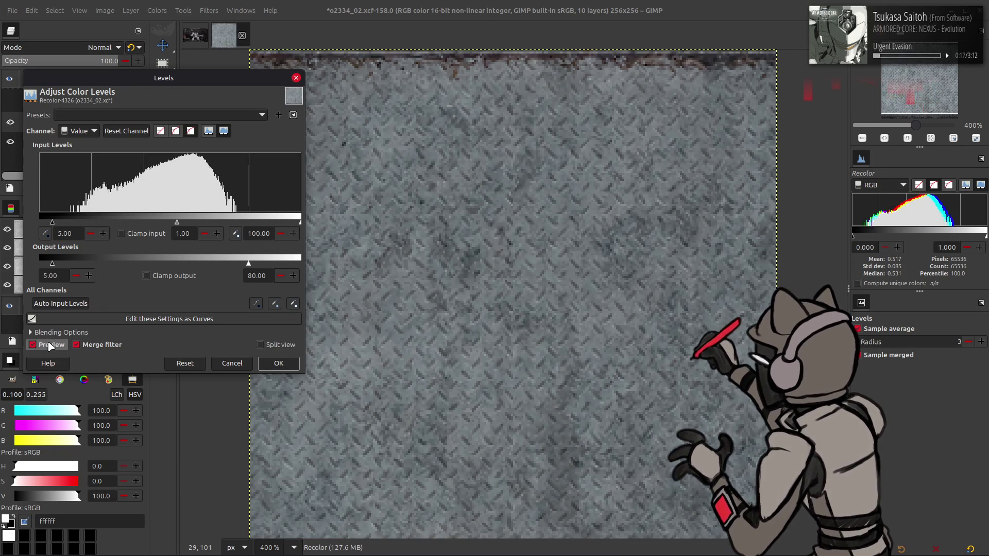
pyautogui.click(51, 345)
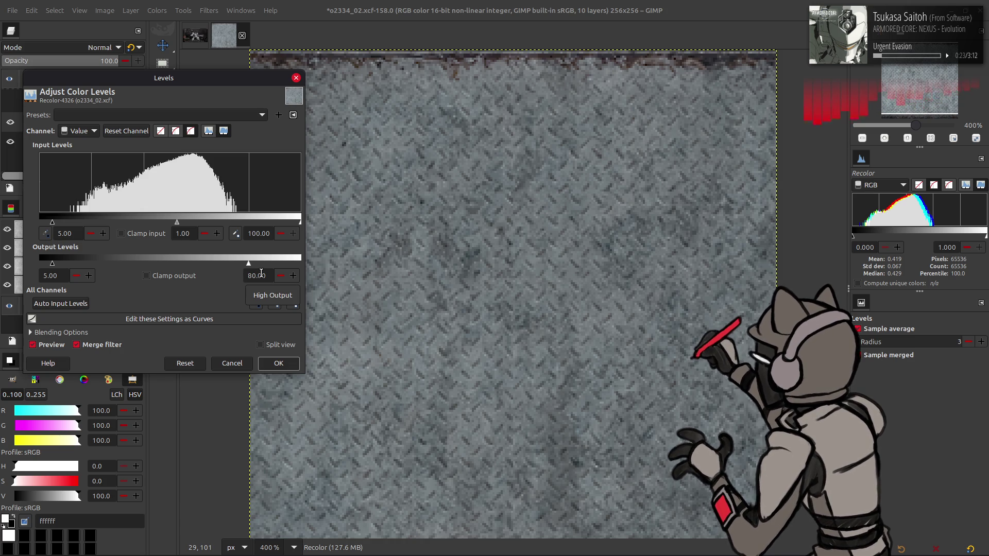
pyautogui.doubleClick(262, 276)
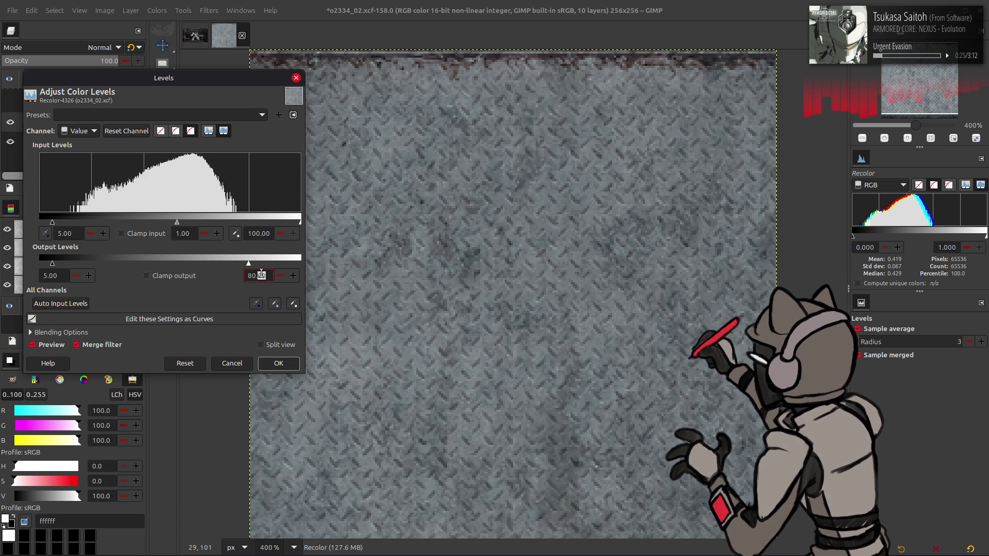
pyautogui.write('70')
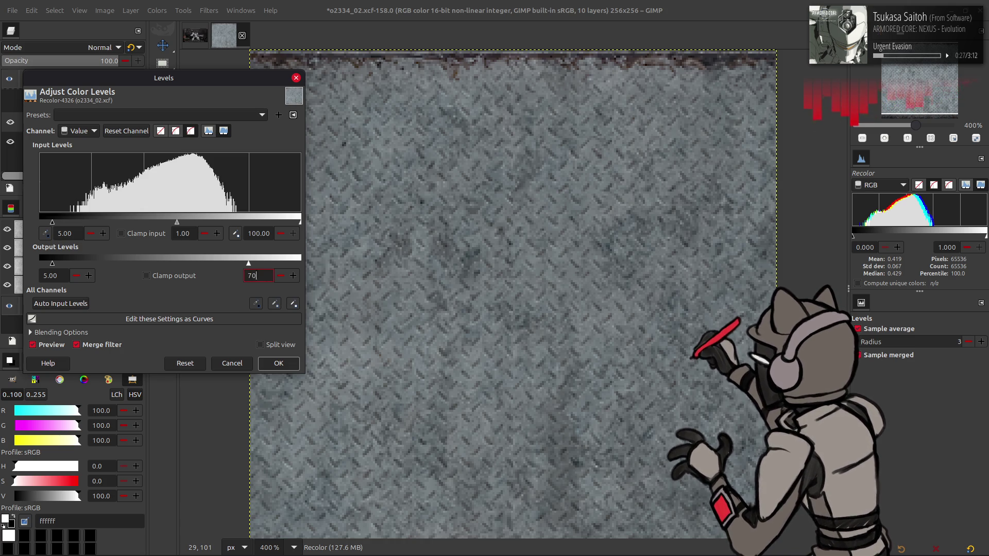
pyautogui.press('Return')
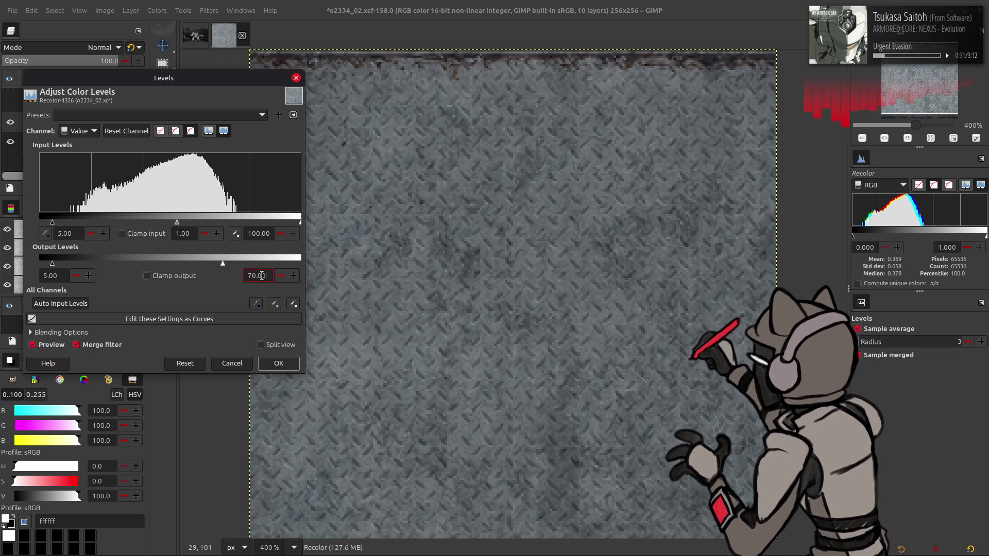
pyautogui.write('80')
pyautogui.press('Return')
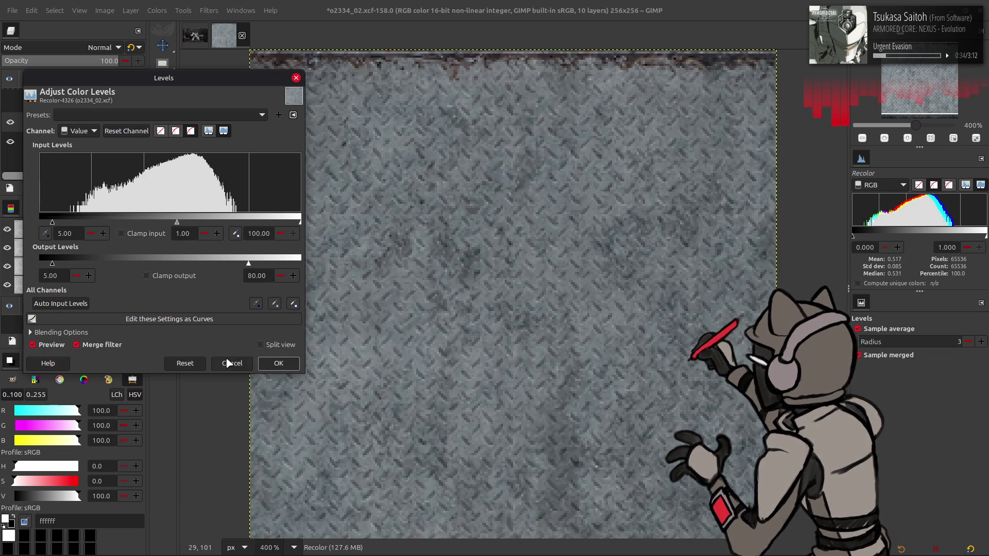
pyautogui.click(232, 364)
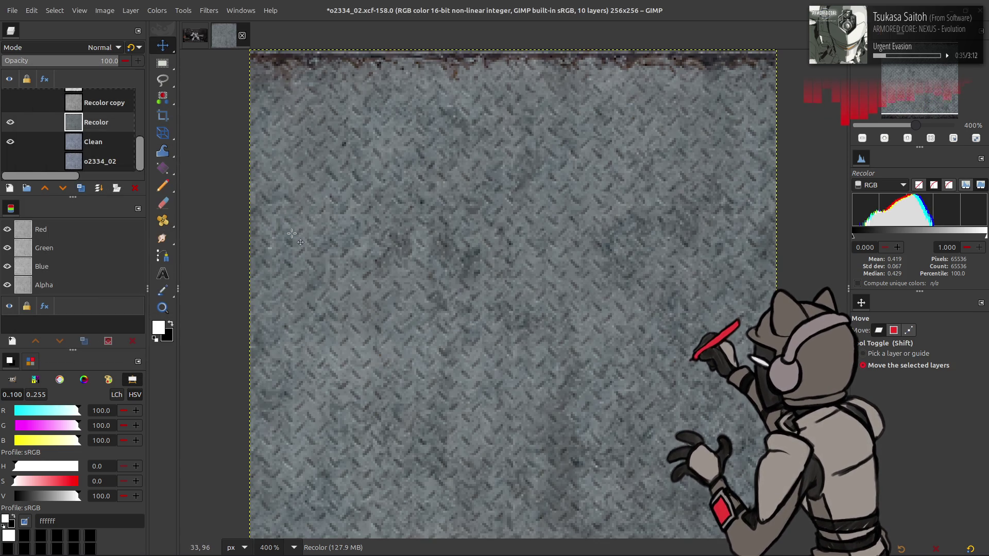
pyautogui.hotkey('ctrl', 's')
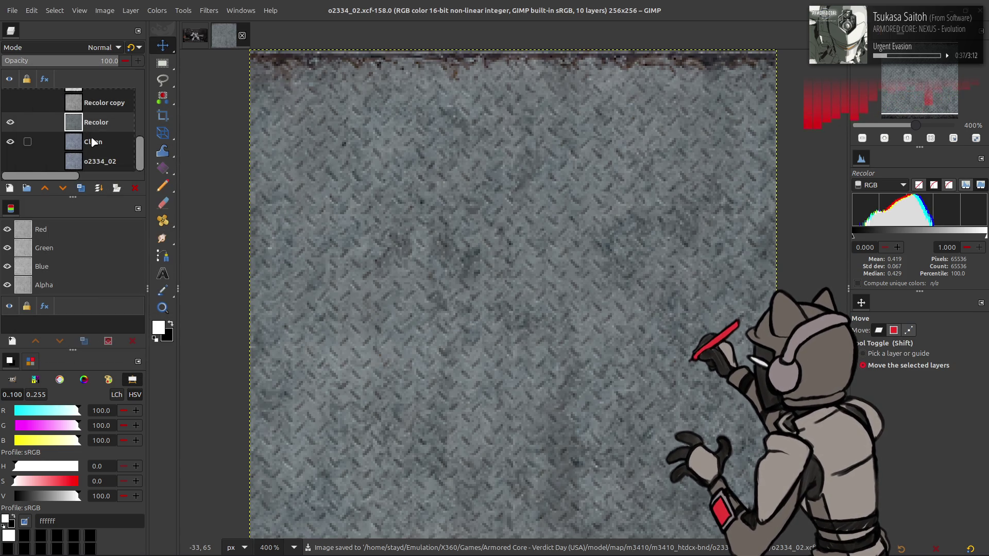
# Step: Show and select Spec, then lower its green and red output highs in Levels
pyautogui.click(91, 145)
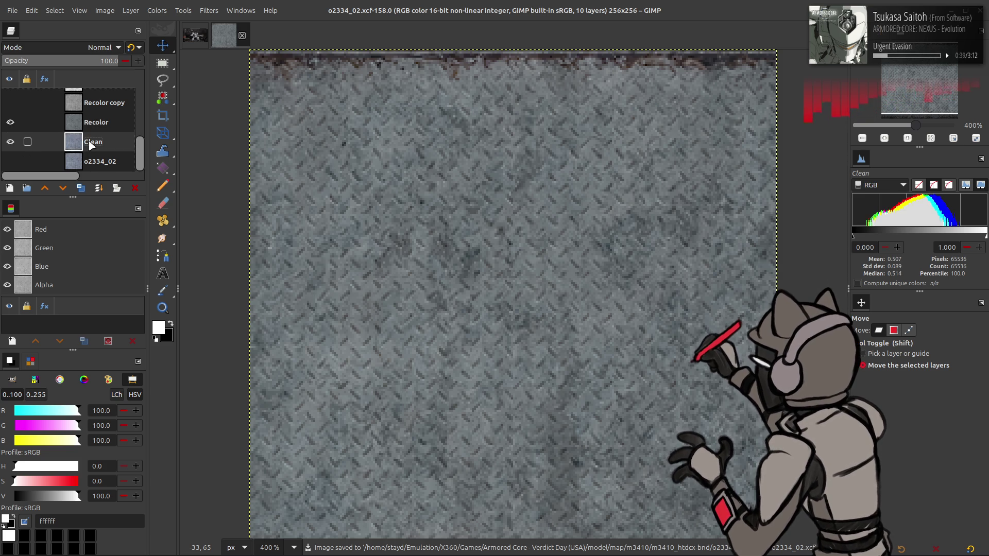
pyautogui.scroll(3, 41, 125)
pyautogui.scroll(2, 40, 125)
pyautogui.click(11, 98)
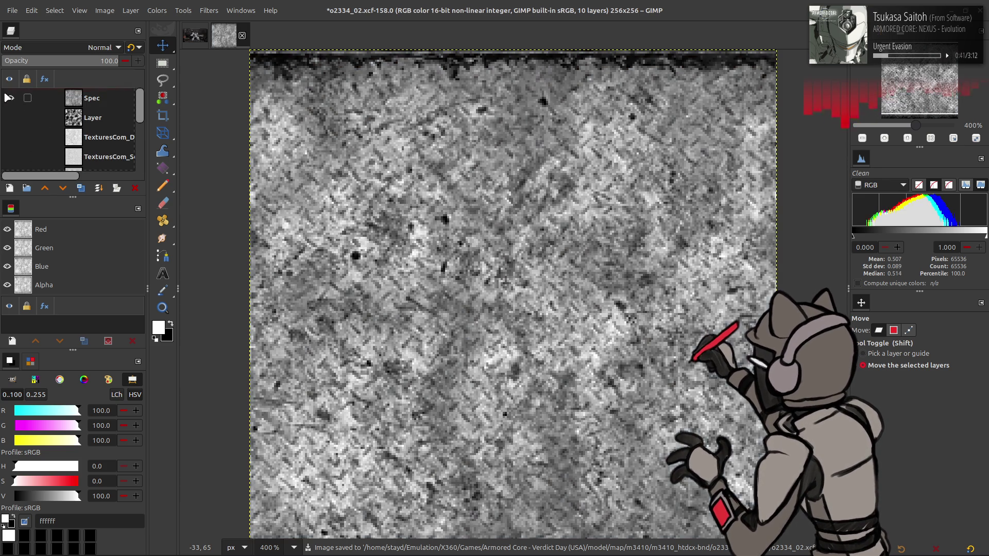
pyautogui.click(91, 99)
pyautogui.click(157, 10)
pyautogui.click(198, 136)
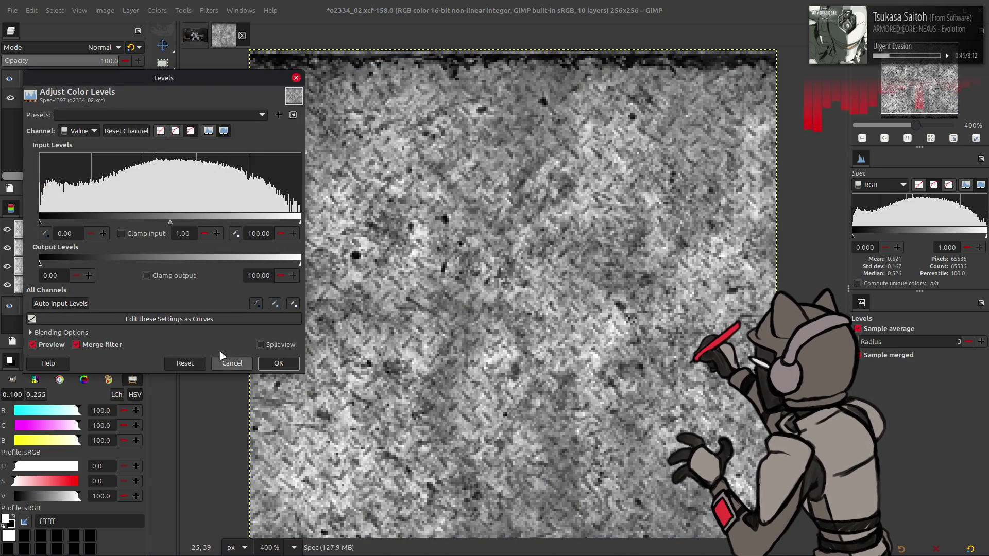
pyautogui.scroll(-1, 77, 134)
pyautogui.scroll(-1, 77, 134)
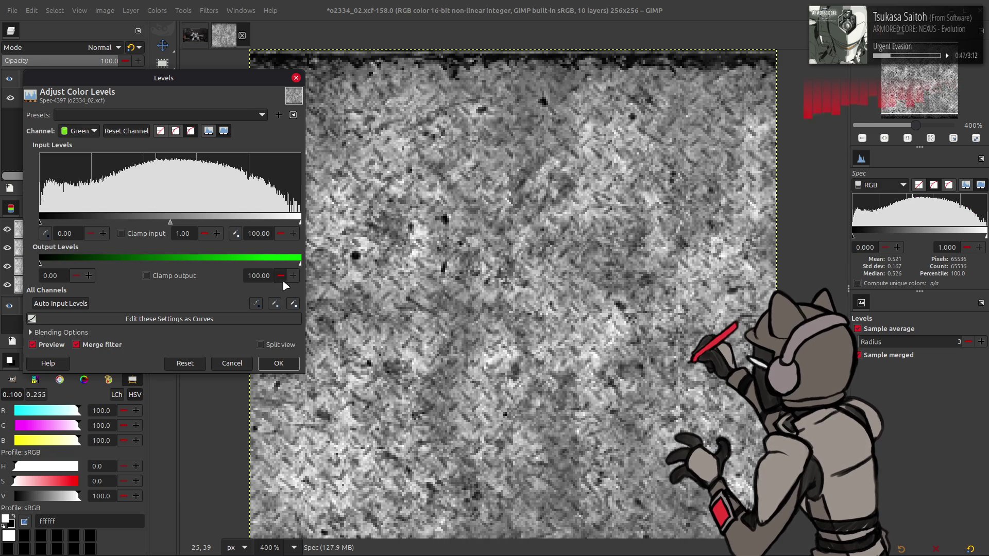
pyautogui.write('50')
pyautogui.press('Return')
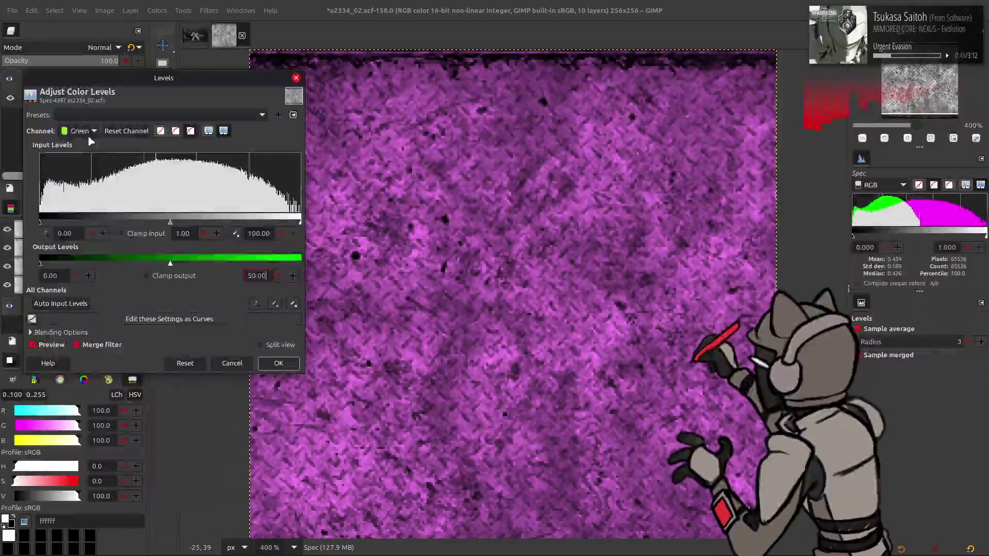
pyautogui.write('25')
pyautogui.press('Return')
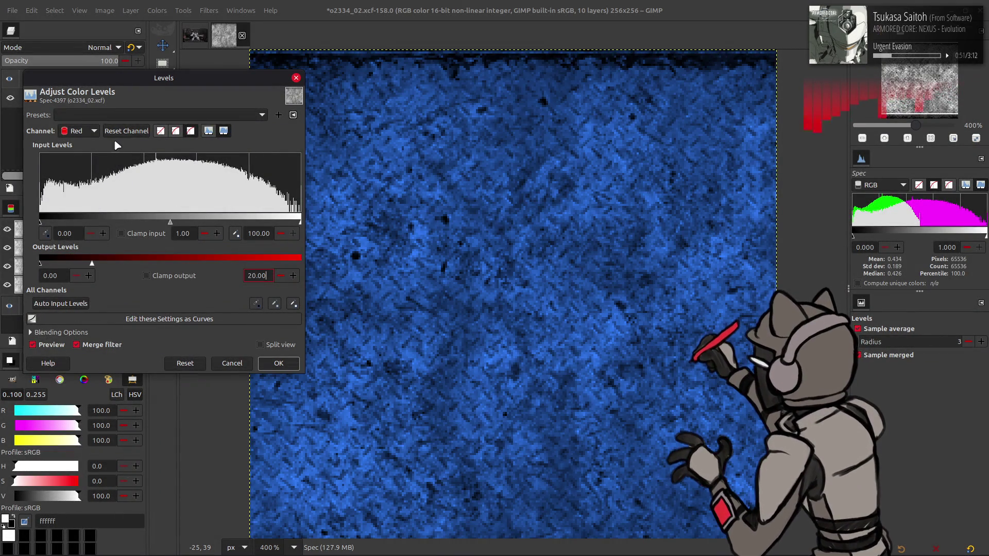
pyautogui.scroll(-1, 81, 133)
pyautogui.scroll(-1, 78, 133)
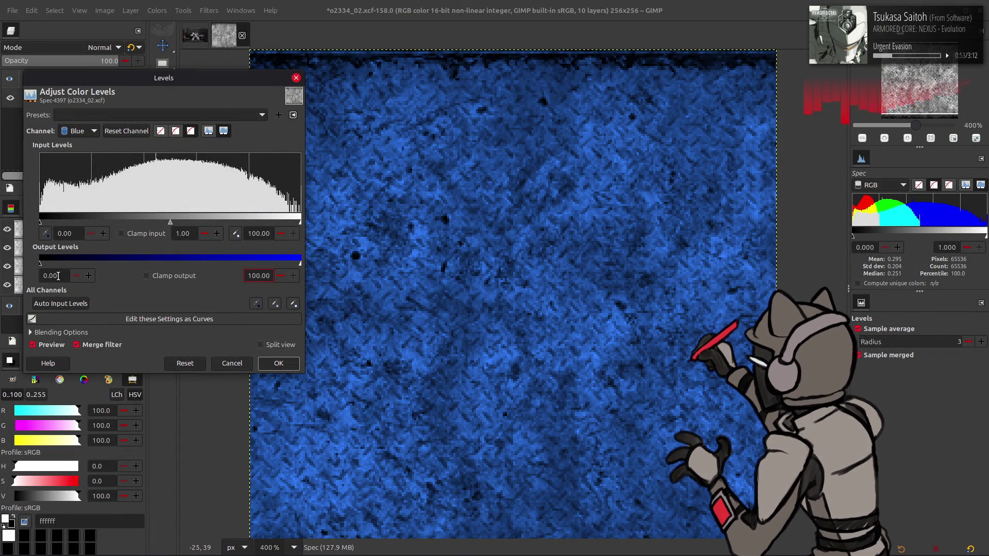
# Step: Raise the blue channel output minimum, apply the blue tint and save the project
pyautogui.press('Return')
pyautogui.click(259, 275)
pyautogui.write('50')
pyautogui.press('Return')
pyautogui.click(279, 364)
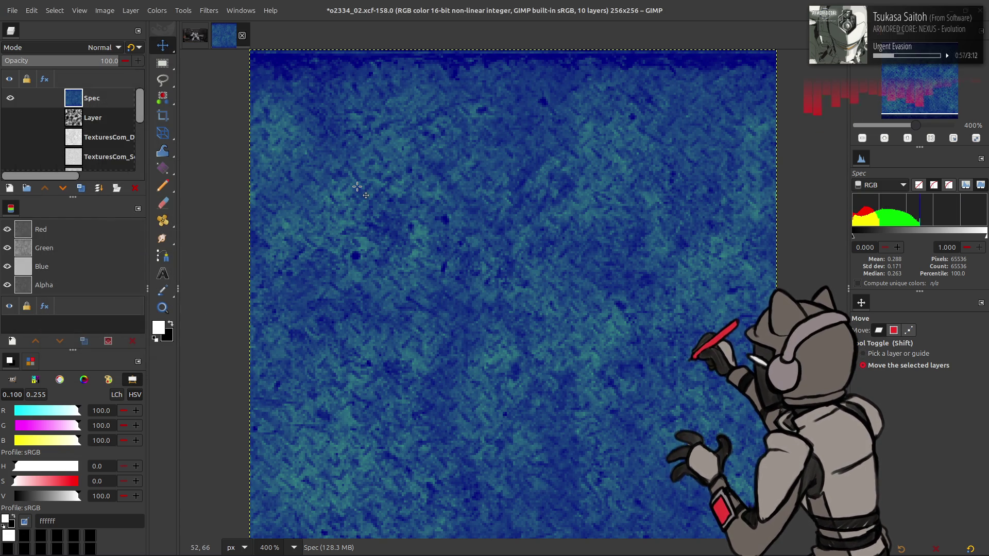
pyautogui.hotkey('ctrl', 's')
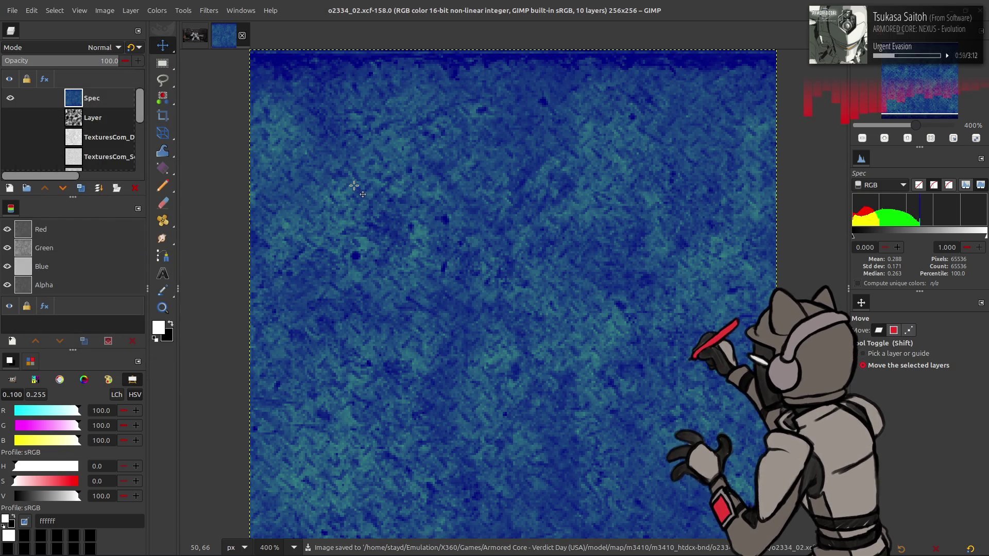
# Step: Export As into the o2334_02_s-tpf-dcx folder, replacing o2334_02_s.dds
pyautogui.click(7, 13)
pyautogui.click(55, 187)
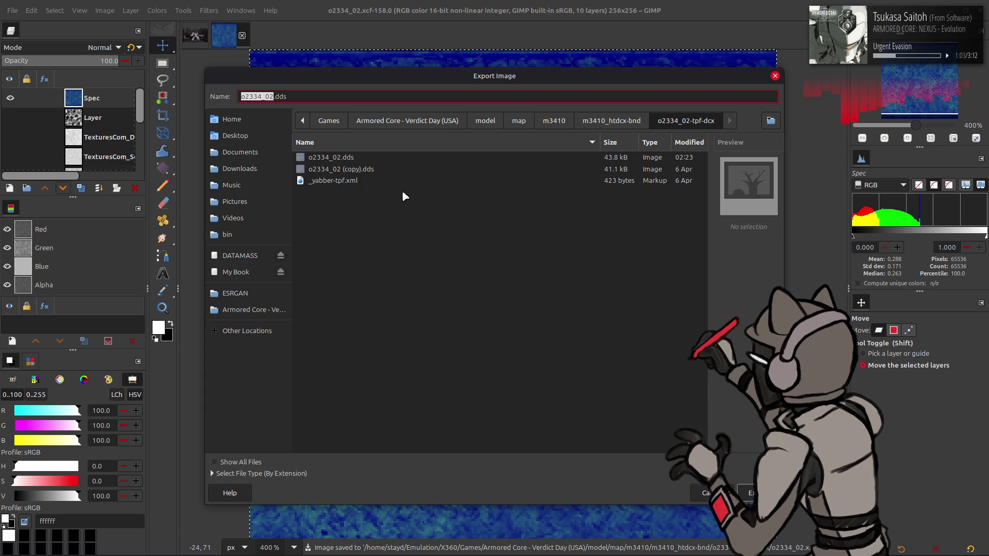
pyautogui.click(611, 120)
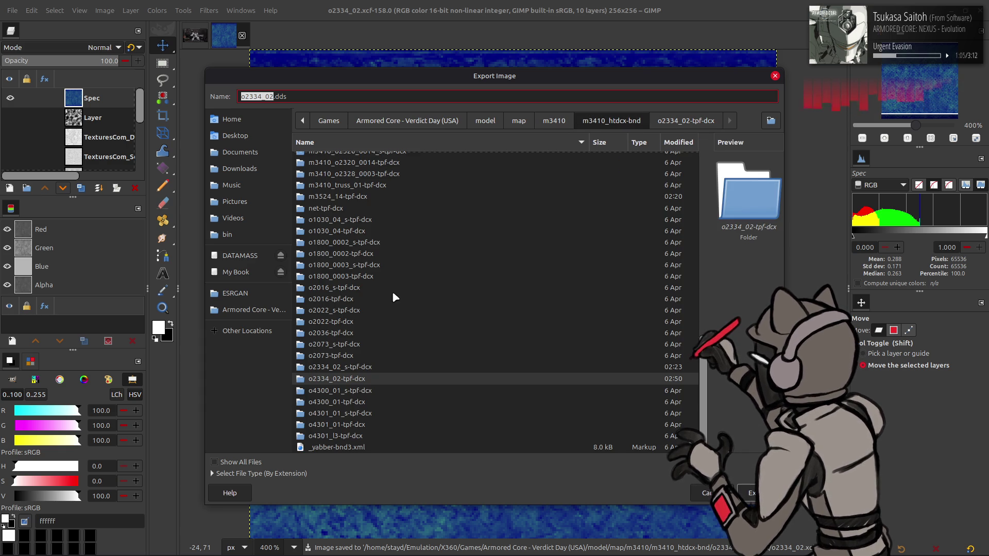
pyautogui.doubleClick(357, 368)
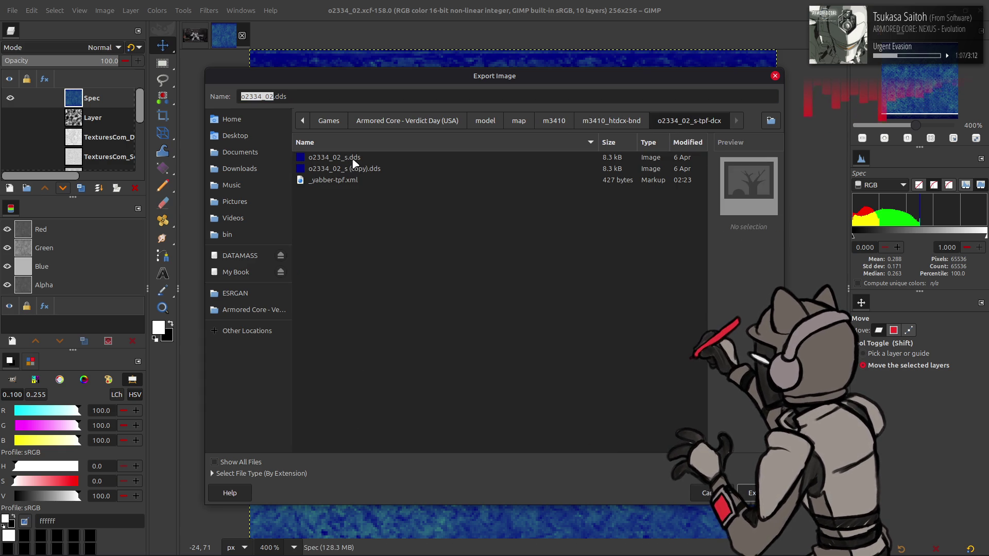
pyautogui.click(334, 157)
pyautogui.press('Return')
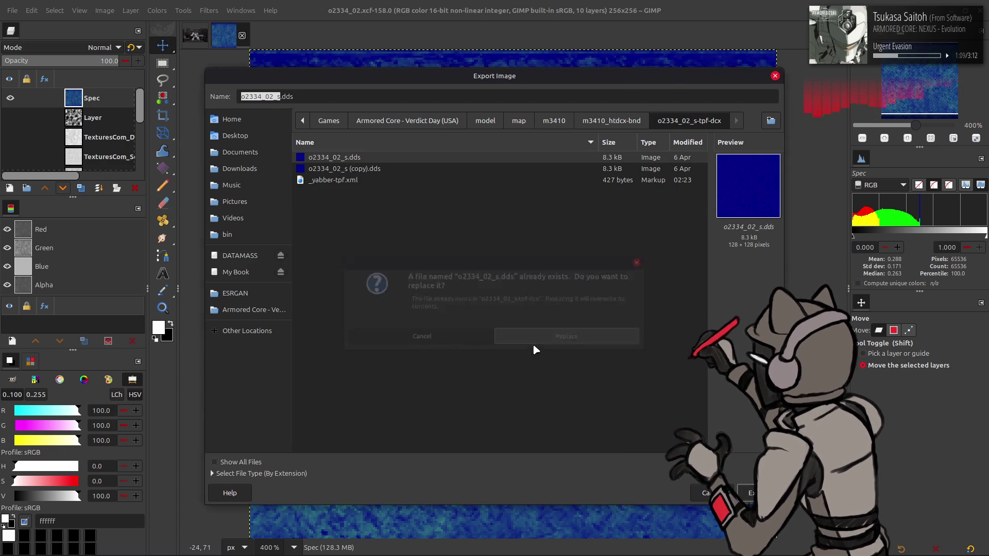
pyautogui.click(534, 351)
pyautogui.scroll(-1, 512, 134)
pyautogui.scroll(-2, 524, 299)
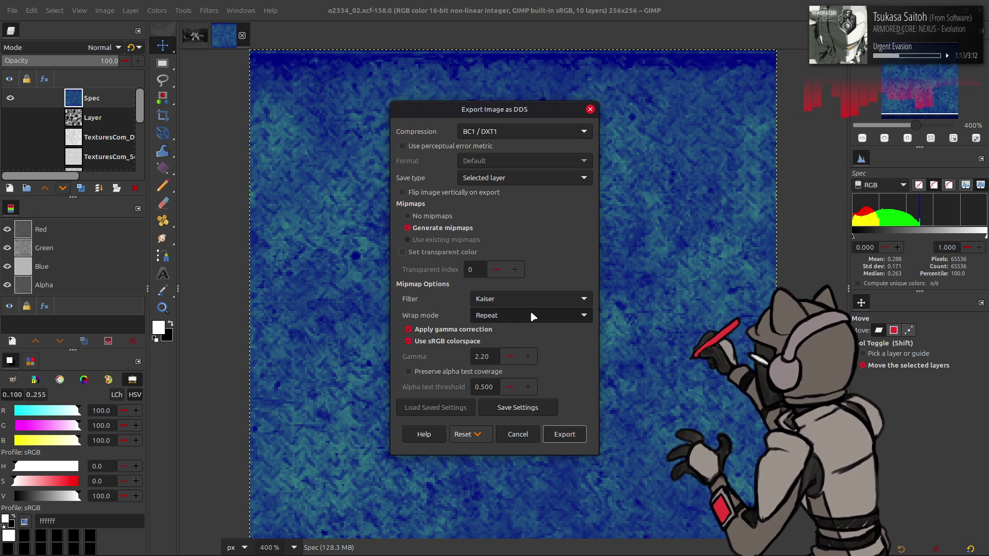
# Step: Export with BC1/DXT1 and Kaiser settings, then hide Spec and select Recolor
pyautogui.click(564, 433)
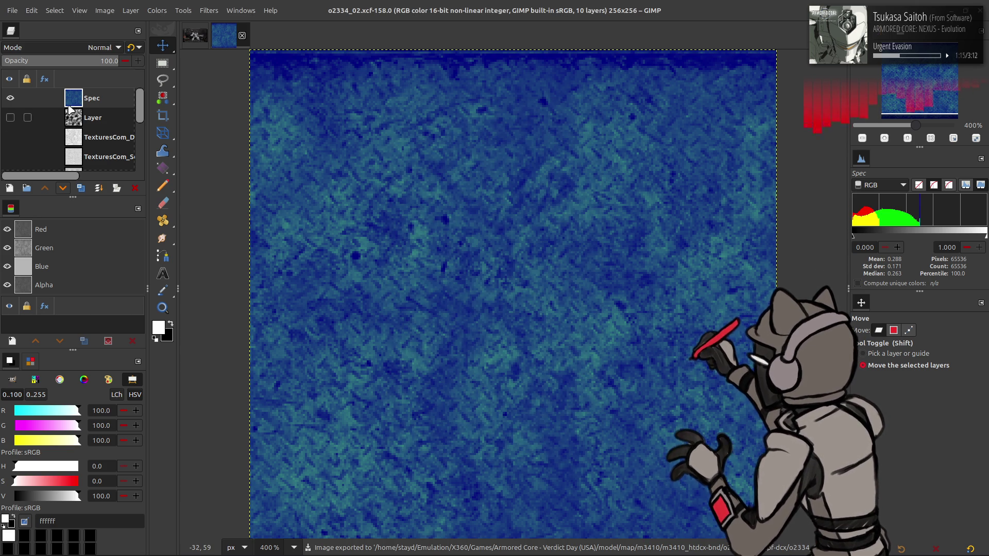
pyautogui.click(10, 97)
pyautogui.scroll(-3, 46, 124)
pyautogui.scroll(-2, 46, 123)
pyautogui.click(95, 123)
# Step: Shift the Recolor layer's hue to 15 with Hue-Chroma, checking the preview
pyautogui.click(13, 10)
pyautogui.click(157, 10)
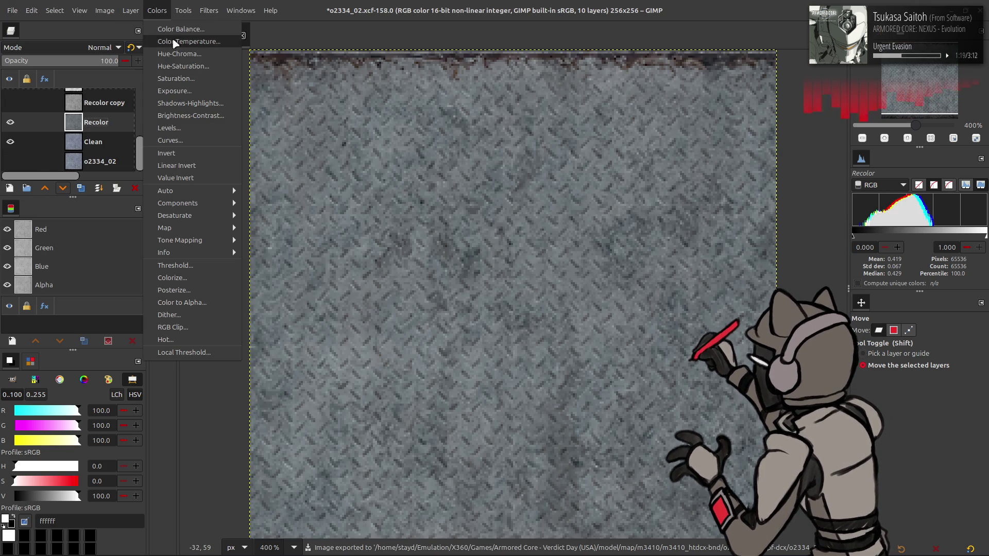
pyautogui.click(179, 53)
pyautogui.moveTo(129, 204); pyautogui.dragTo(149, 206)
pyautogui.write('5')
pyautogui.press('Return')
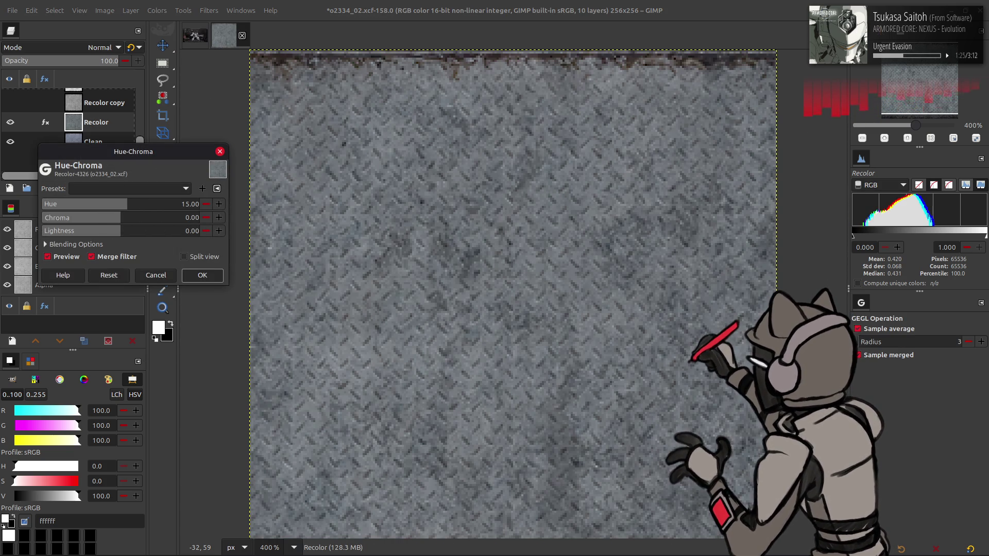
pyautogui.click(49, 258)
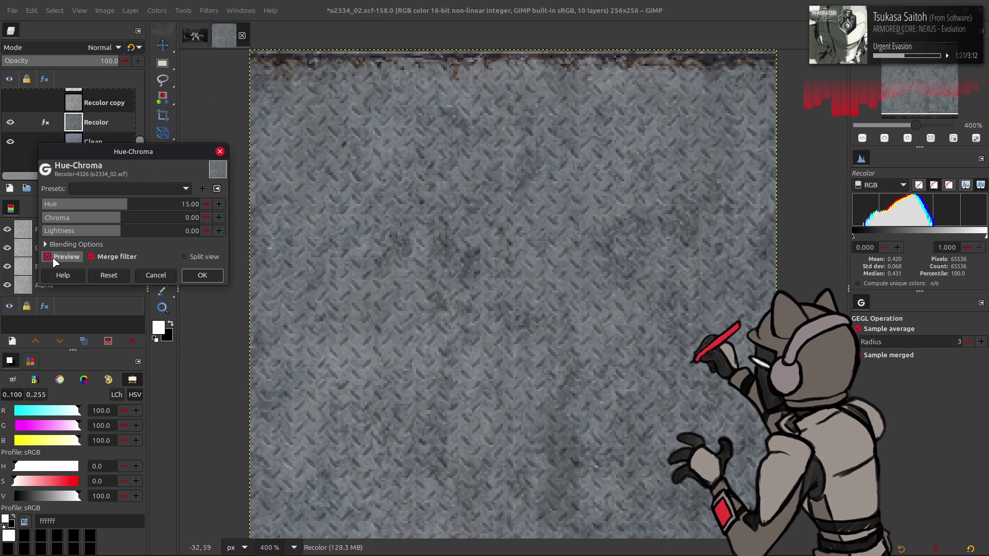
pyautogui.click(54, 261)
pyautogui.click(202, 275)
# Step: Export As into the o2334_02-tpf-dcx folder, replacing o2334_02.dds
pyautogui.click(11, 10)
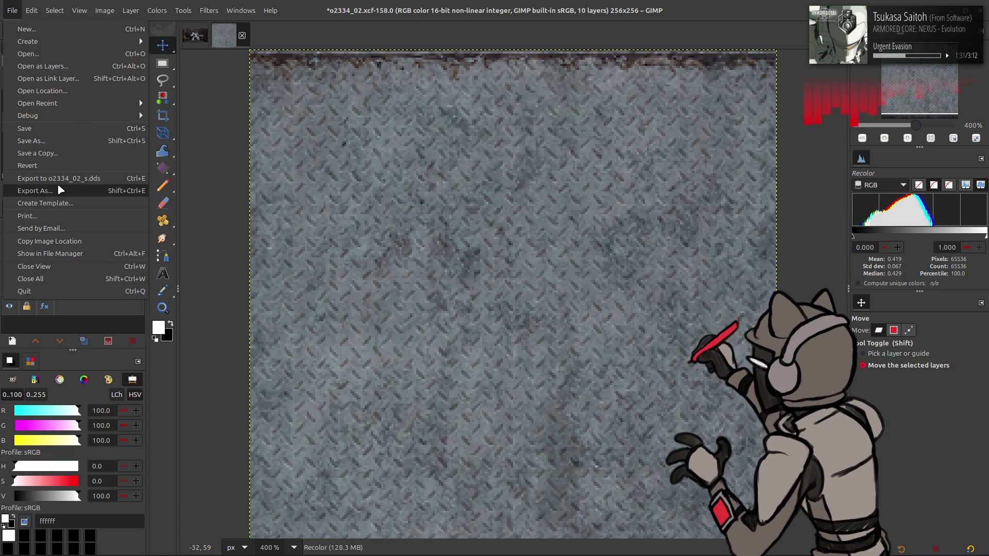
pyautogui.click(58, 186)
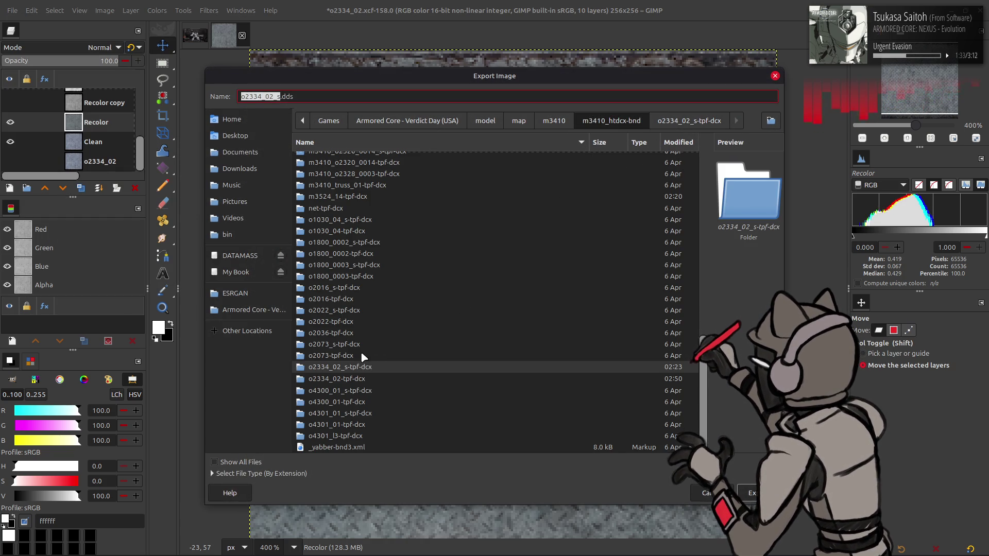
pyautogui.doubleClick(364, 356)
pyautogui.click(610, 121)
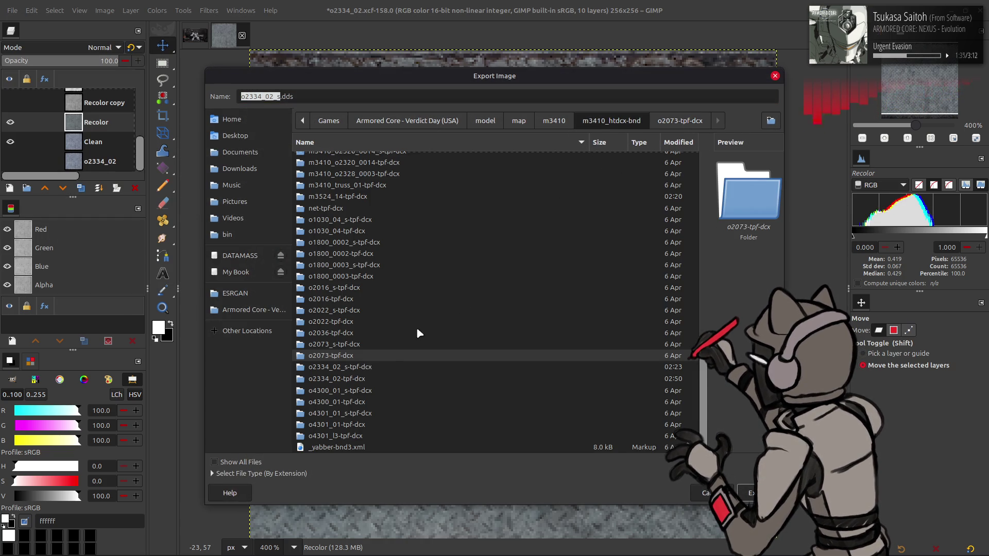
pyautogui.doubleClick(358, 379)
pyautogui.click(383, 158)
pyautogui.click(754, 494)
pyautogui.click(564, 338)
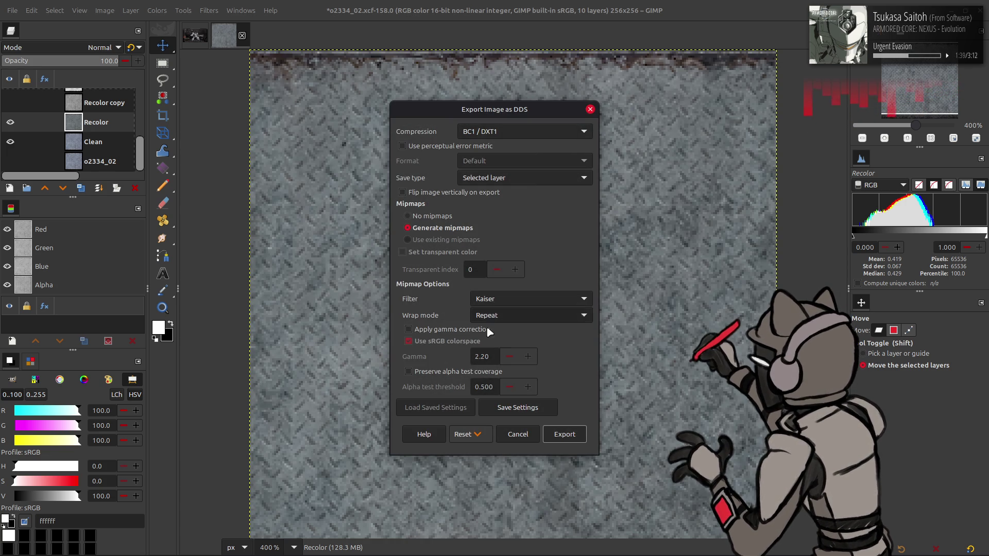
# Step: Export the DDS with gamma correction, save the project and switch to Blender
pyautogui.click(464, 330)
pyautogui.click(568, 436)
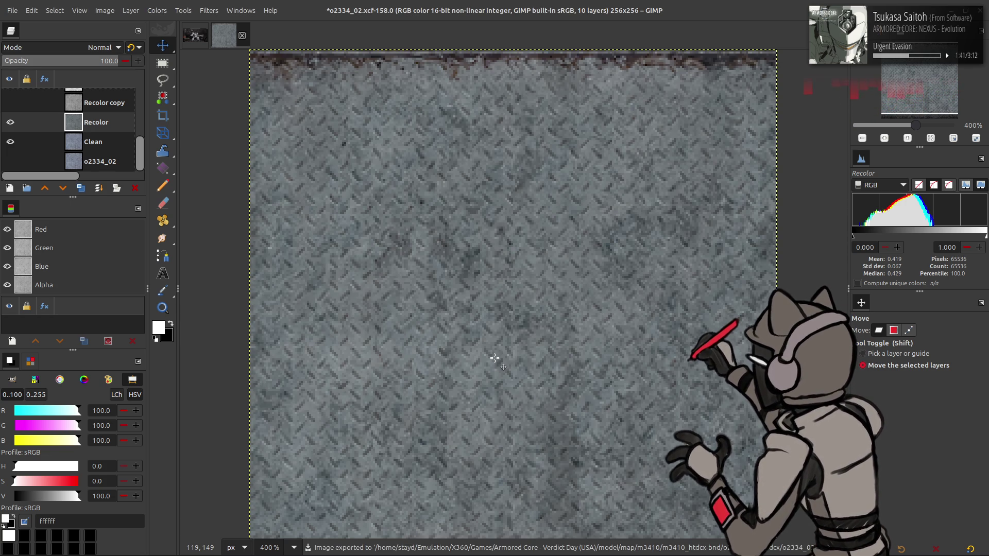
pyautogui.hotkey('ctrl', 's')
pyautogui.hotkey('alt', 'Tab')
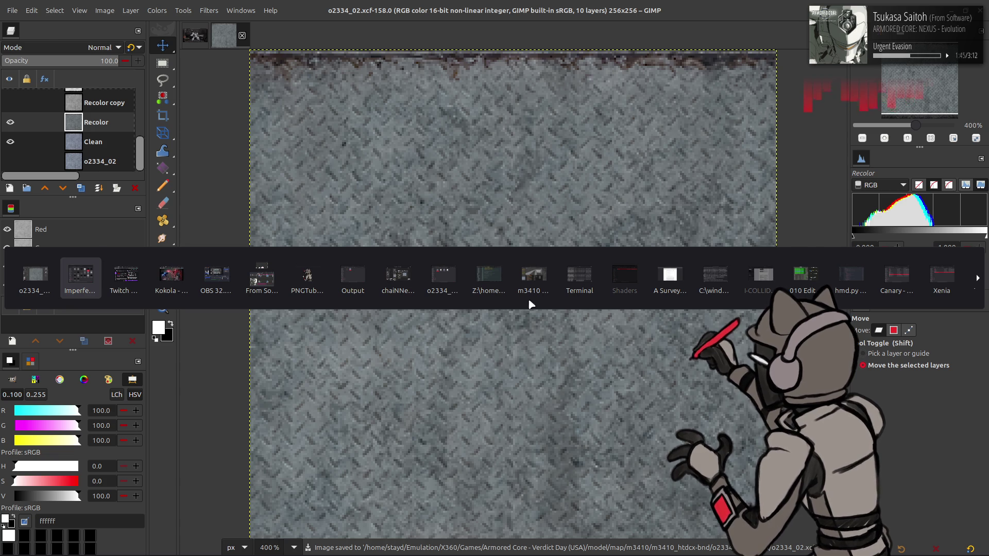
# Step: In Blender's Material Preview, inspect the diffuse and blue specular texture node images
pyautogui.click(533, 279)
pyautogui.click(787, 36)
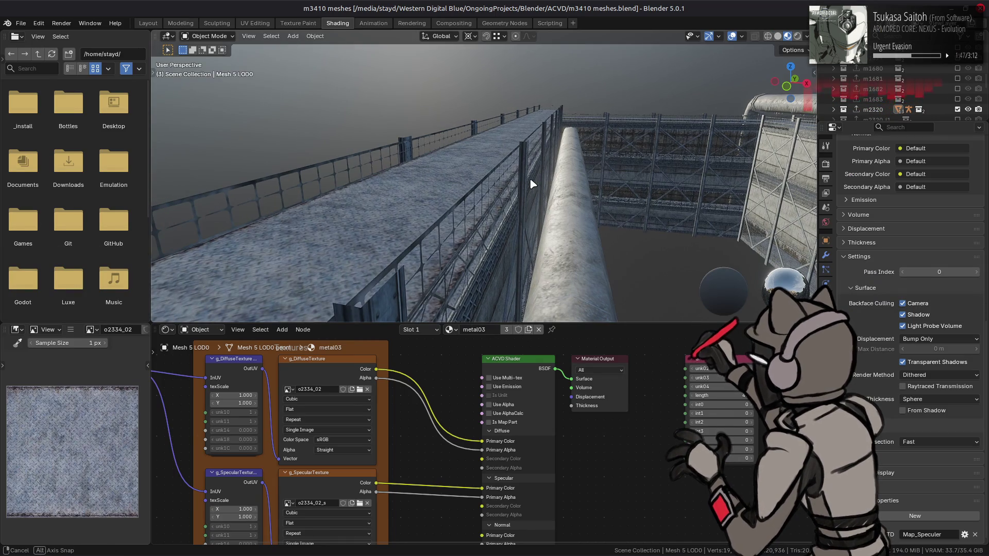
pyautogui.click(319, 374)
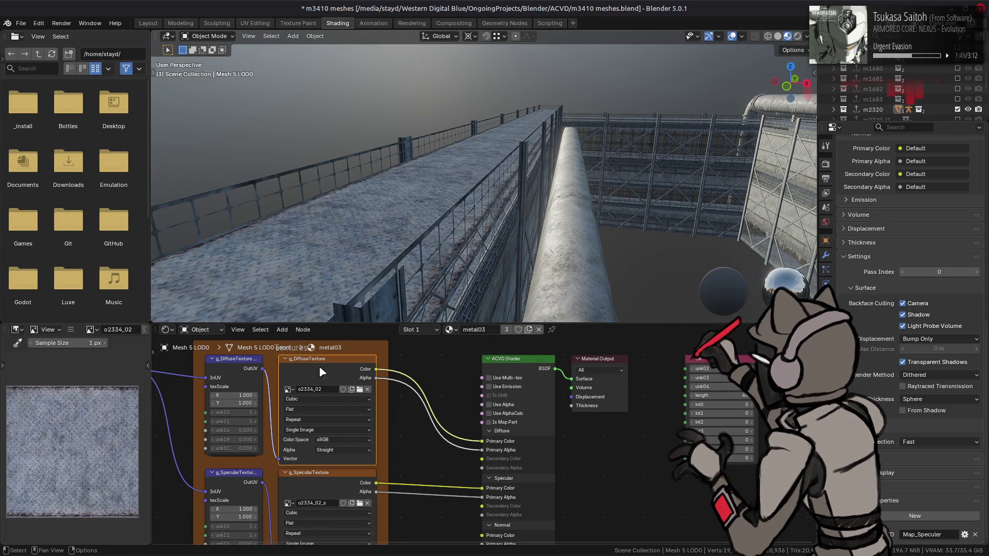
pyautogui.click(318, 492)
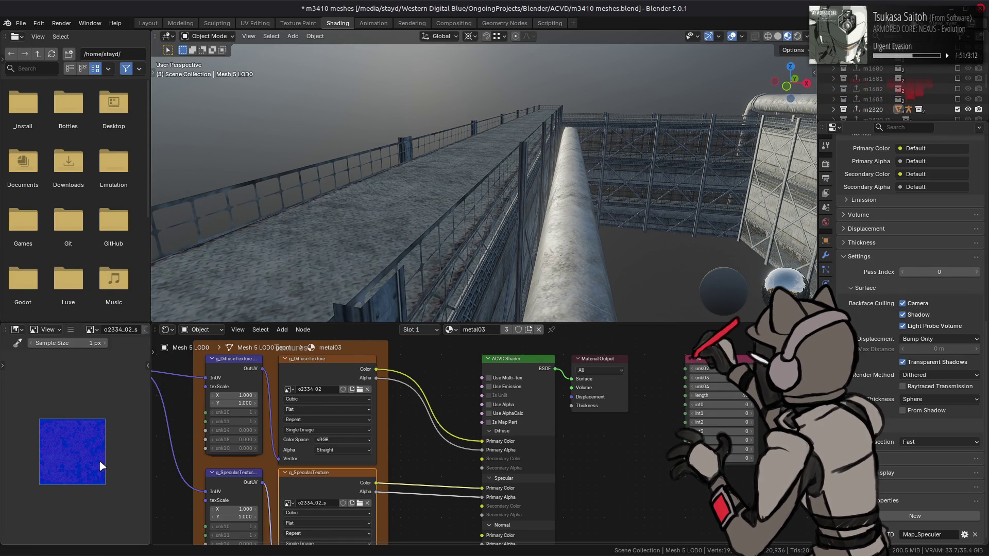
# Step: Orbit and zoom around the textured walkway, then save the m3410 meshes.blend file
pyautogui.moveTo(541, 179)
pyautogui.mouseDown()
pyautogui.moveTo(441, 228)
pyautogui.moveTo(563, 177)
pyautogui.mouseUp()
pyautogui.scroll(-5, 570, 173)
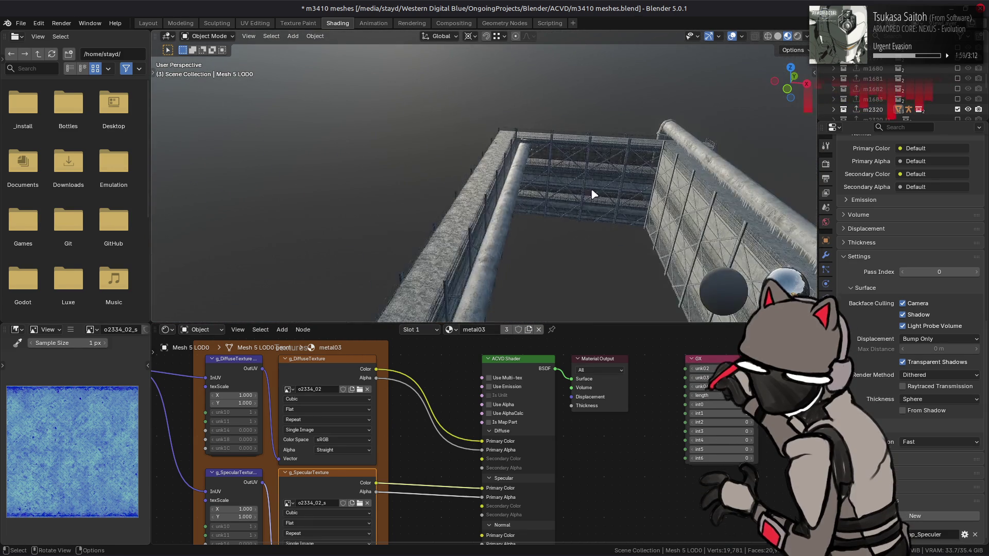
pyautogui.scroll(5, 548, 170)
pyautogui.moveTo(542, 158)
pyautogui.mouseDown()
pyautogui.moveTo(532, 173)
pyautogui.moveTo(459, 186)
pyautogui.moveTo(464, 172)
pyautogui.moveTo(523, 217)
pyautogui.moveTo(607, 198)
pyautogui.moveTo(548, 212)
pyautogui.moveTo(548, 221)
pyautogui.moveTo(589, 205)
pyautogui.moveTo(580, 228)
pyautogui.moveTo(557, 201)
pyautogui.mouseUp()
pyautogui.hotkey('ctrl', 's')
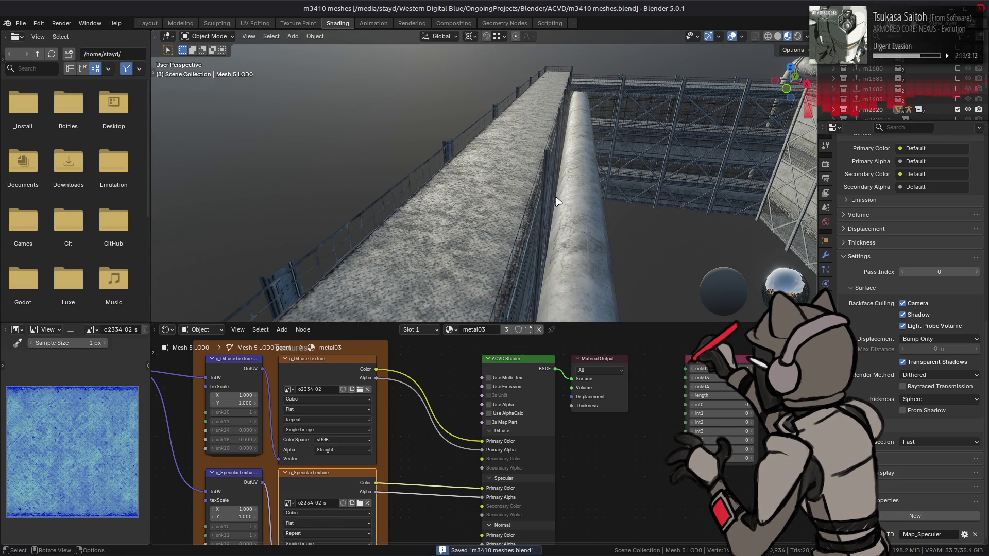
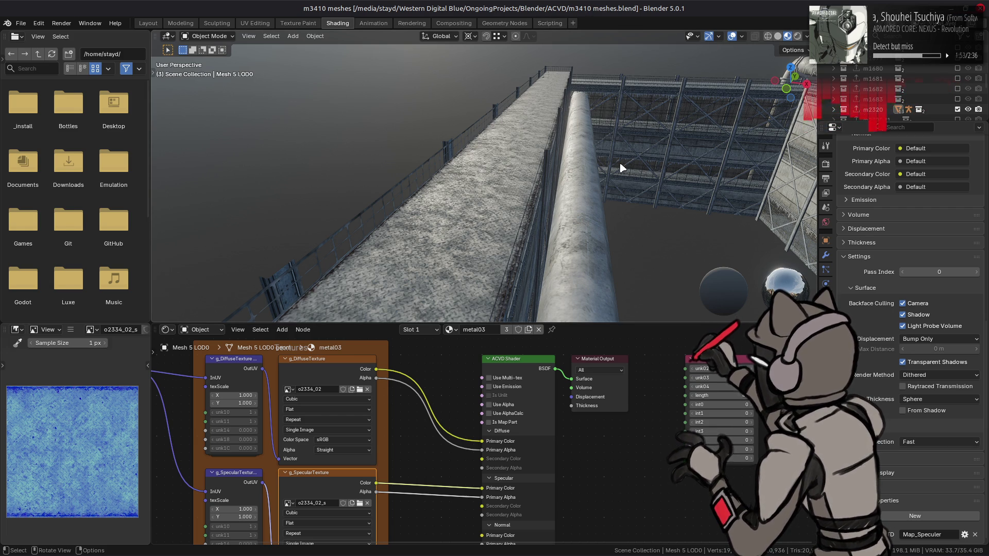
# Step: Inspect the retextured scaffolding wall from the side and front, then save the m3410 meshes scene
pyautogui.press('a')
pyautogui.keyDown('shift'); pyautogui.click(273, 276); pyautogui.keyUp('shift')
pyautogui.moveTo(274, 275)
pyautogui.mouseDown()
pyautogui.moveTo(508, 163)
pyautogui.moveTo(629, 195)
pyautogui.moveTo(579, 176)
pyautogui.mouseUp()
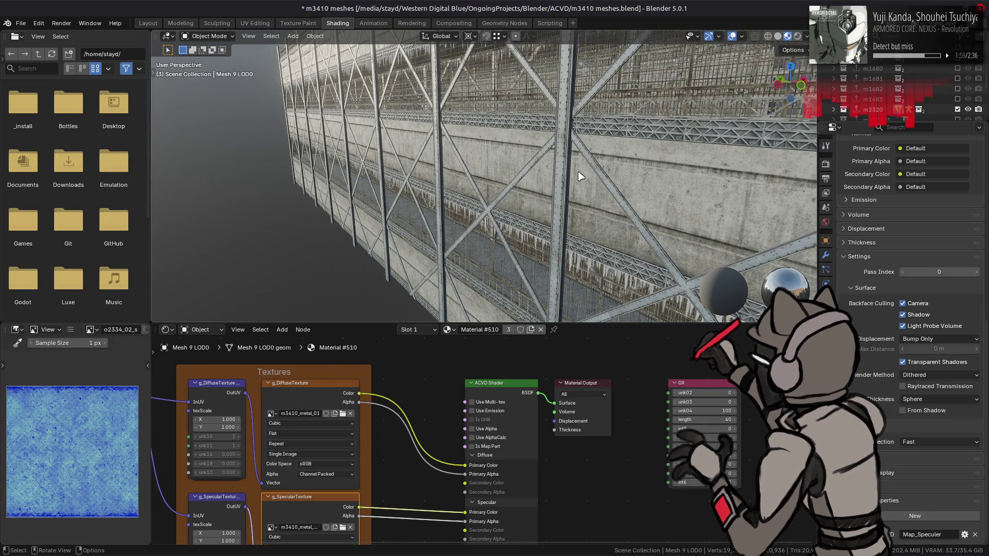
pyautogui.moveTo(579, 176)
pyautogui.mouseDown()
pyautogui.moveTo(609, 182)
pyautogui.moveTo(523, 149)
pyautogui.mouseUp()
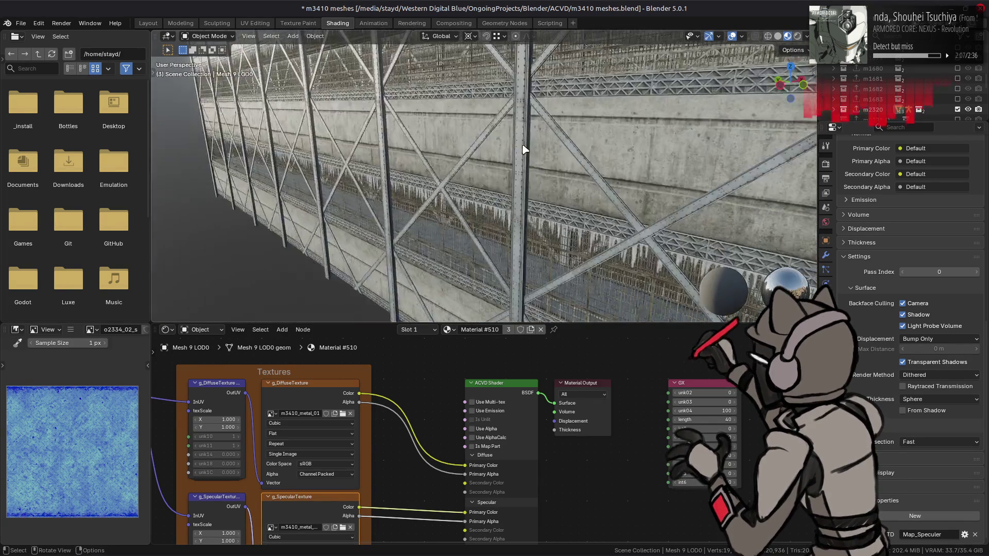
pyautogui.hotkey('ctrl', 's')
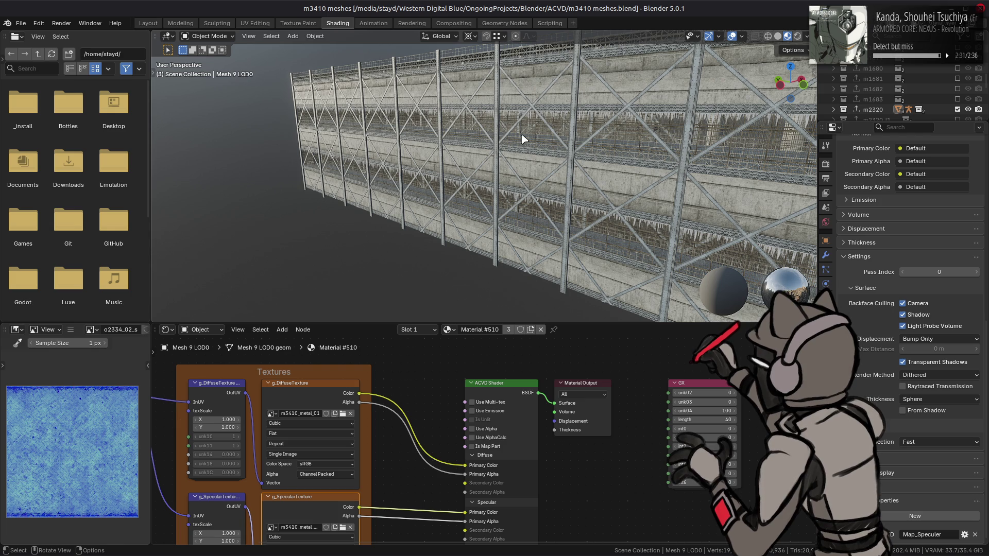
pyautogui.hotkey('ctrl', 's')
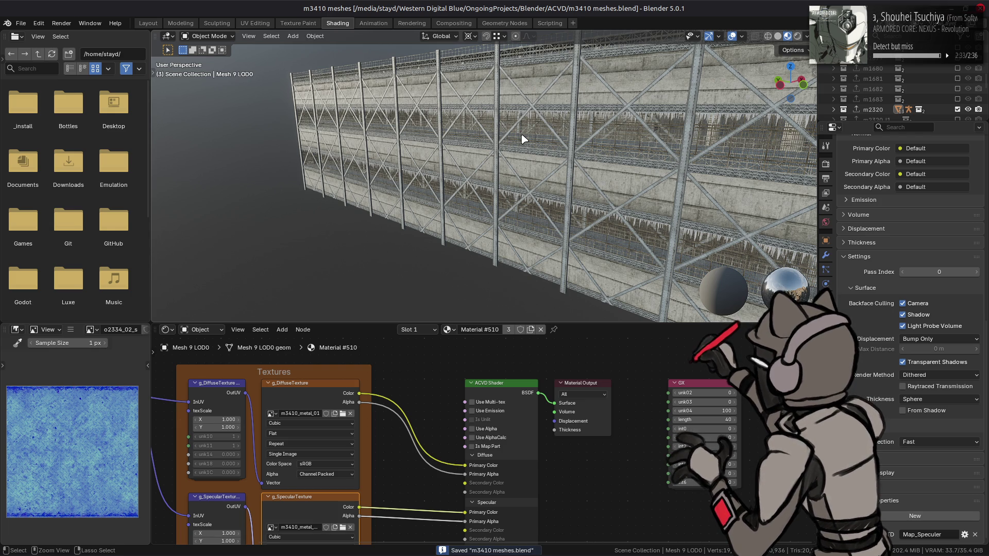
# Step: Save the metal plate texture image in GIMP and return to the file manager
pyautogui.hotkey('alt', 'Tab')
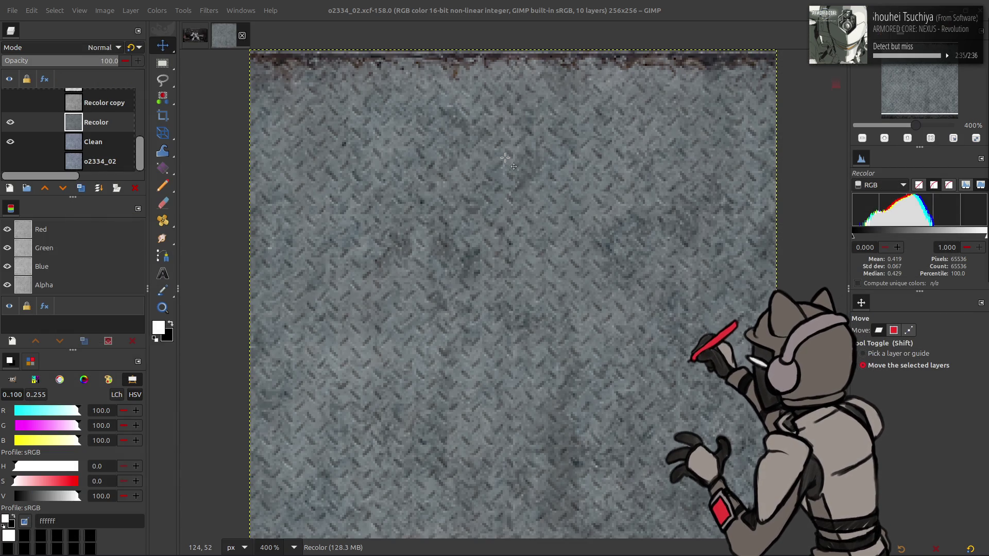
pyautogui.hotkey('ctrl', 's')
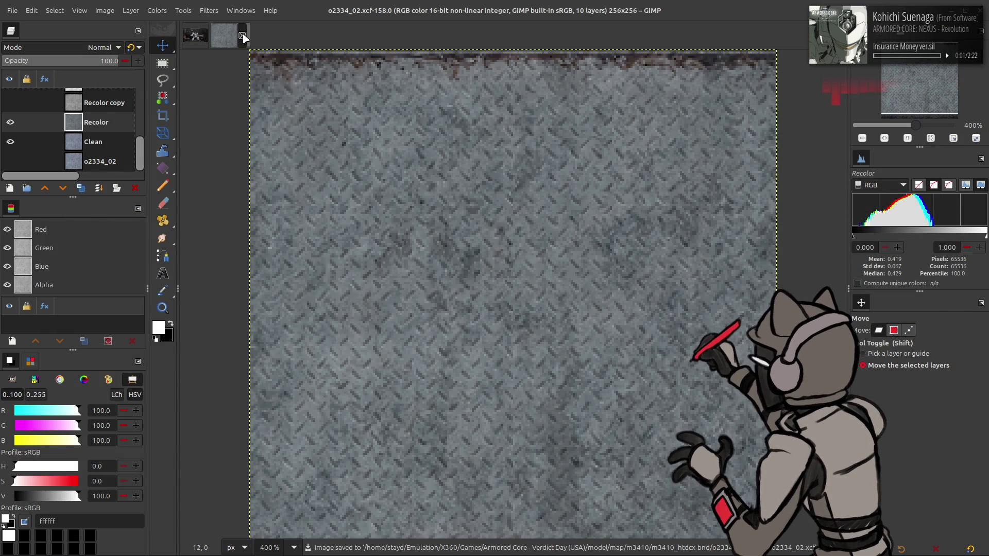
pyautogui.hotkey('ctrl', 'w')
pyautogui.hotkey('alt', 'Tab')
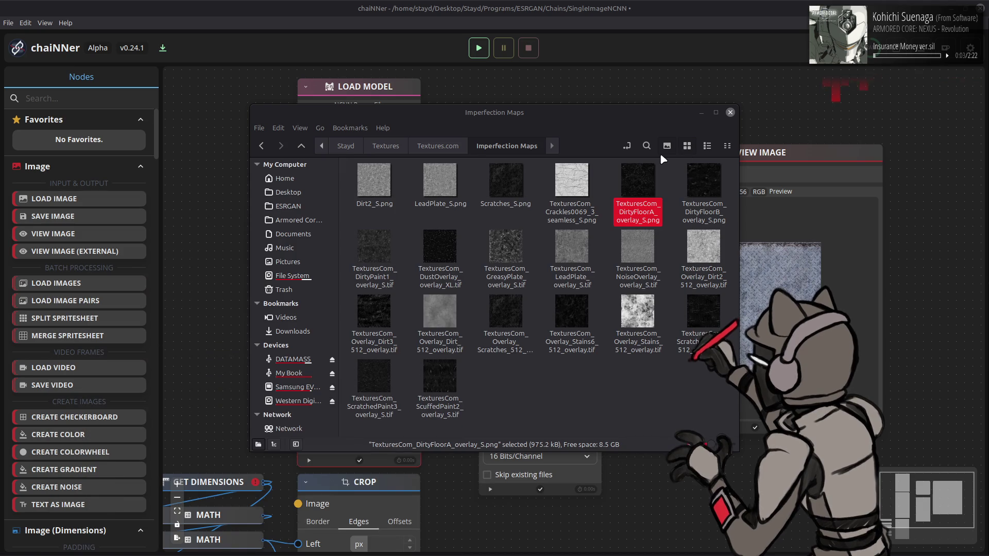
# Step: Repack the two o2334_02 texture folders with YabberExtended in the m3410_htdcx-bnd window
pyautogui.hotkey('alt', 'Tab')
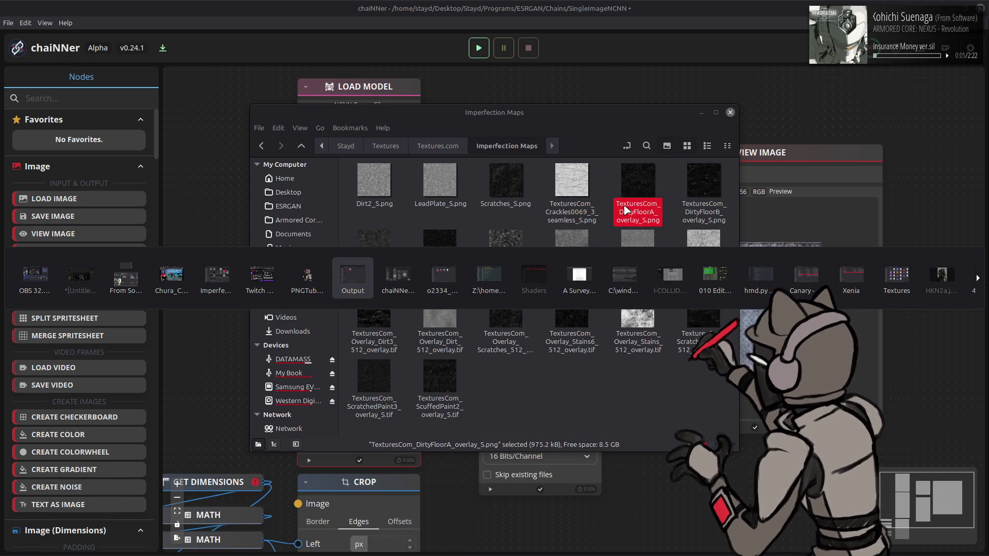
pyautogui.hotkey('alt', 'Tab')
pyautogui.hotkey('alt', 'Tab')
pyautogui.hotkey('alt', 'Up')
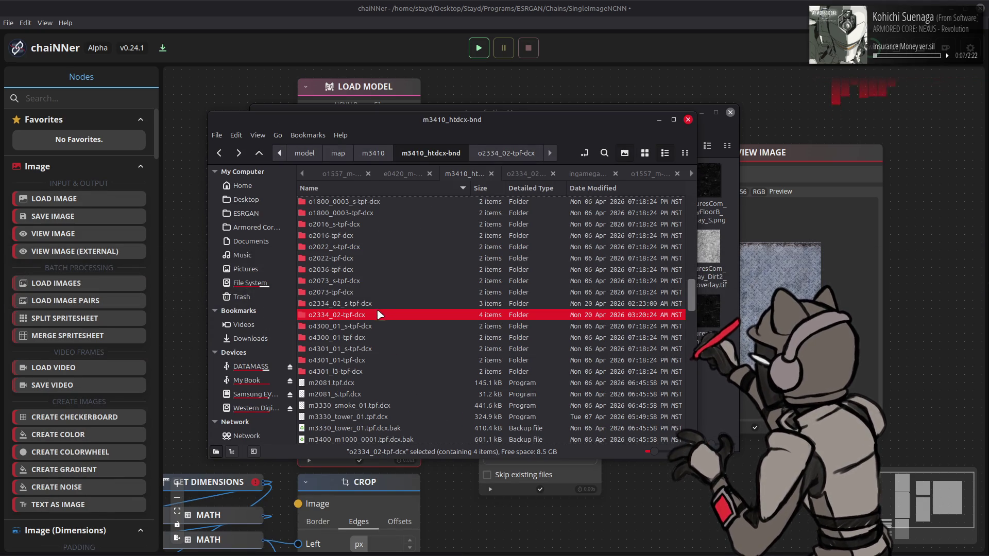
pyautogui.keyDown('ctrl'); pyautogui.click(367, 304); pyautogui.keyUp('ctrl')
pyautogui.rightClick(368, 308)
pyautogui.moveTo(396, 357)
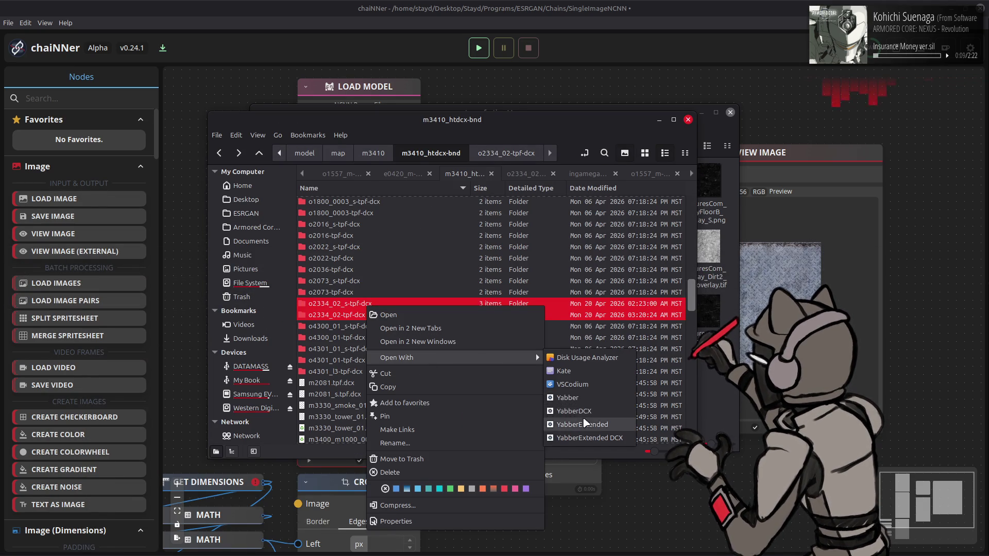
pyautogui.click(585, 423)
# Step: Repack the m3410_htdcx-bnd folder into m3410_htdcx.bnd, then bring Notepad++ forward
pyautogui.hotkey('alt', 'Up')
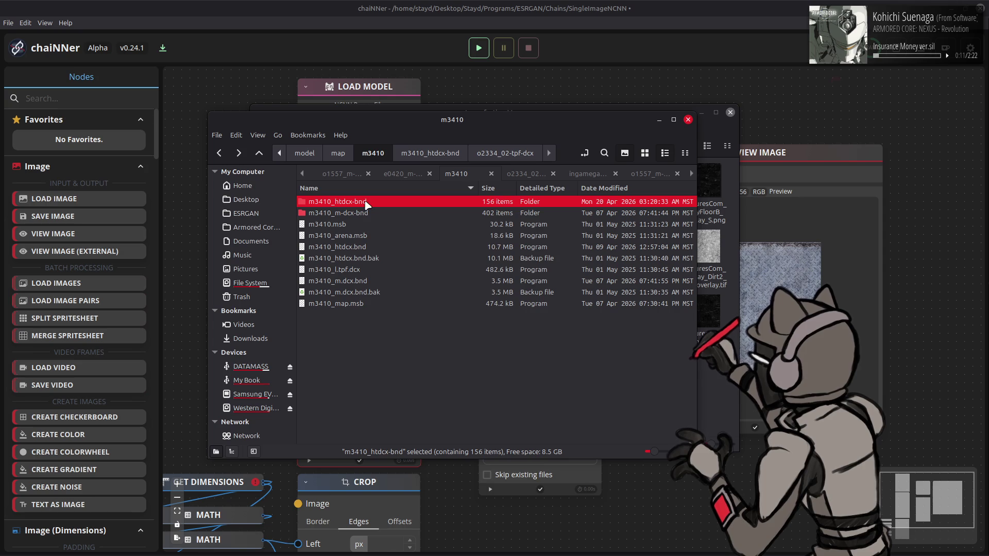
pyautogui.rightClick(366, 204)
pyautogui.click(581, 318)
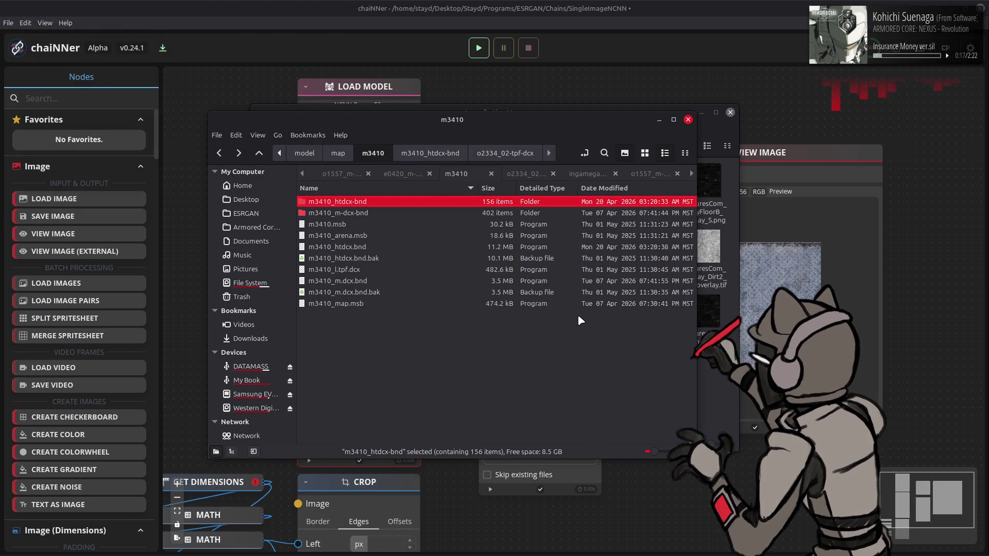
pyautogui.moveTo(147, 550)
pyautogui.click(125, 545)
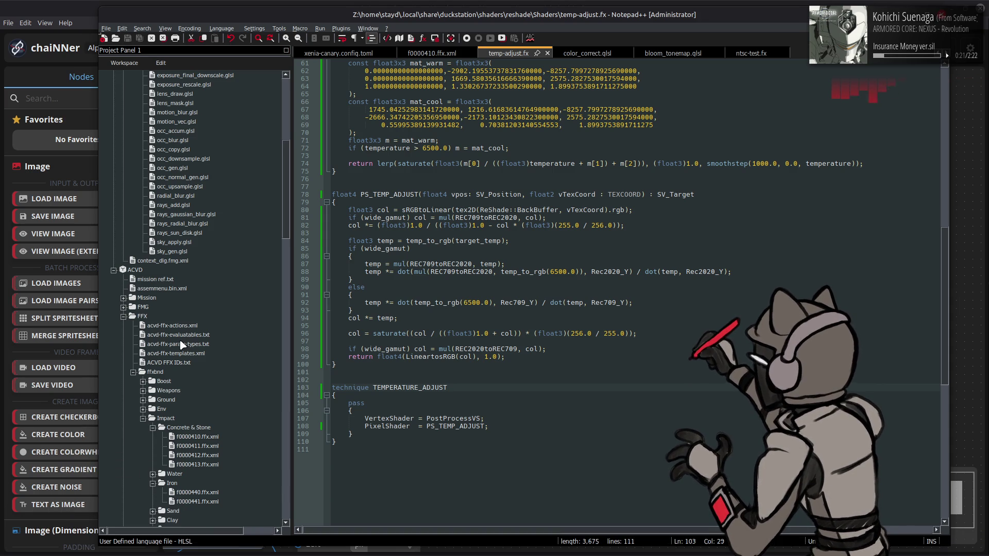
pyautogui.scroll(-5, 193, 287)
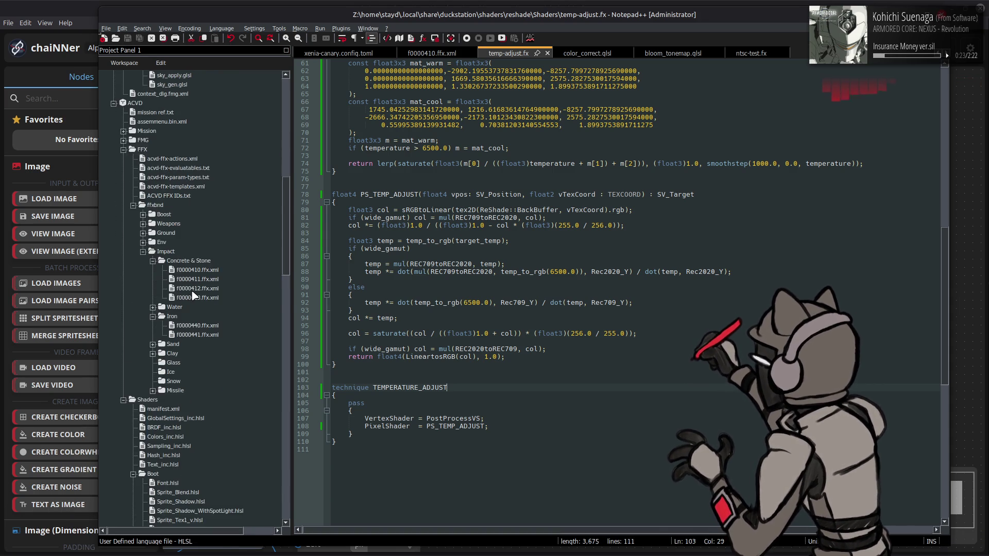
pyautogui.scroll(-6, 193, 305)
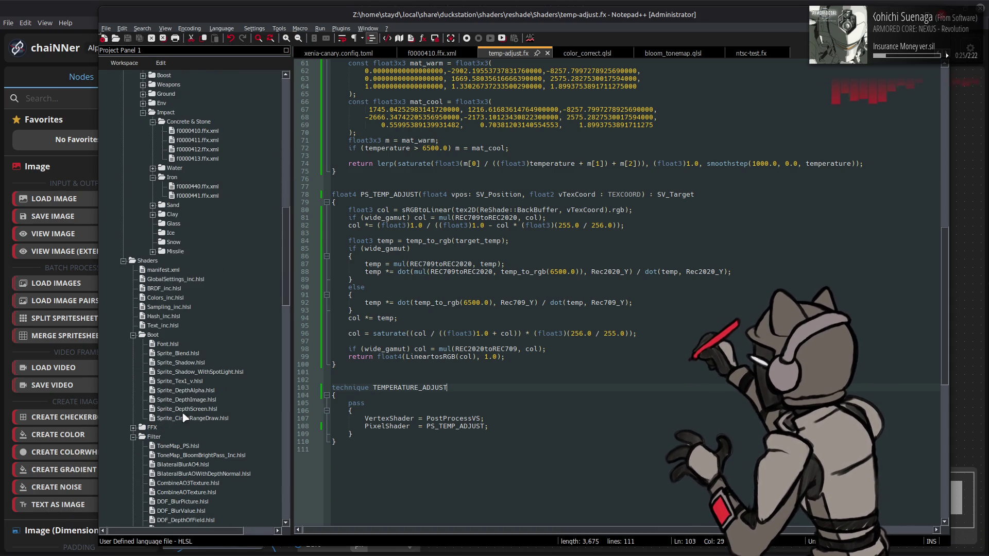
pyautogui.scroll(-5, 177, 356)
pyautogui.scroll(-6, 176, 371)
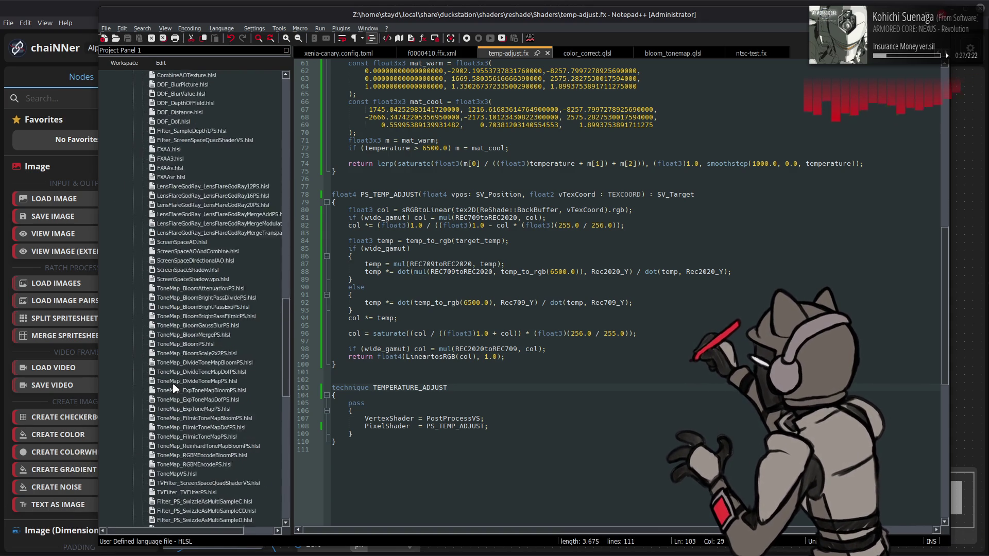
pyautogui.scroll(-6, 174, 389)
pyautogui.scroll(-5, 174, 389)
# Step: Remove the trailing dither offset term on line 489 of FLVER_PS.hlsl and save the shader
pyautogui.doubleClick(174, 353)
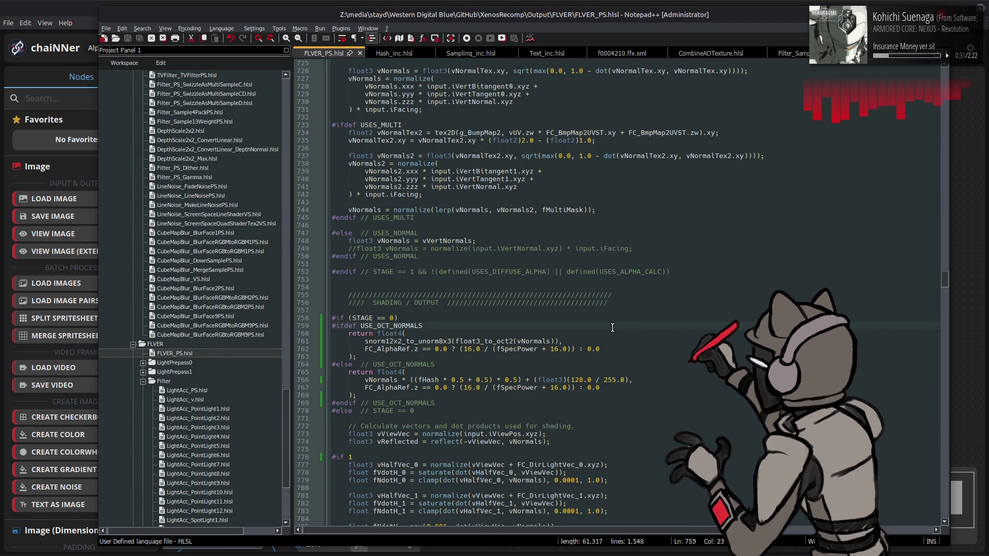
pyautogui.scroll(10, 631, 348)
pyautogui.scroll(15, 630, 348)
pyautogui.scroll(15, 631, 348)
pyautogui.scroll(15, 631, 348)
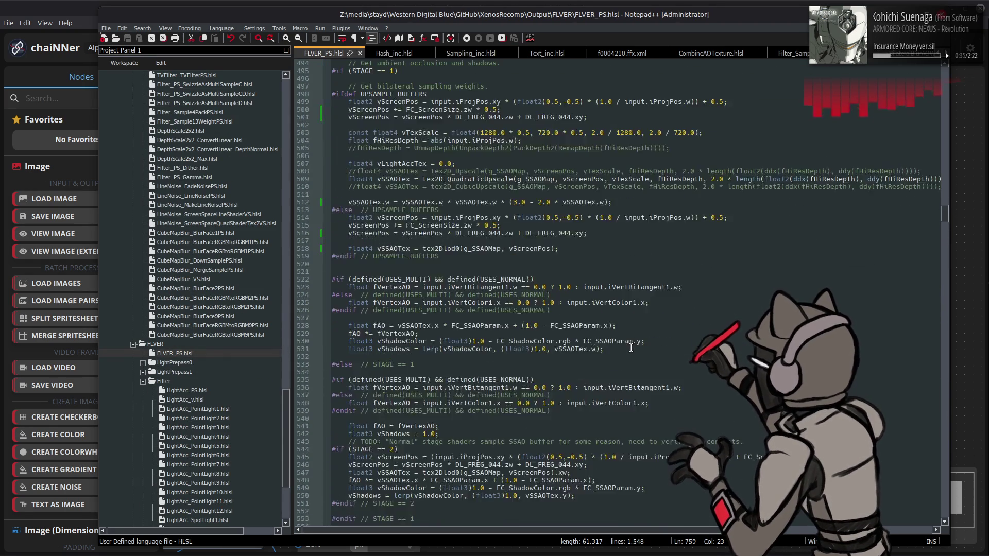
pyautogui.scroll(15, 631, 348)
pyautogui.scroll(12, 610, 271)
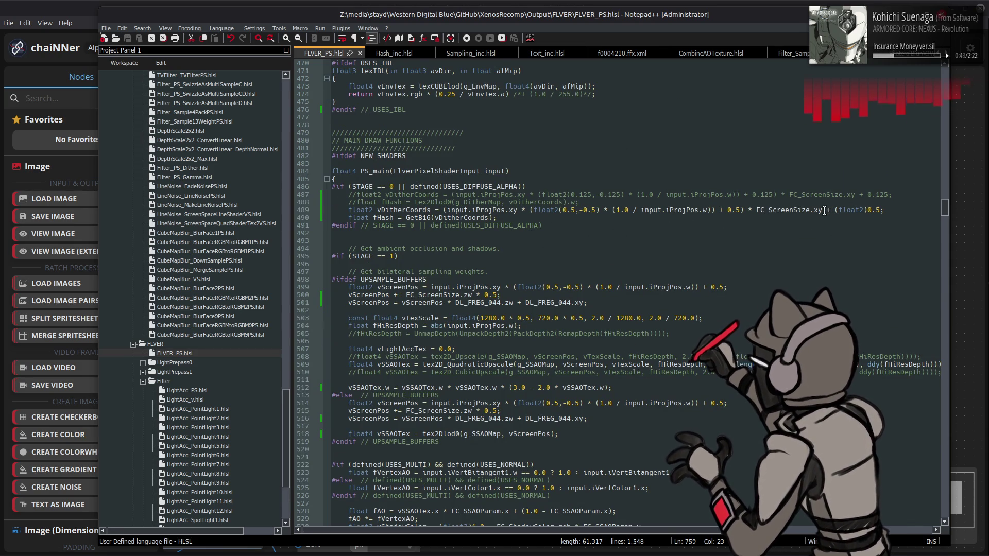
pyautogui.moveTo(826, 210); pyautogui.dragTo(875, 213)
pyautogui.press('Delete')
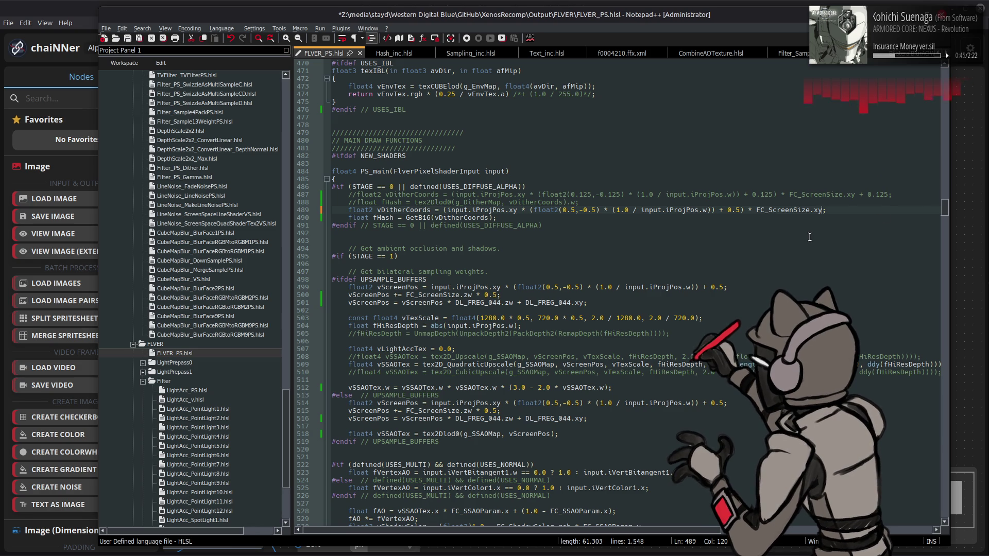
pyautogui.hotkey('ctrl', 's')
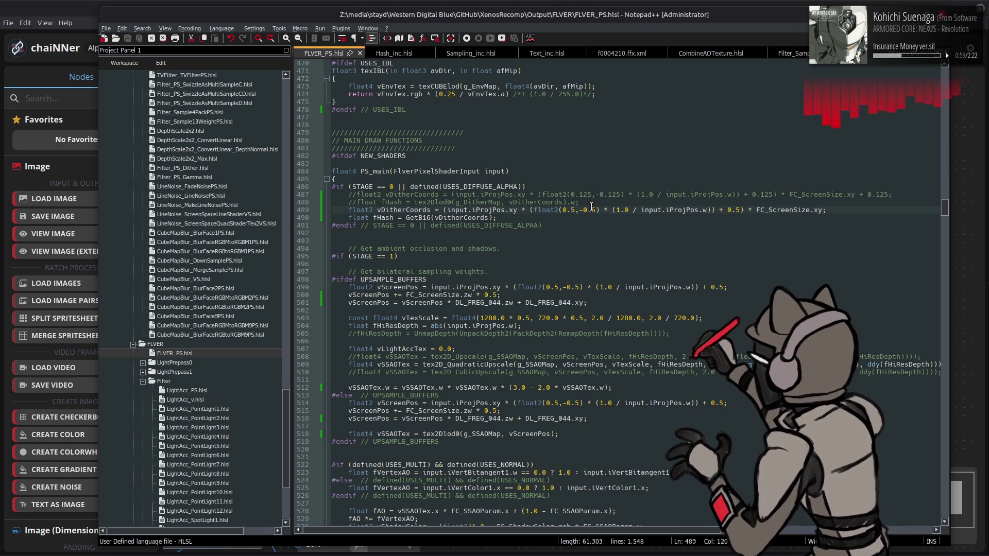
pyautogui.hotkey('alt', 'Tab')
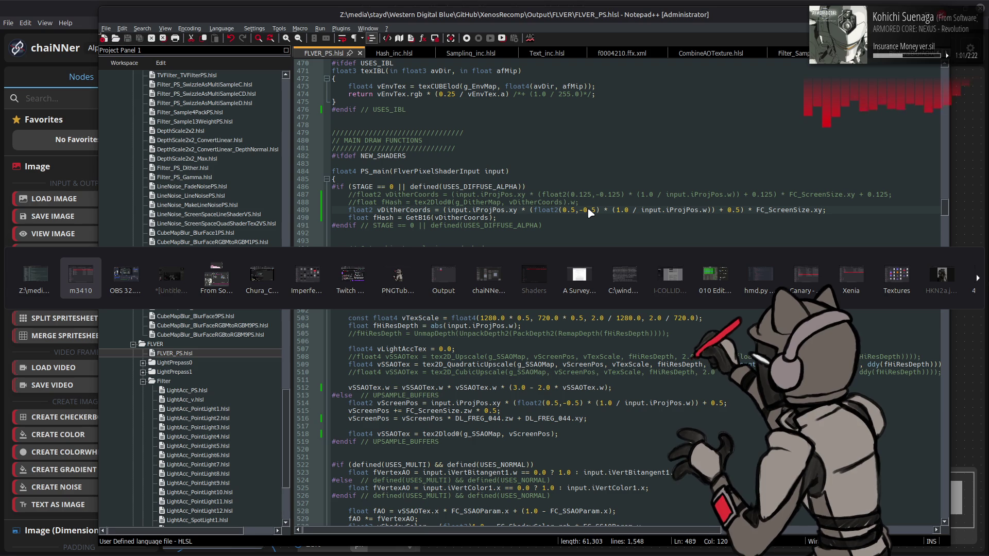
# Step: Rerun the rshadercompiler command several times to recompile the FLVER shaders, then return to the m3410 folder
pyautogui.hotkey('shift', 'Tab')
pyautogui.press('Up')
pyautogui.press('Return')
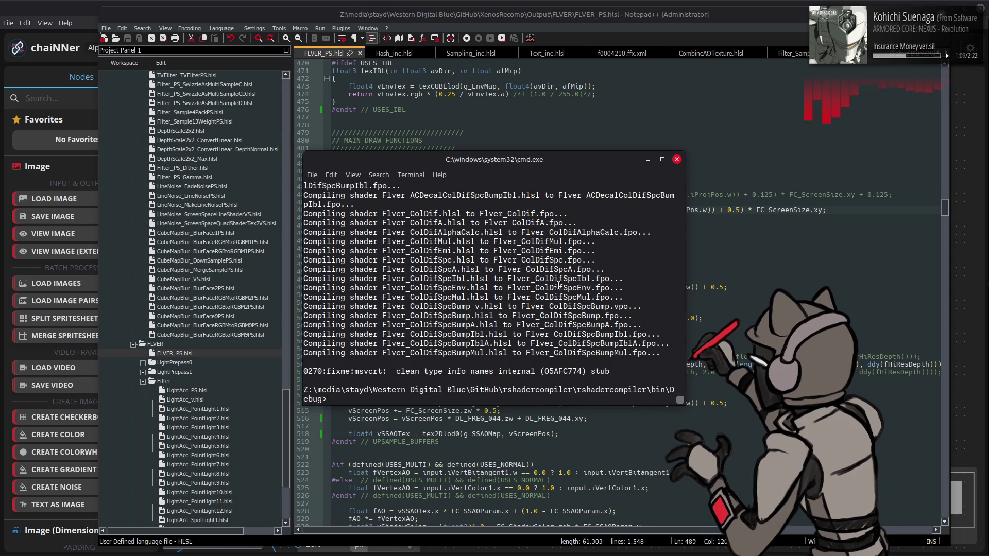
pyautogui.press('Up')
pyautogui.press('Return')
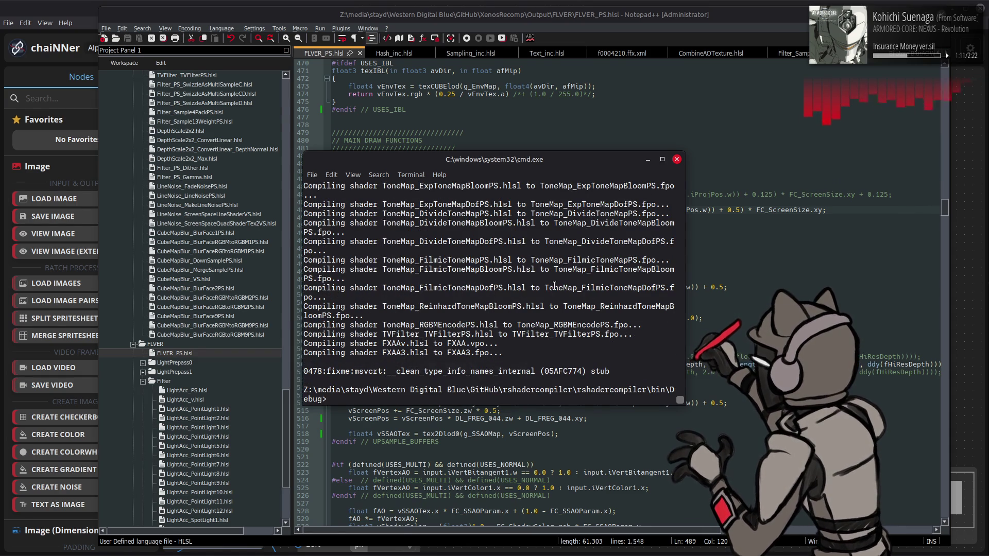
pyautogui.press('Up')
pyautogui.press('Return')
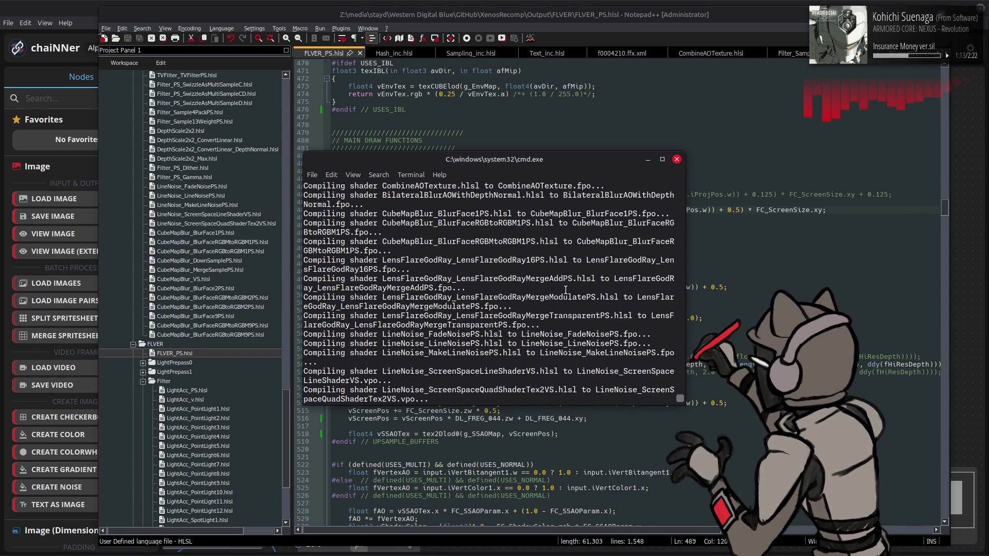
pyautogui.press('Up')
pyautogui.press('Return')
pyautogui.hotkey('alt', 'Tab')
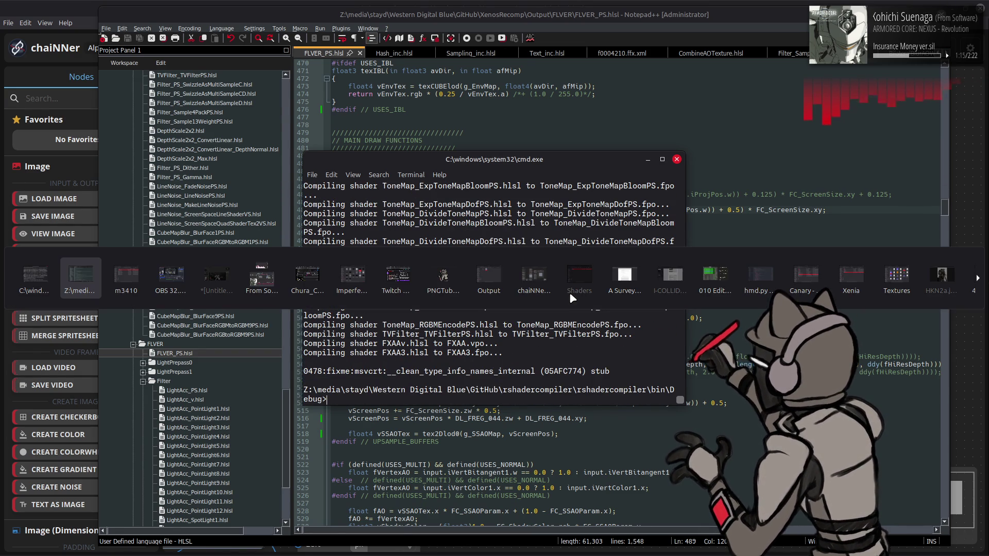
pyautogui.hotkey('alt', 'Tab')
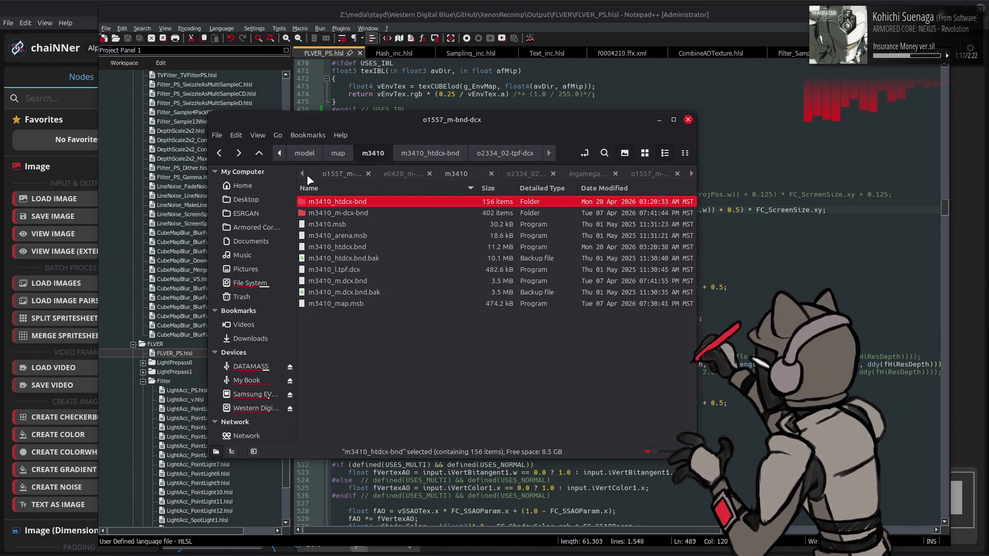
# Step: Repack filter_shader-bnd and flver_shader-bnd into their shader archives with YabberExtended
pyautogui.click(307, 176)
pyautogui.click(307, 177)
pyautogui.click(307, 177)
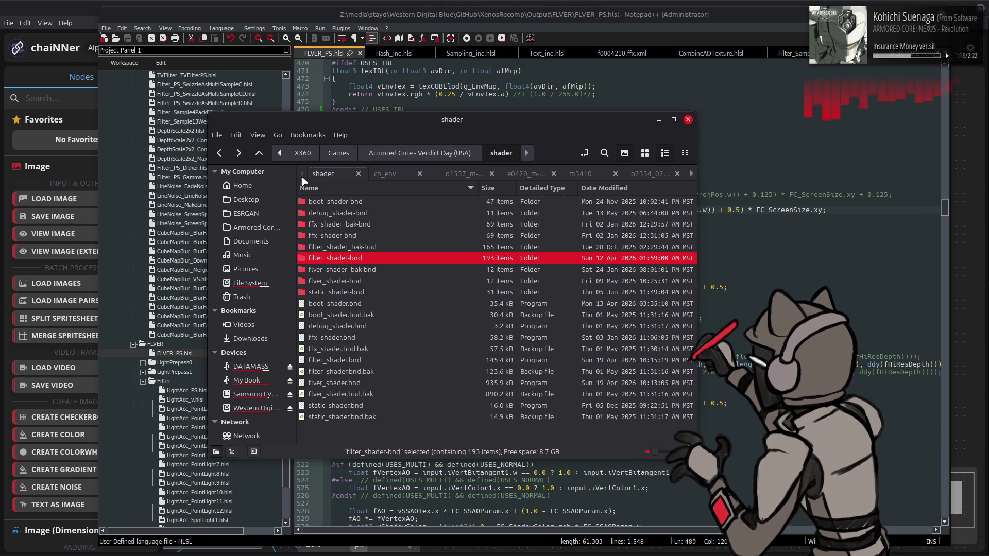
pyautogui.rightClick(352, 261)
pyautogui.click(572, 382)
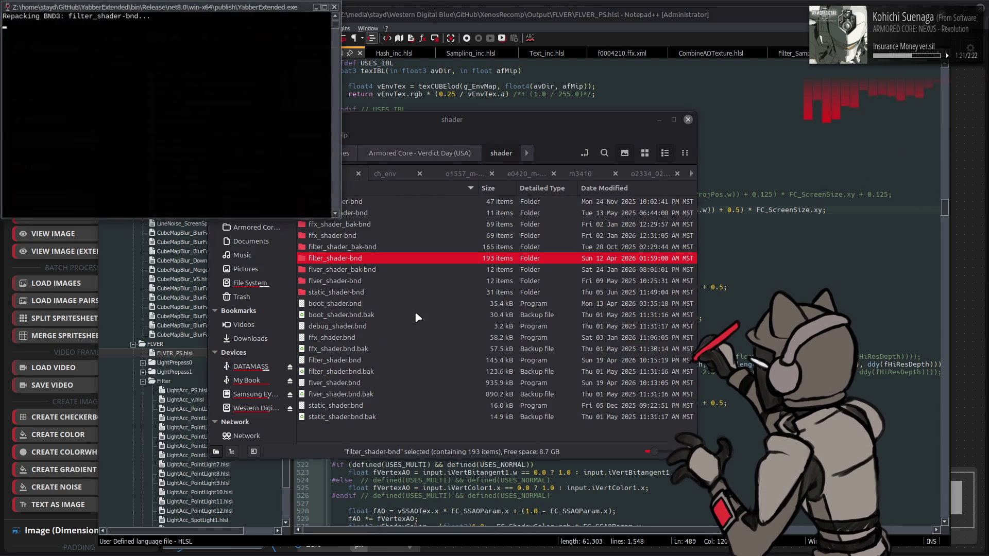
pyautogui.rightClick(361, 281)
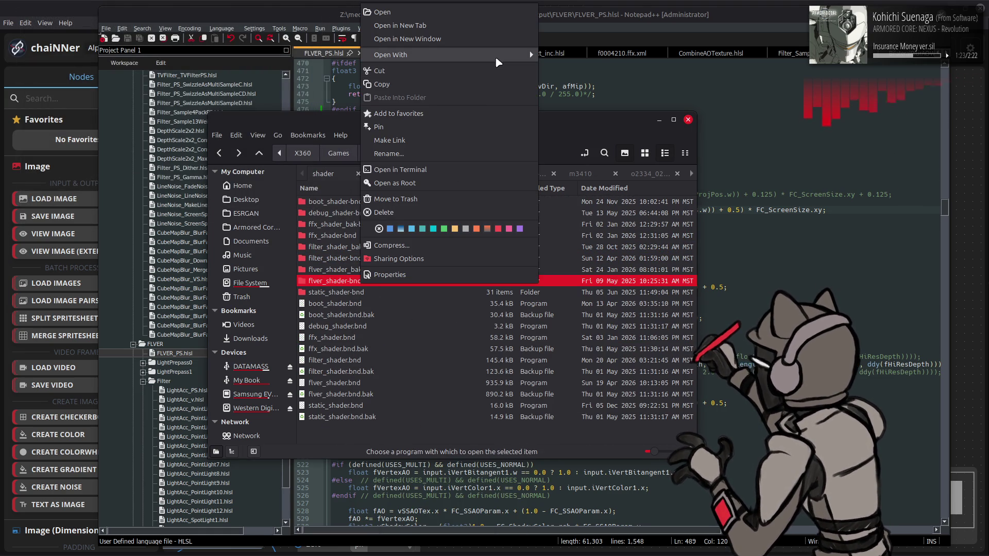
pyautogui.moveTo(456, 54)
pyautogui.click(581, 125)
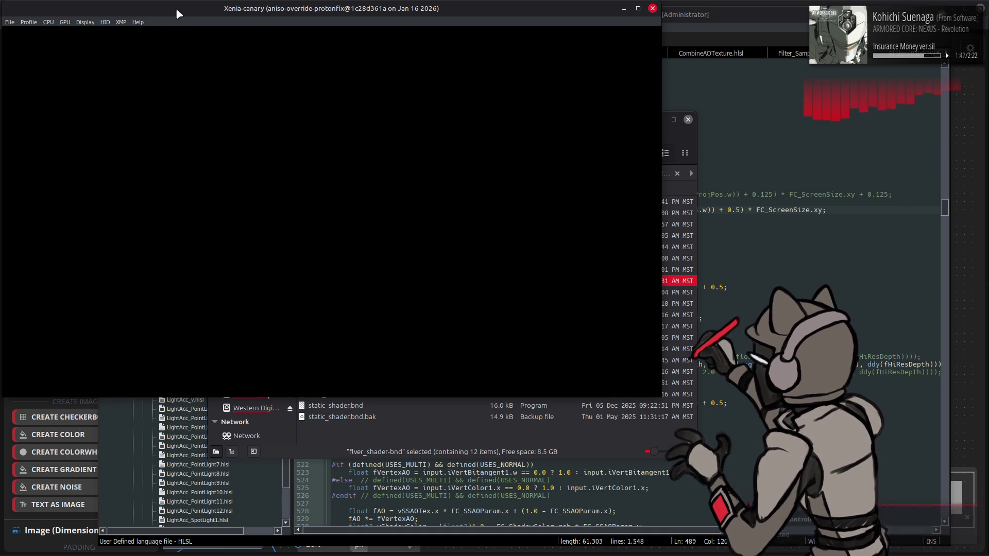
# Step: Boot the recent ACVD game in a maximized Xenia Canary window and start from the title screen
pyautogui.click(10, 22)
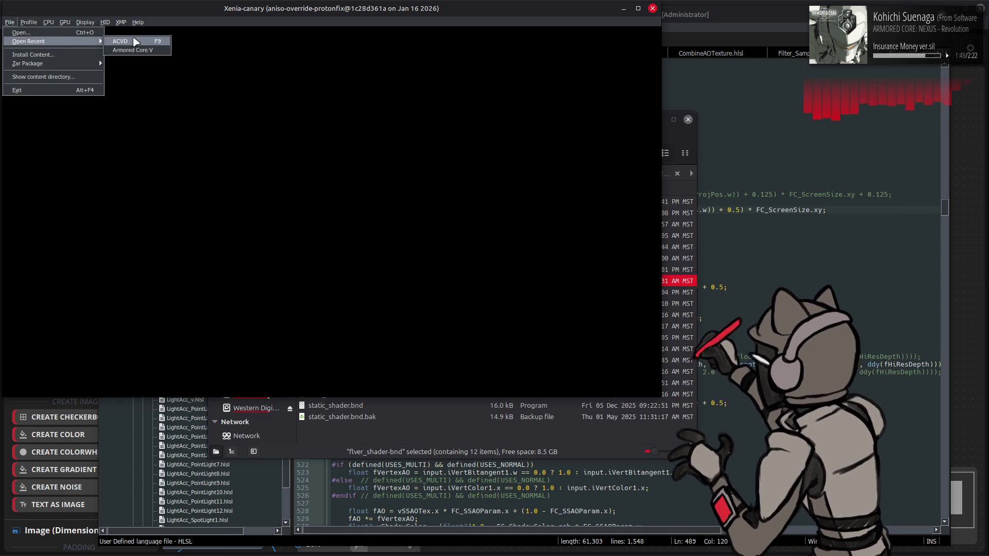
pyautogui.click(473, 16)
pyautogui.doubleClick(500, 8)
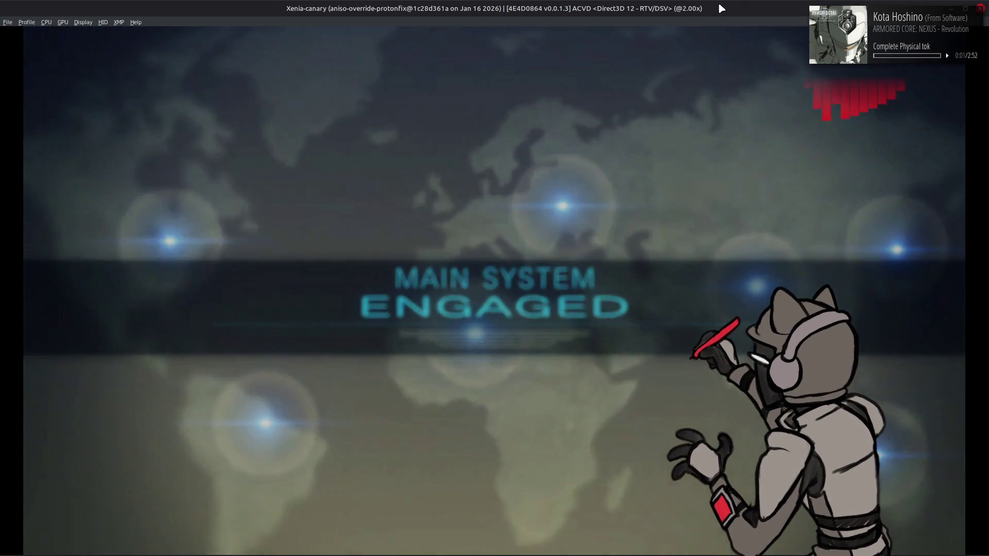
pyautogui.press('Return')
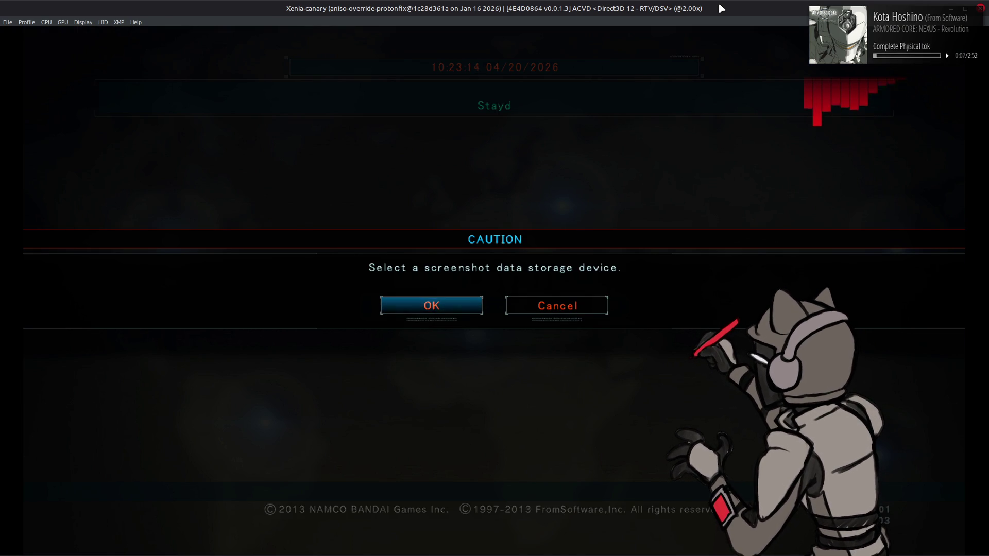
# Step: Dismiss the screenshot storage caution, enter the Workshop and briefly view the AC up close
pyautogui.press('Return')
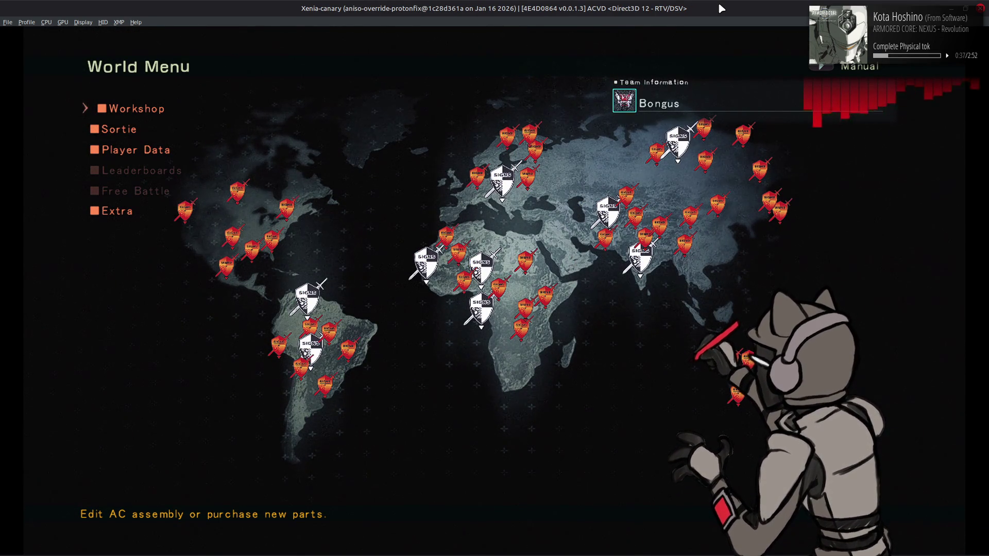
pyautogui.press('Return')
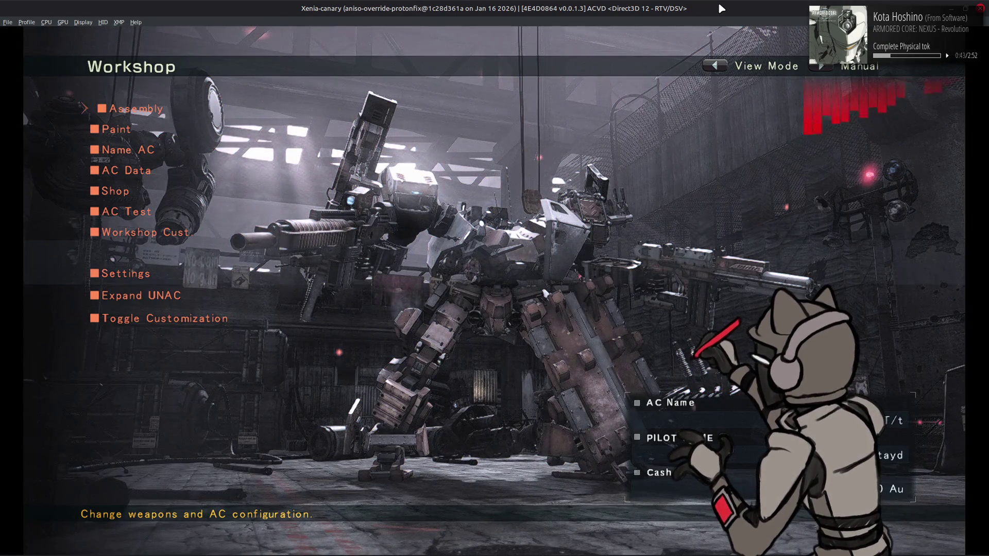
pyautogui.press('q')
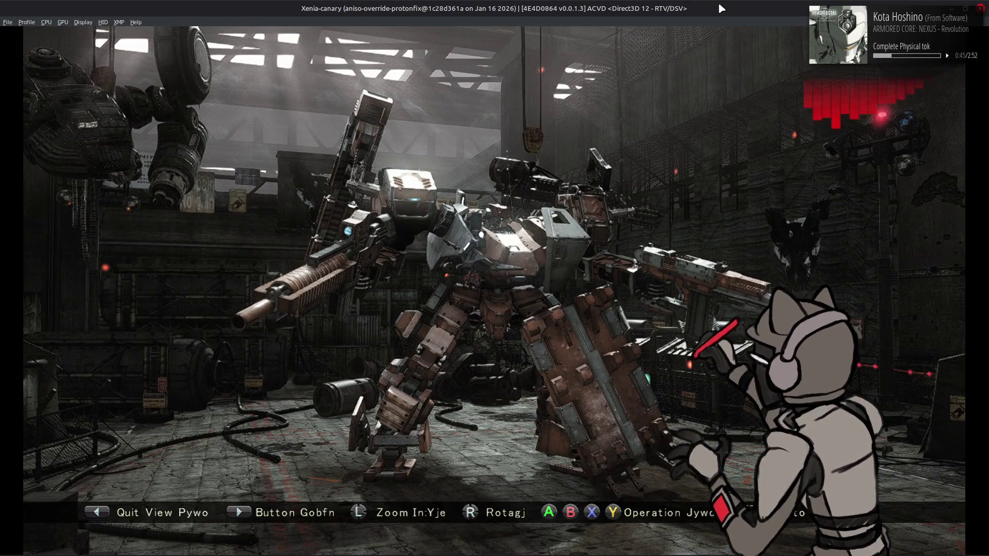
pyautogui.press('Left')
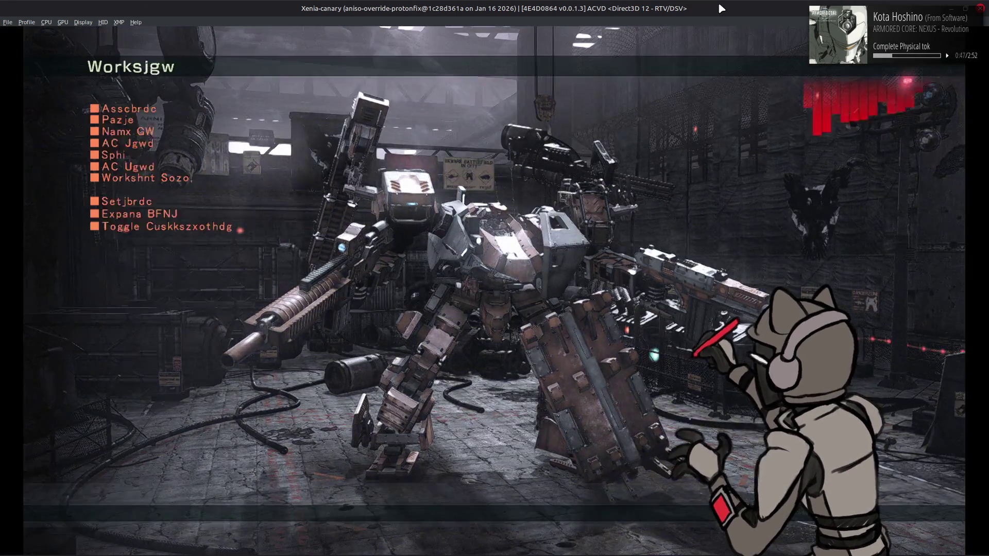
# Step: Select AC Test in the Workshop and start the test run
pyautogui.press('Down')
pyautogui.press('Down')
pyautogui.press('Down')
pyautogui.press('Return')
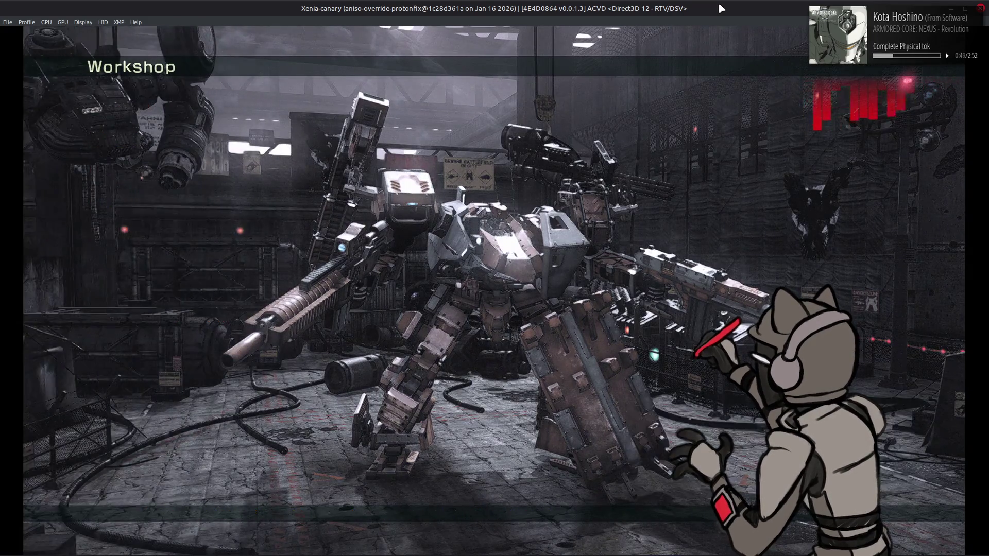
pyautogui.press('Return')
pyautogui.press('Return')
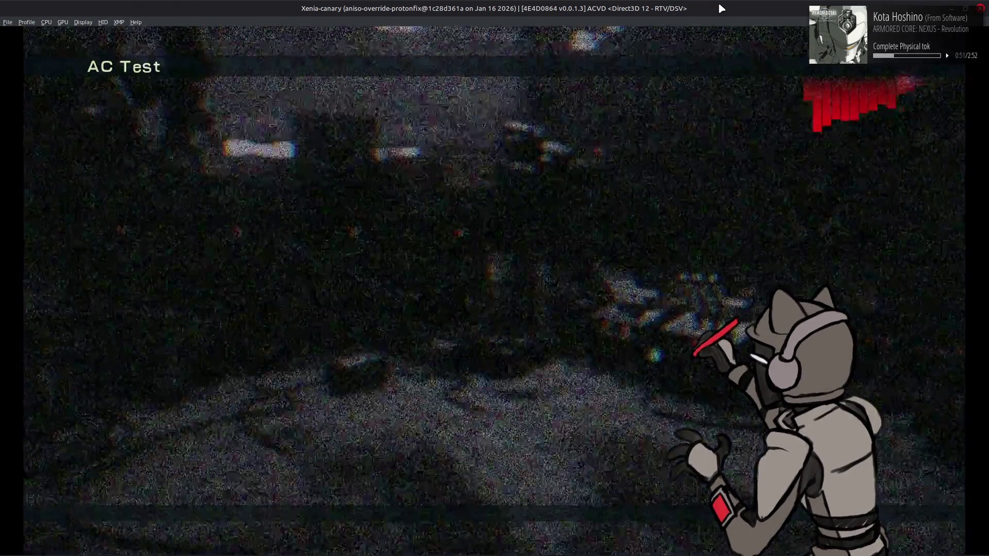